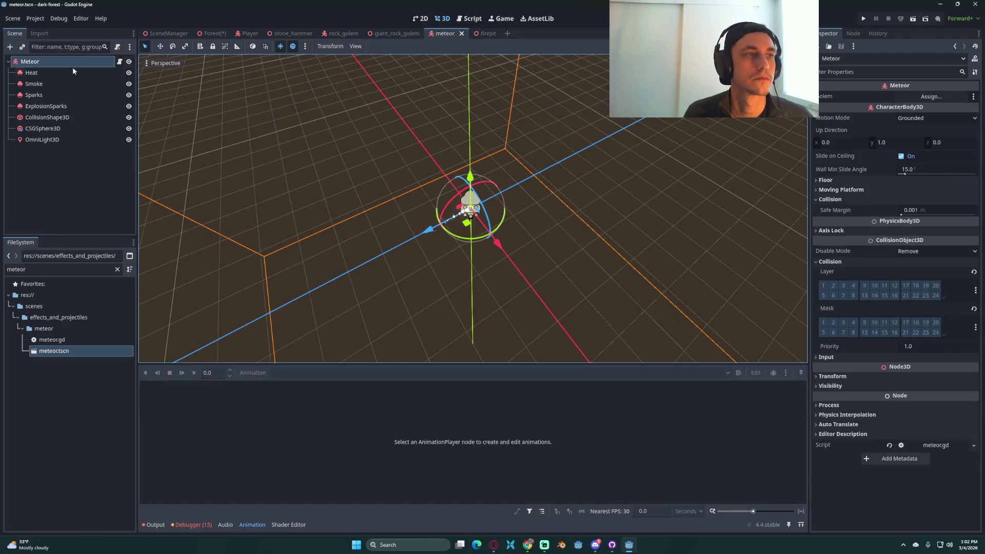
- Open meteor.gd, then show the giant_rock_golem scene framed on its Meteor node
{"action": "left_click", "coordinate": [119, 61]}
{"action": "key", "text": "Escape"}
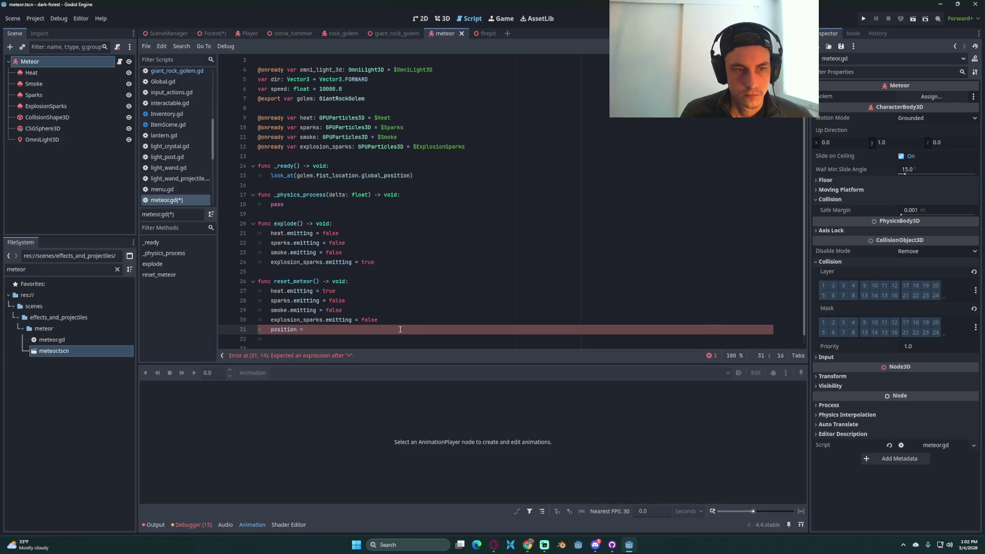
{"action": "left_click", "coordinate": [390, 36]}
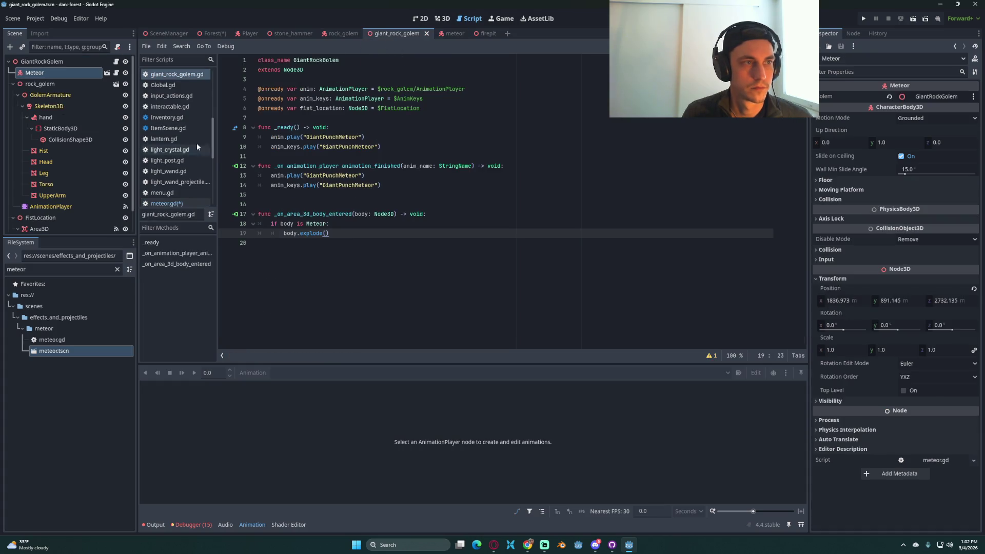
{"action": "double_click", "coordinate": [69, 73]}
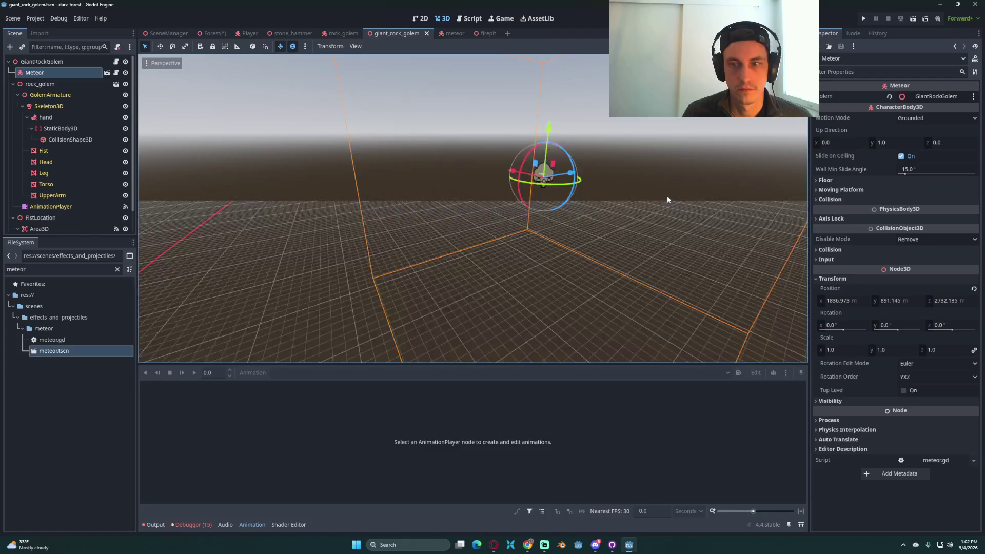
- Set the Meteor's Transform Position to 1840, 900, 2750
{"action": "left_click", "coordinate": [867, 301]}
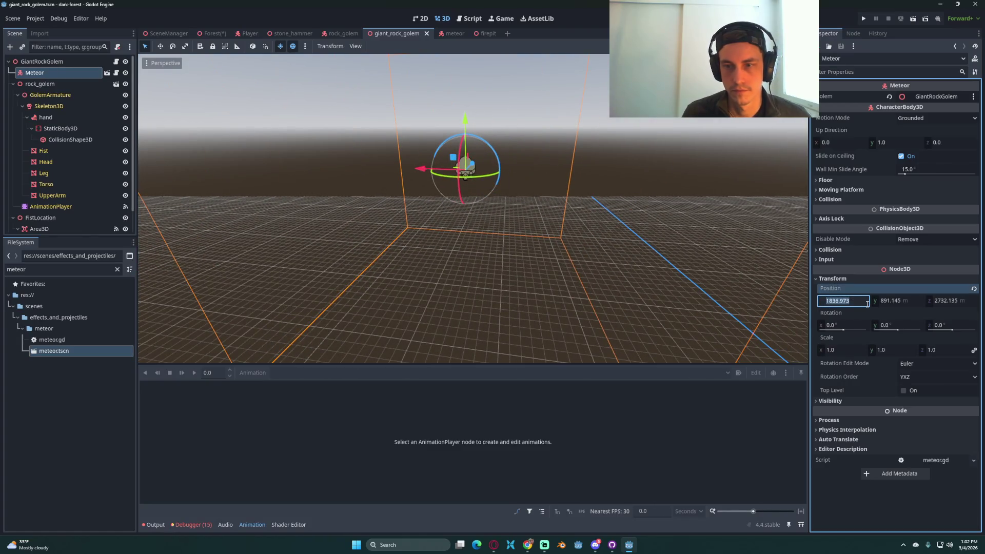
{"action": "type", "text": "1840"}
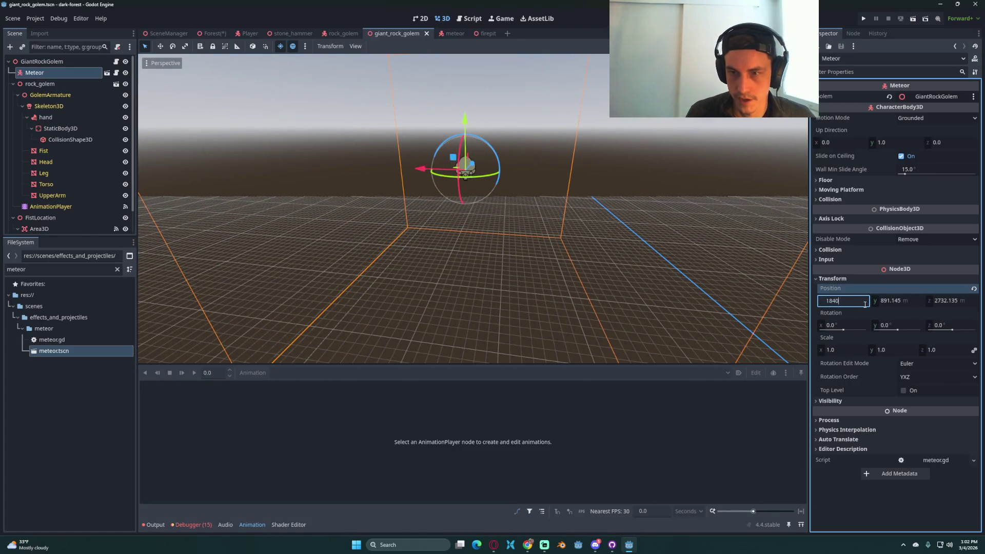
{"action": "key", "text": "Tab"}
{"action": "type", "text": "9"}
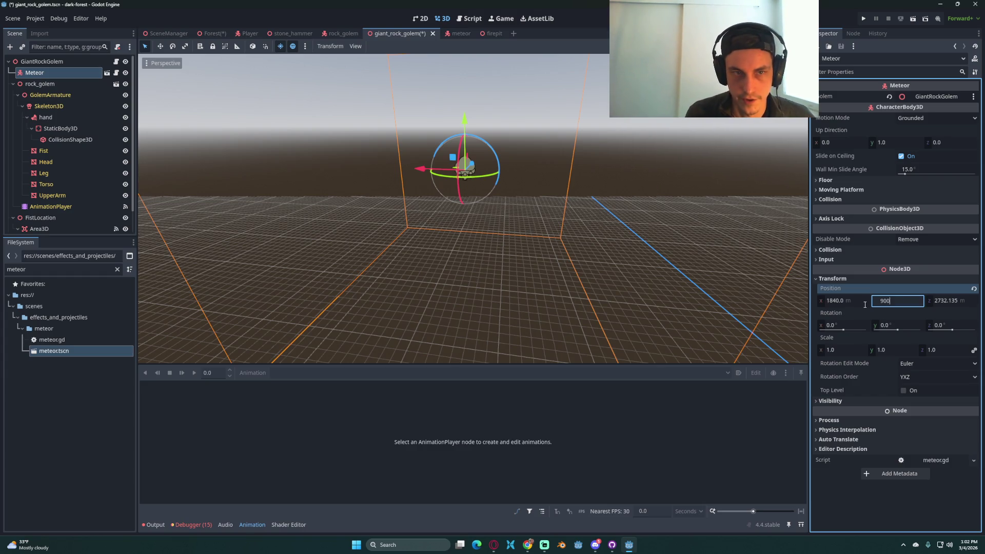
{"action": "key", "text": "Tab"}
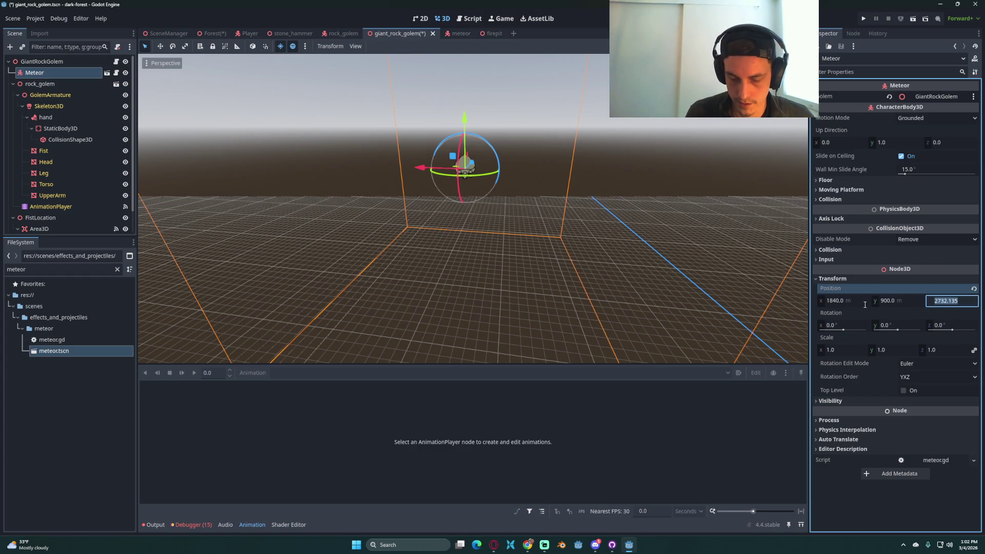
{"action": "type", "text": "2750.0"}
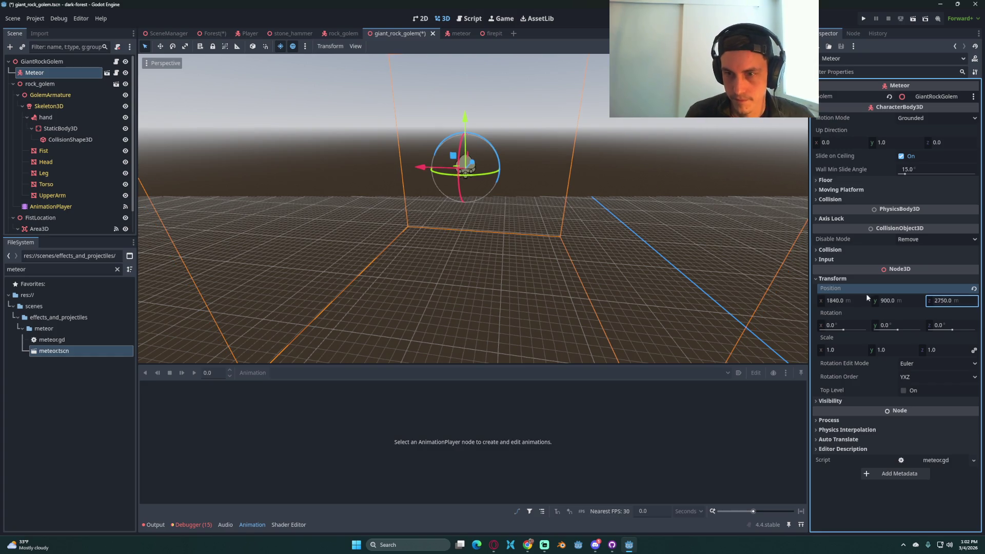
- Copy the Position value and return to the meteor scene
{"action": "right_click", "coordinate": [866, 288]}
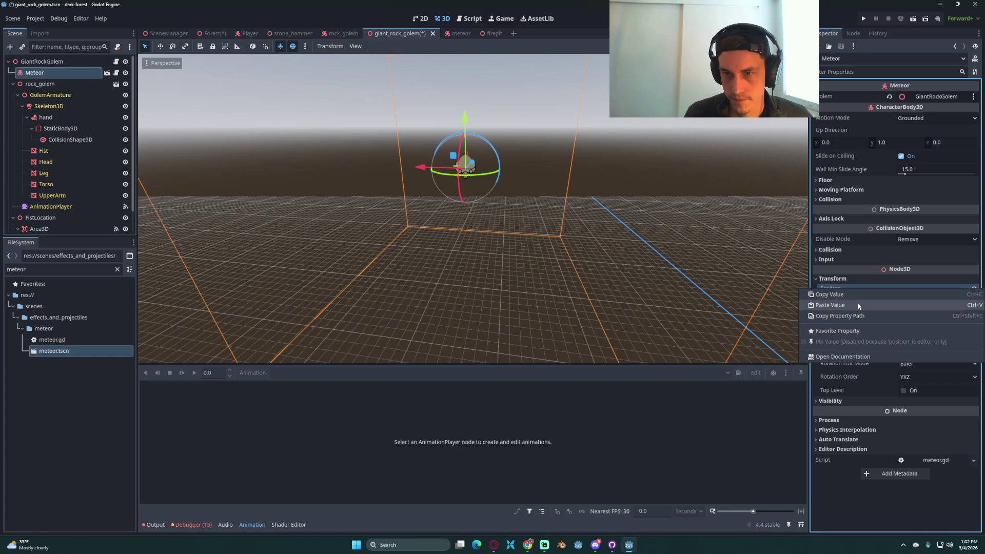
{"action": "left_click", "coordinate": [844, 293]}
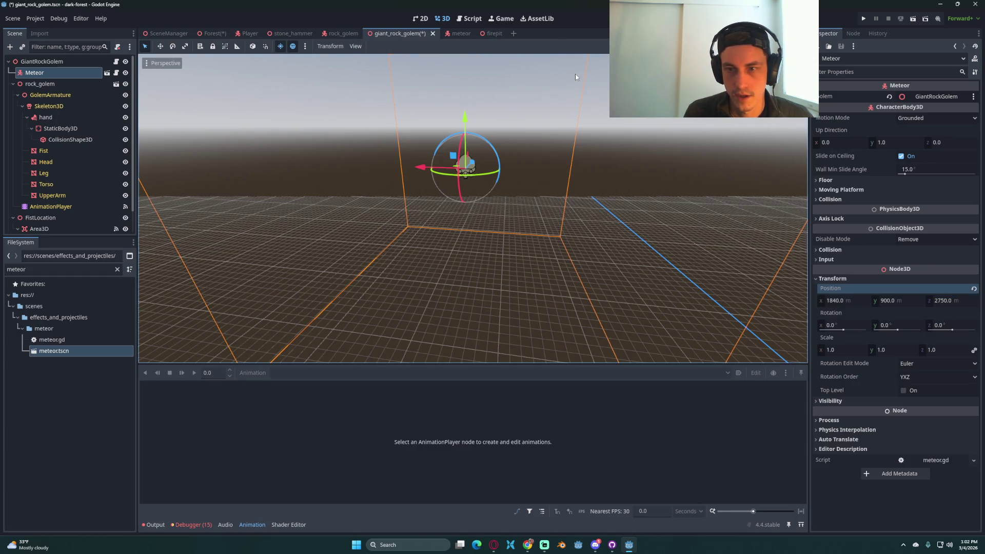
{"action": "left_click", "coordinate": [458, 33]}
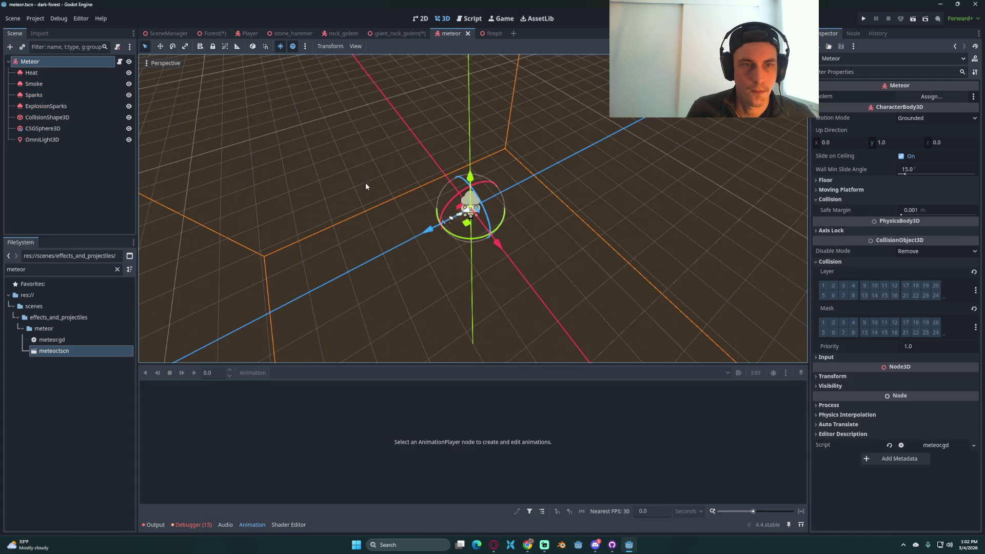
- In meteor.gd, write line 31 as position = Vector3(1840.0, 900.0, 2750.0)
{"action": "left_click", "coordinate": [120, 61]}
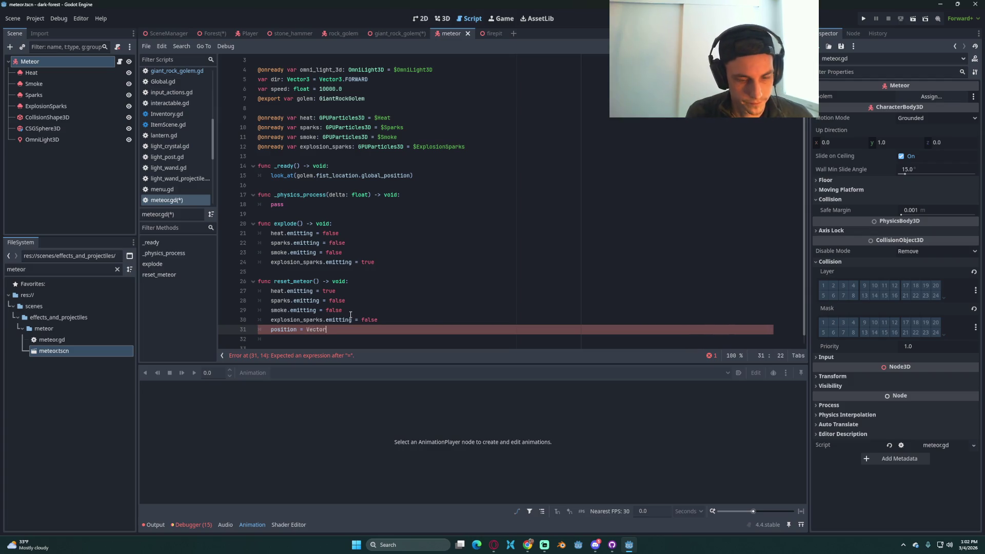
{"action": "type", "text": "3(1840,"}
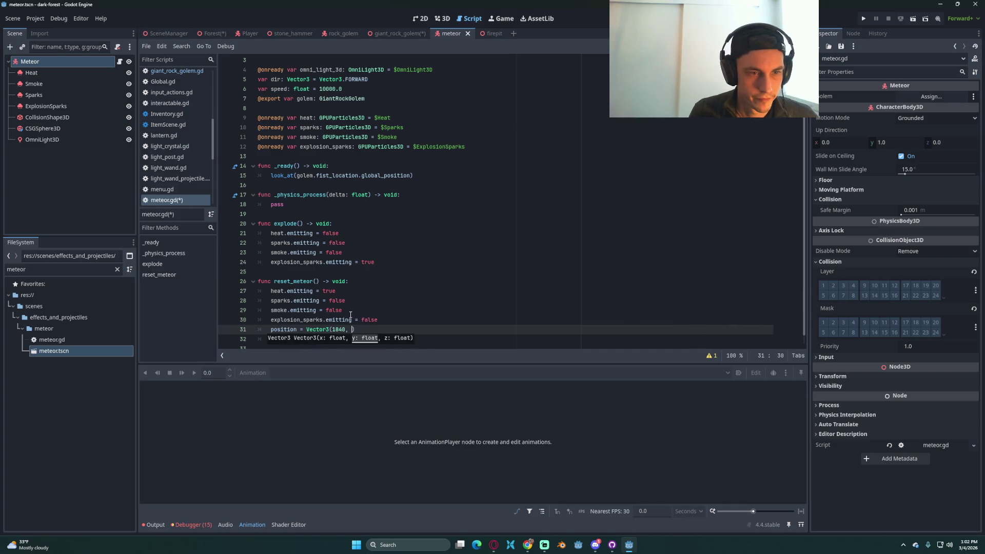
{"action": "left_click", "coordinate": [393, 32]}
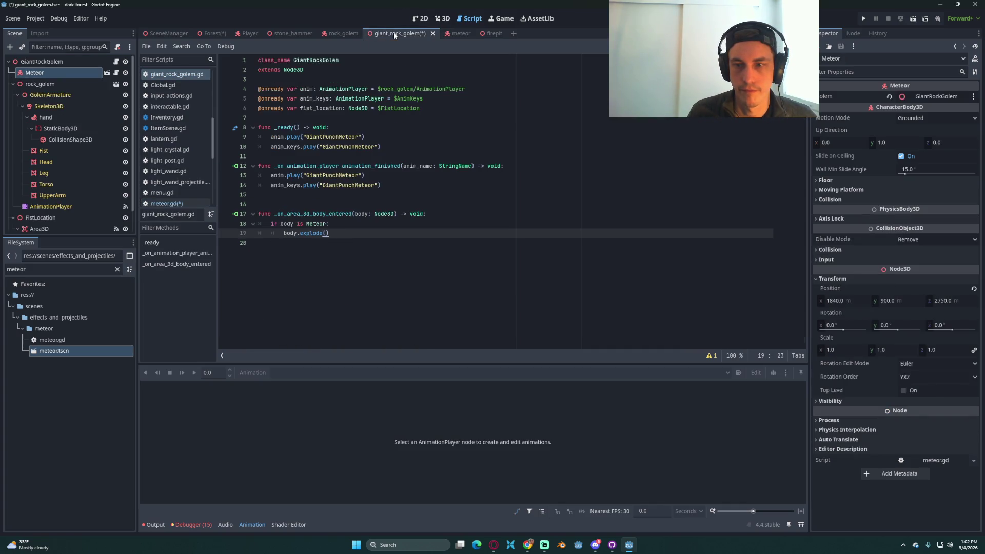
{"action": "left_click", "coordinate": [464, 35]}
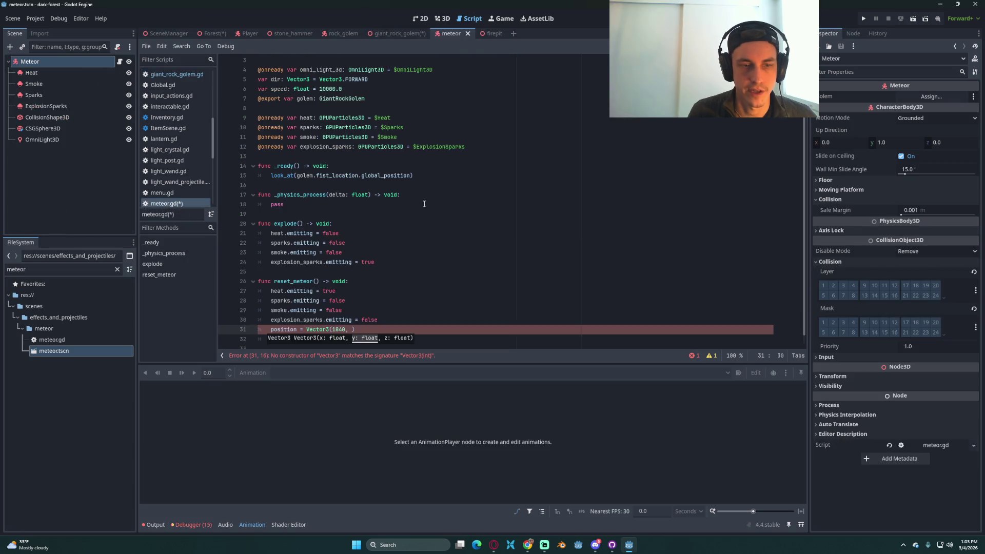
{"action": "type", "text": "900.0,"}
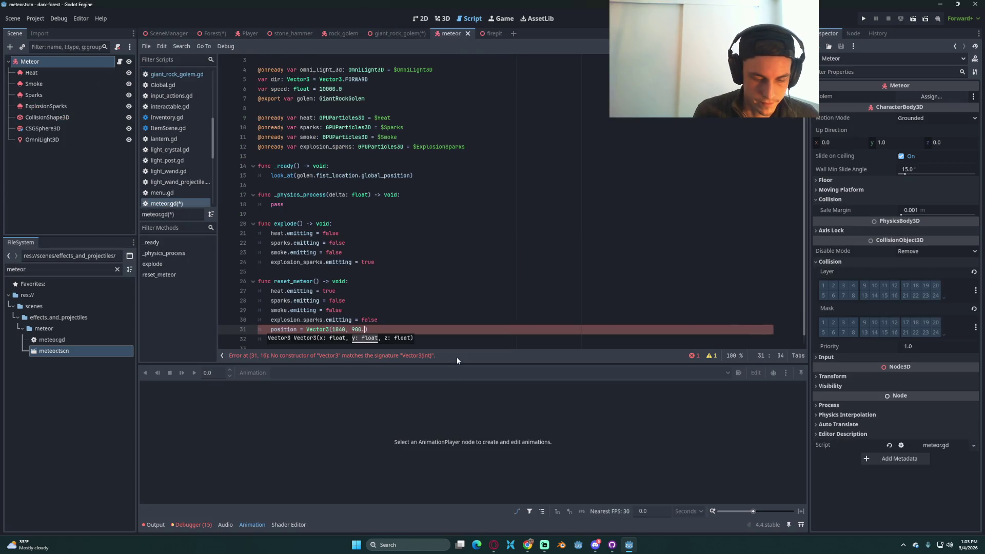
{"action": "type", "text": " 2750"}
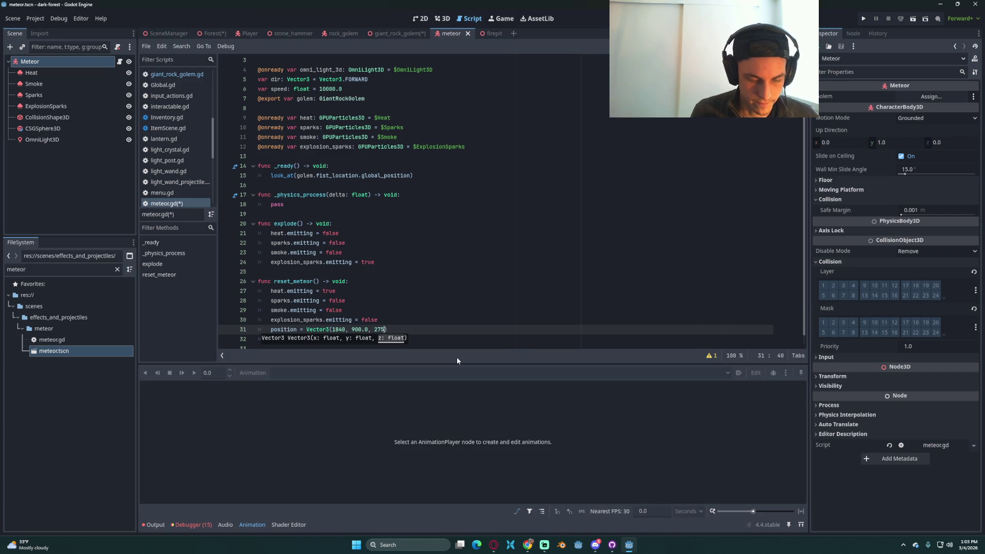
{"action": "type", "text": ".0"}
{"action": "left_click", "coordinate": [347, 330]}
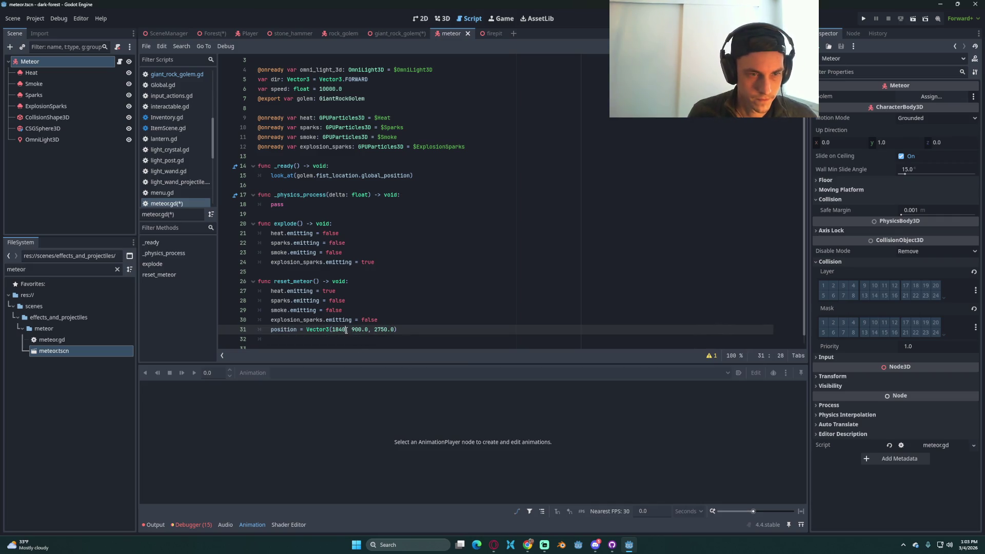
{"action": "type", "text": ".0"}
- Save meteor.gd, undoing a stray extra line, and switch to giant_rock_golem
{"action": "left_click", "coordinate": [419, 321]}
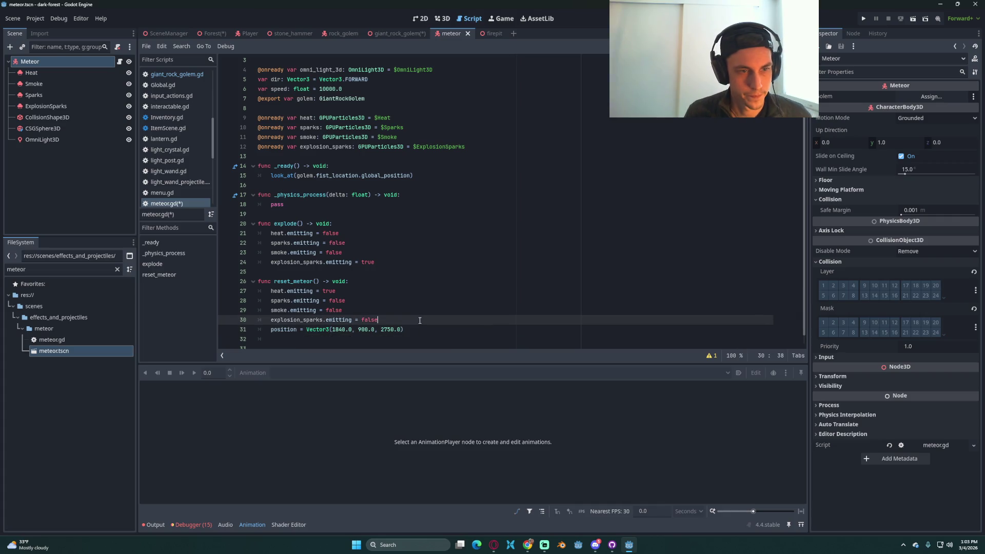
{"action": "key", "text": "ctrl+s"}
{"action": "key", "text": "ctrl+s"}
{"action": "key", "text": "ctrl+s"}
{"action": "key", "text": "ctrl+s"}
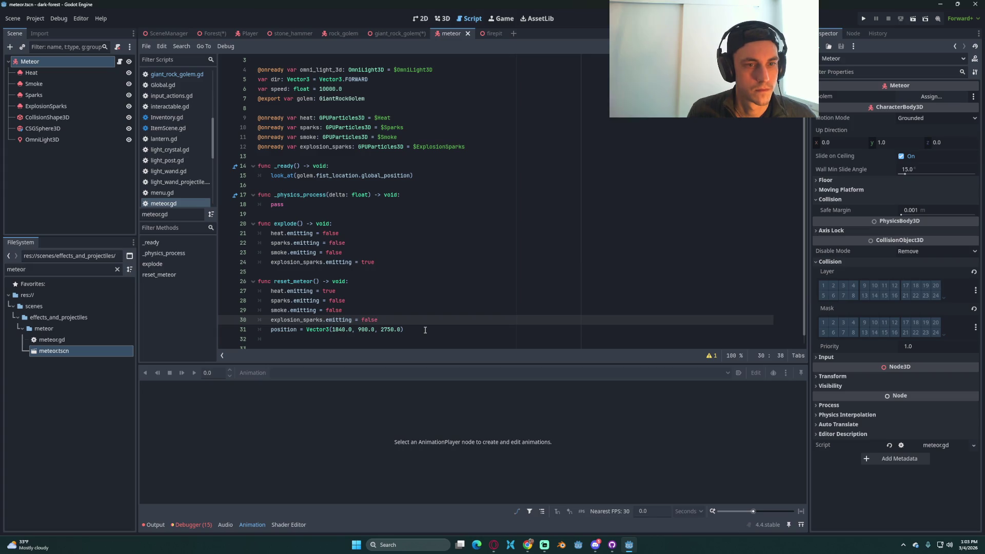
{"action": "key", "text": "Down"}
{"action": "key", "text": "ctrl+s"}
{"action": "key", "text": "Down"}
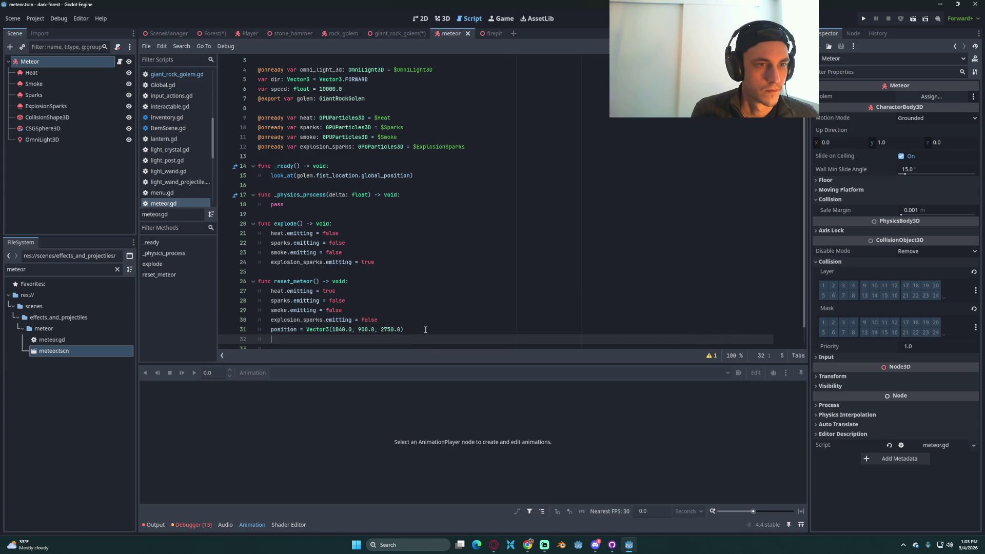
{"action": "key", "text": "ctrl+z"}
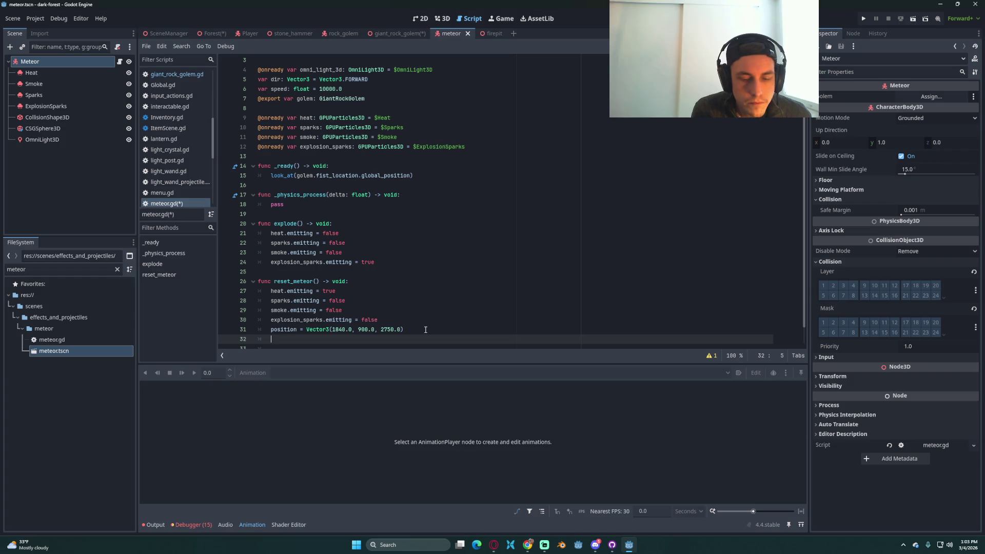
{"action": "left_click", "coordinate": [426, 329]}
{"action": "key", "text": "ctrl+s"}
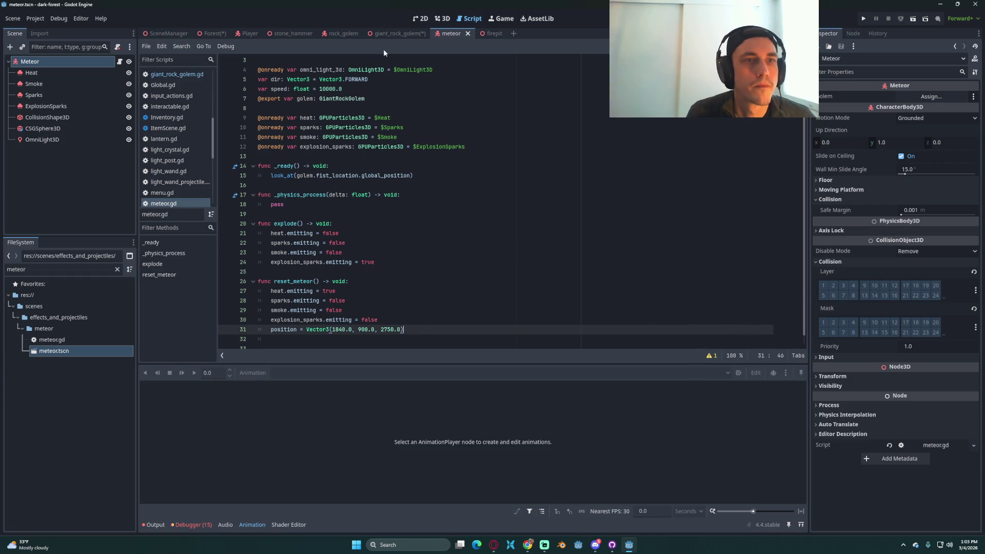
{"action": "left_click", "coordinate": [391, 35]}
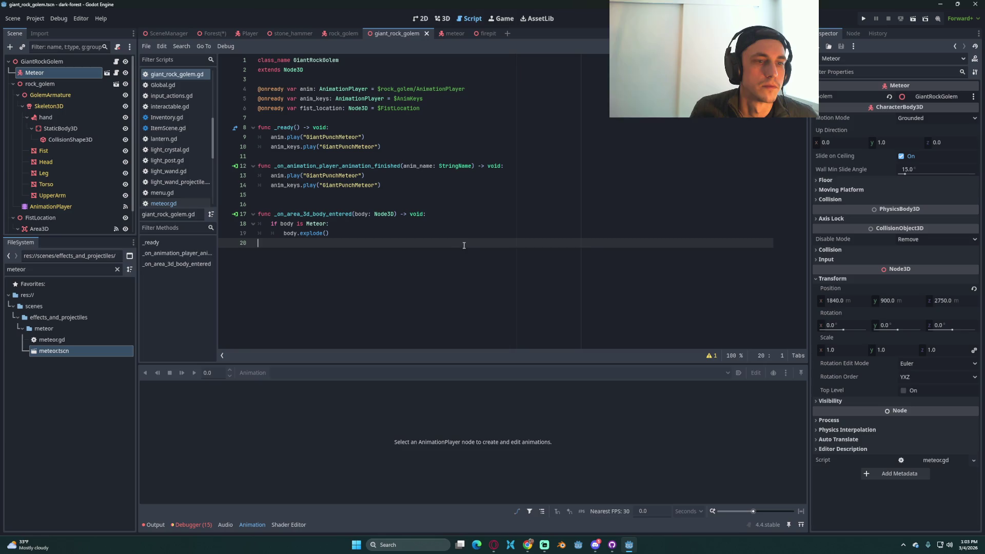
- Run the project from GiantRockGolem, stop at the meteor.gd:15 Nil error, then select Meteor
{"action": "left_click", "coordinate": [43, 61]}
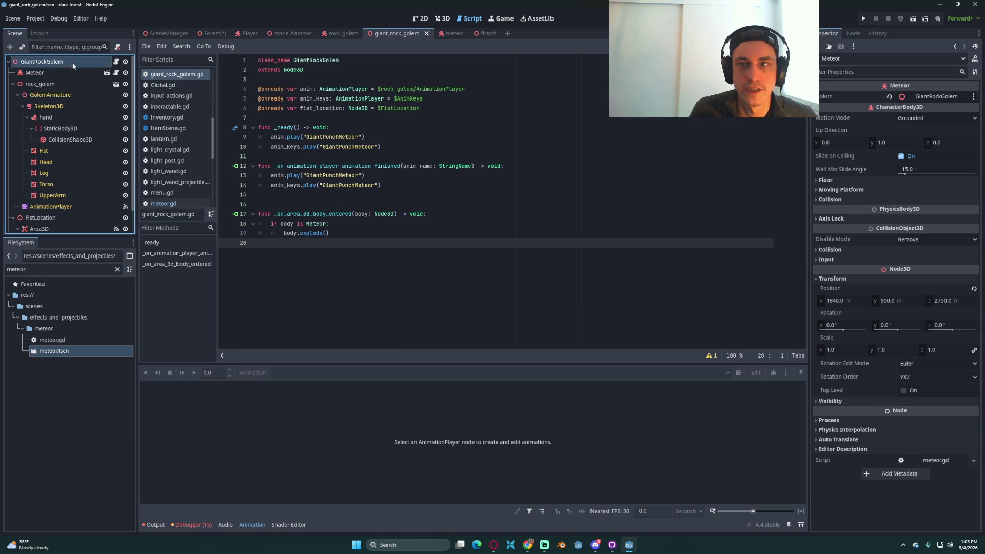
{"action": "left_click", "coordinate": [865, 19]}
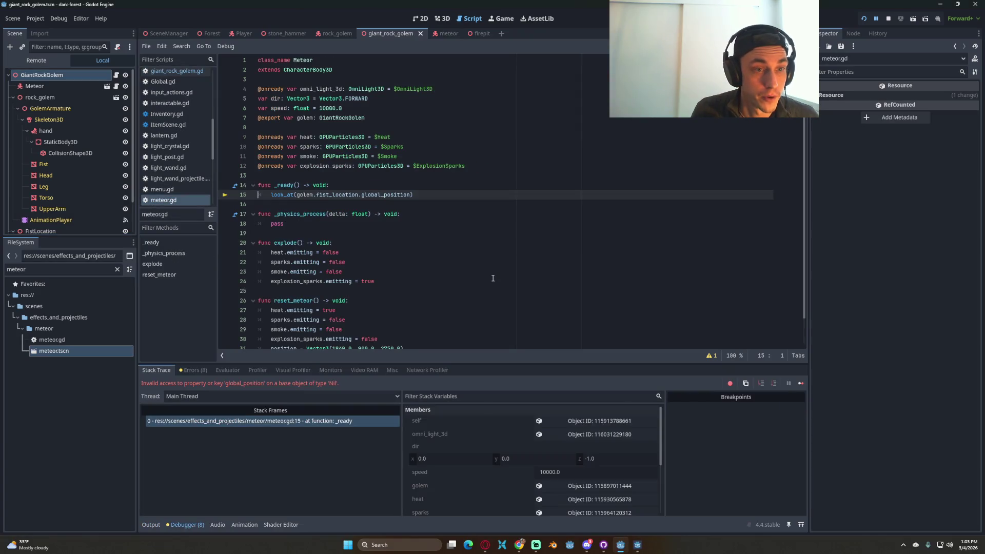
{"action": "left_click", "coordinate": [887, 19]}
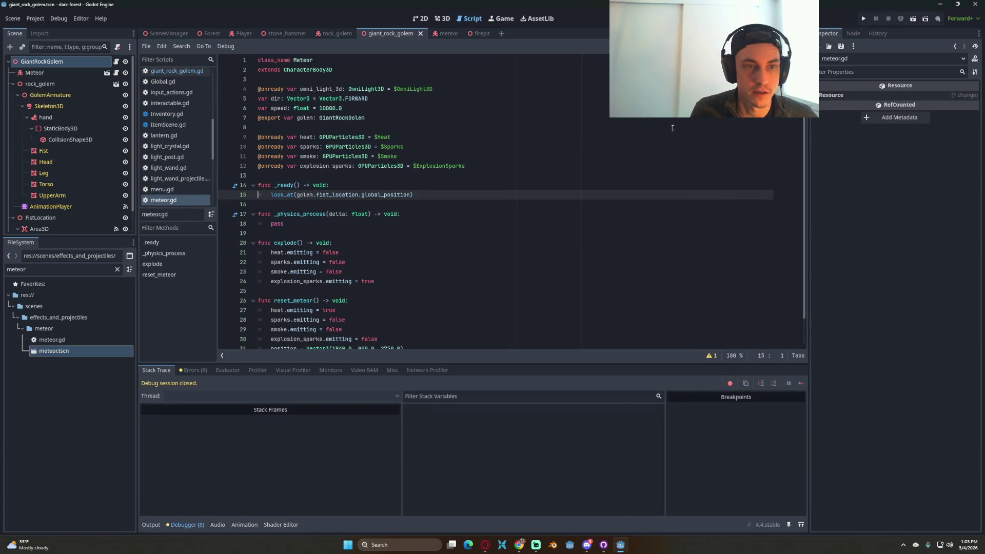
{"action": "left_click", "coordinate": [483, 205]}
{"action": "left_click", "coordinate": [445, 197]}
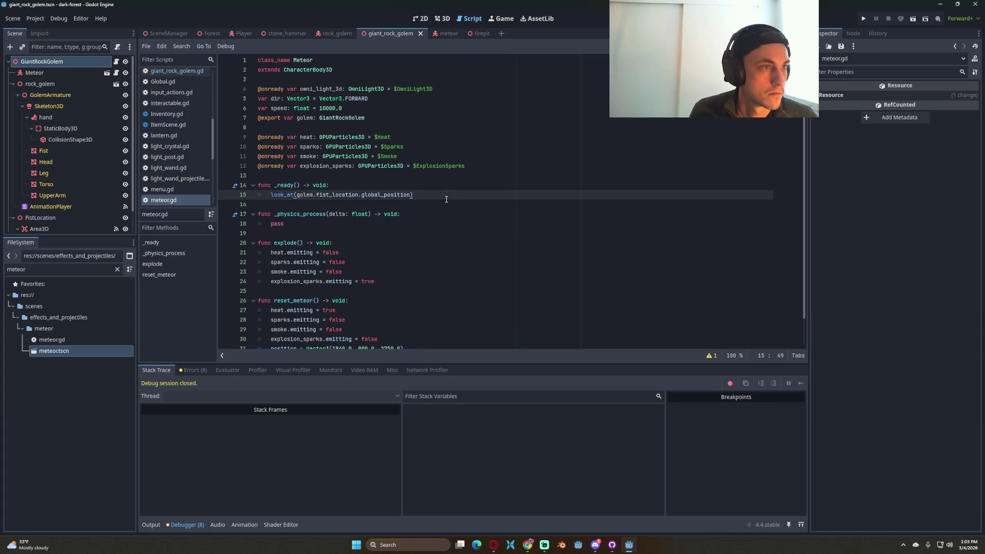
{"action": "left_click", "coordinate": [52, 73]}
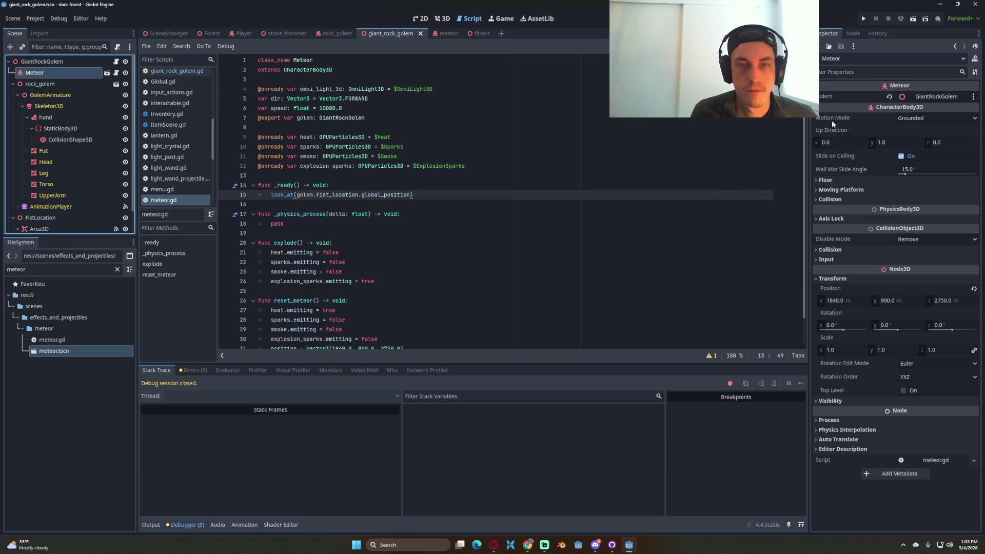
- Select GiantRockGolem, open its script, save, and rerun until it halts at meteor.gd line 15
{"action": "left_click", "coordinate": [462, 175]}
{"action": "left_click", "coordinate": [42, 61]}
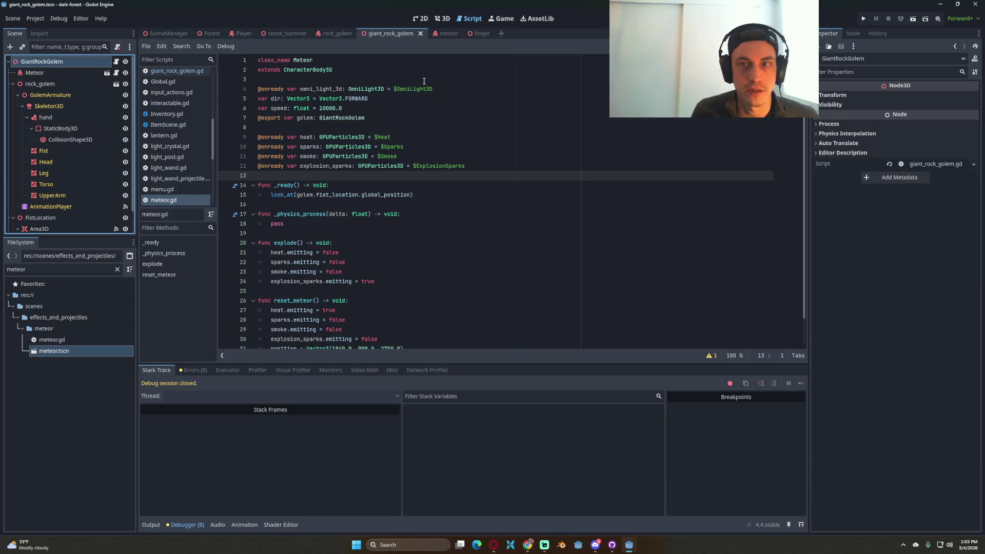
{"action": "scroll", "coordinate": [58, 180], "scroll_direction": "down", "scroll_amount": 2}
{"action": "scroll", "coordinate": [57, 190], "scroll_direction": "up", "scroll_amount": 2}
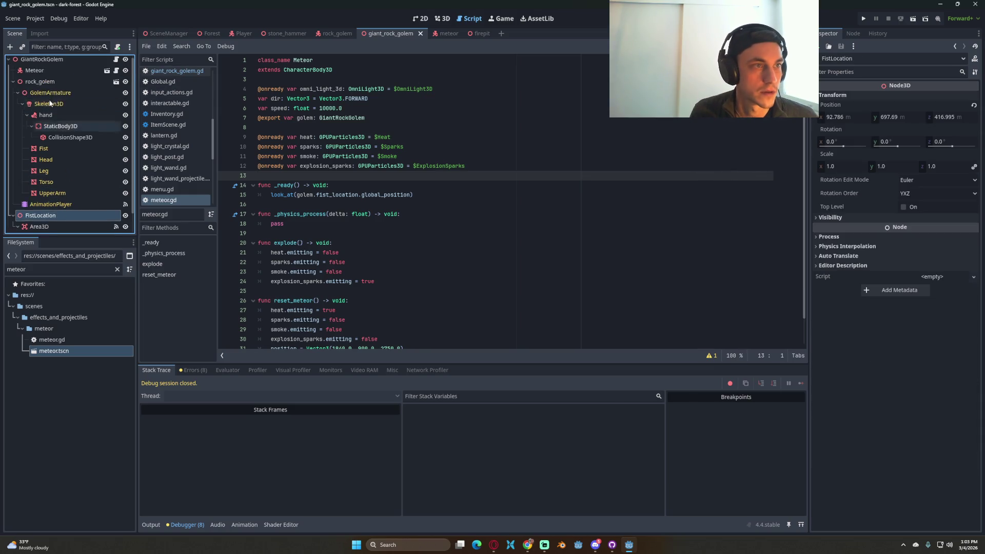
{"action": "left_click", "coordinate": [116, 62]}
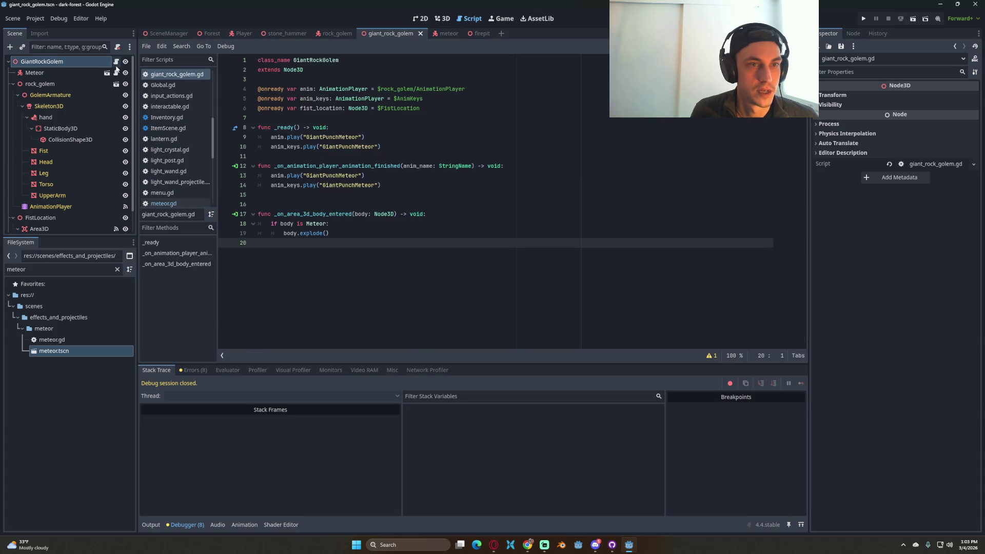
{"action": "left_click", "coordinate": [471, 185]}
{"action": "key", "text": "ctrl+s"}
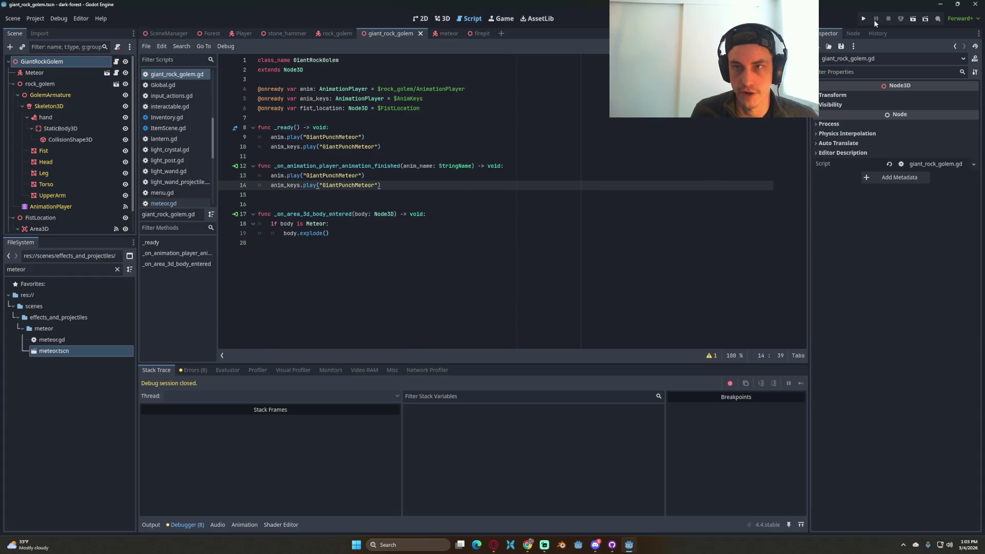
{"action": "key", "text": "ctrl+s"}
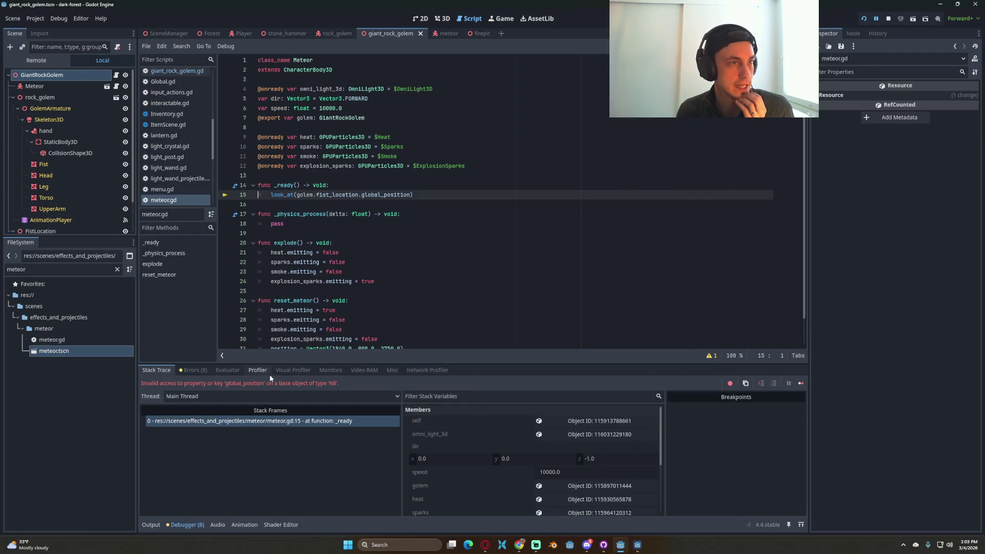
- Inspect the FistLocation node and review the meteor's _ready and look_at code
{"action": "scroll", "coordinate": [40, 204], "scroll_direction": "down", "scroll_amount": 1}
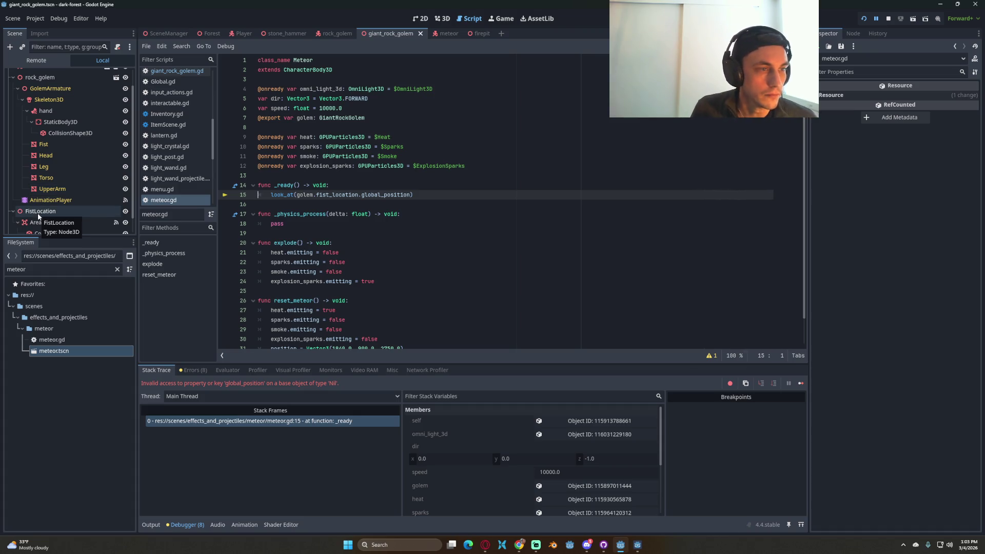
{"action": "right_click", "coordinate": [38, 213]}
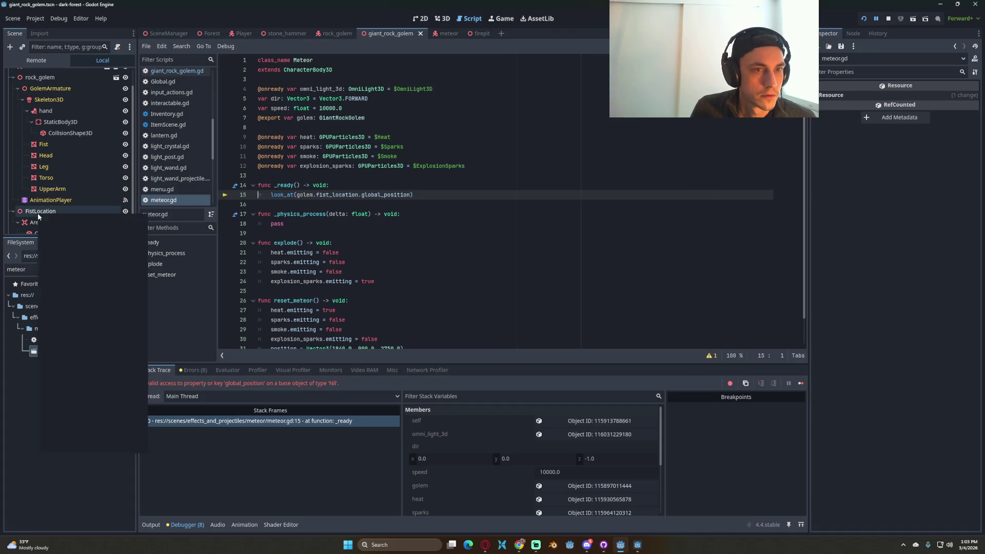
{"action": "left_click_drag", "start_coordinate": [261, 175], "coordinate": [352, 207]}
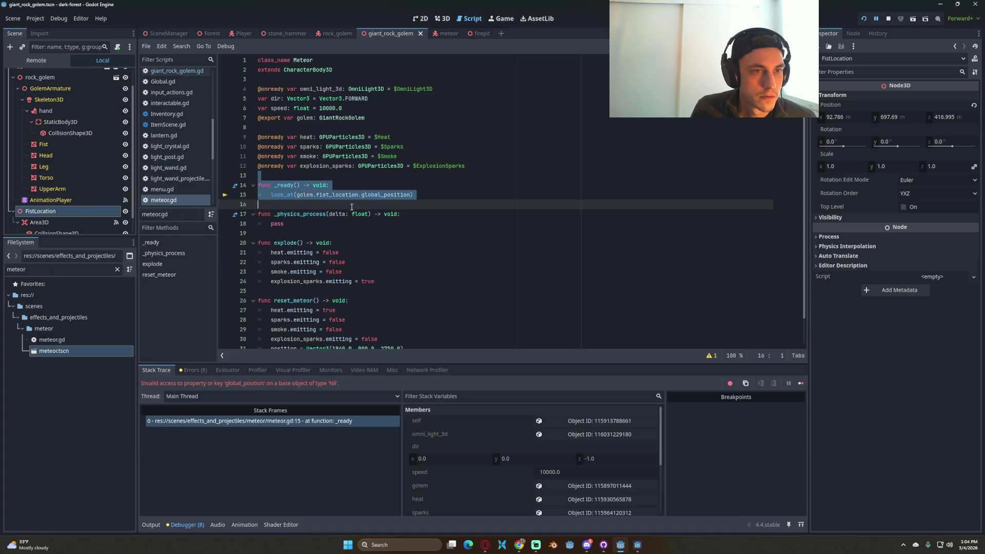
{"action": "left_click", "coordinate": [314, 205]}
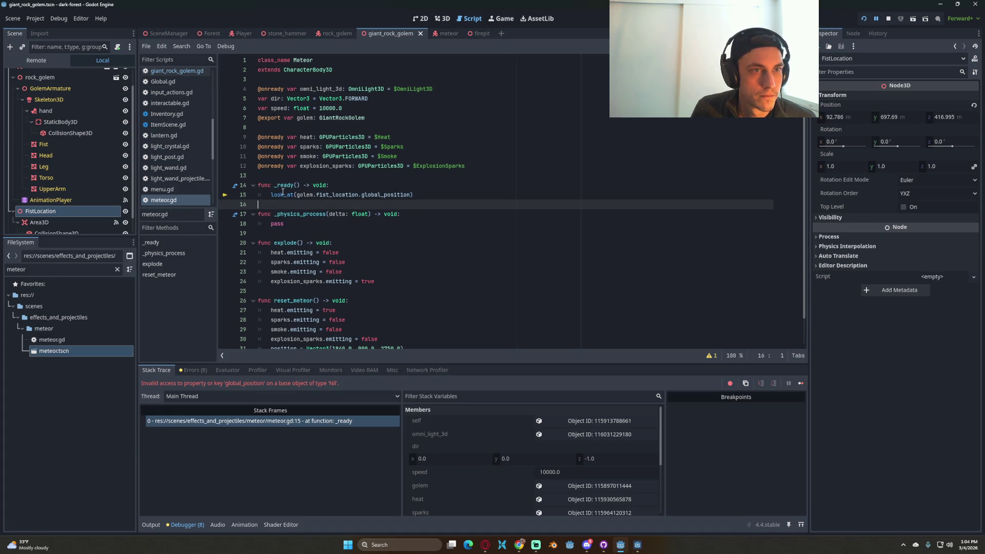
{"action": "mouse_move", "coordinate": [283, 190]}
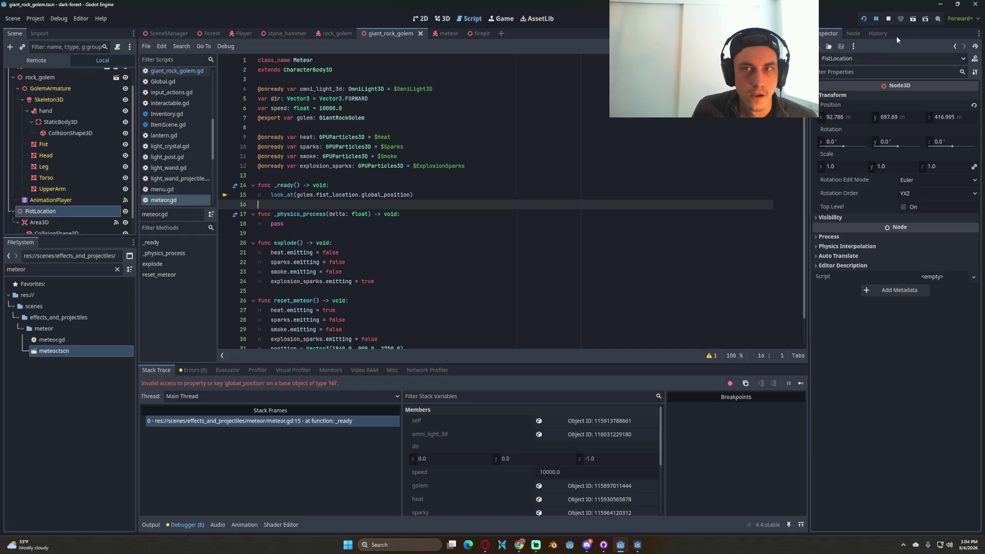
{"action": "left_click", "coordinate": [448, 197]}
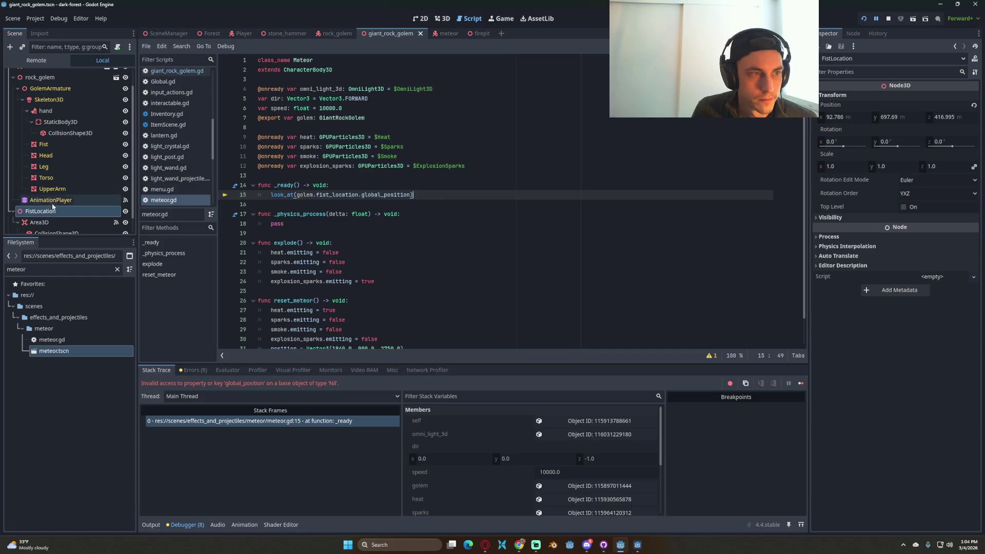
{"action": "left_click", "coordinate": [39, 211]}
{"action": "scroll", "coordinate": [54, 117], "scroll_direction": "up", "scroll_amount": 1}
- Select Meteor, stop the game, and clear its Golem property to pick a new node
{"action": "left_click", "coordinate": [34, 86]}
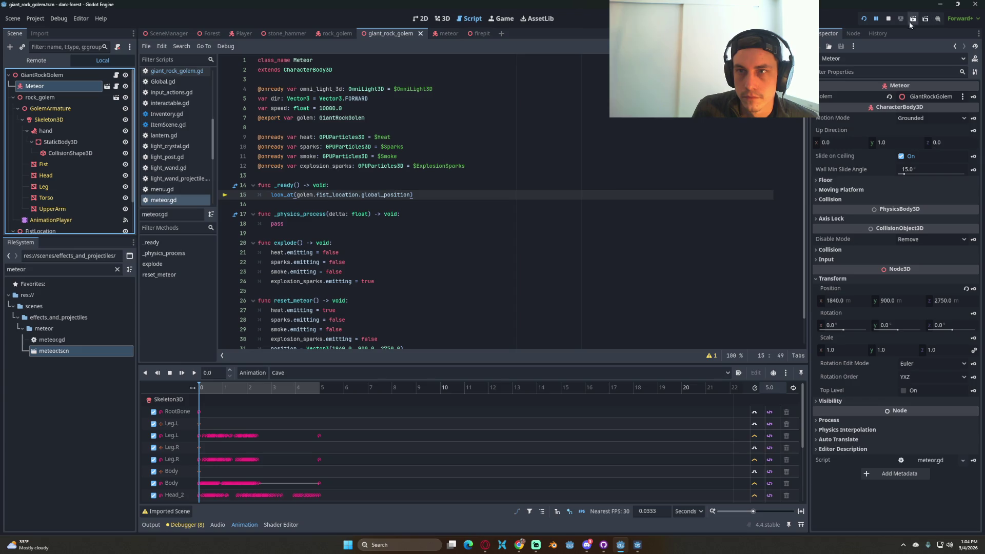
{"action": "left_click", "coordinate": [888, 19]}
{"action": "left_click", "coordinate": [891, 97]}
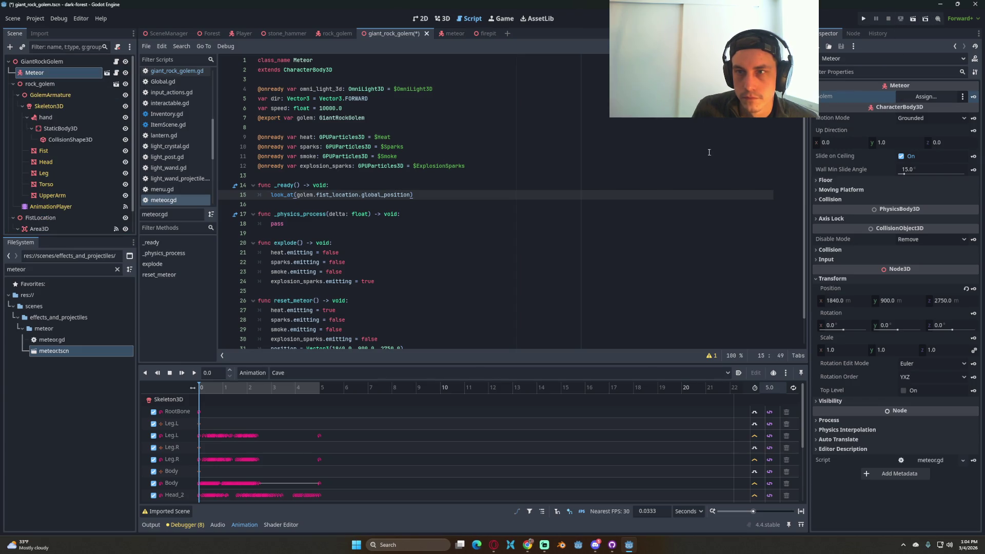
{"action": "left_click", "coordinate": [937, 98]}
- Assign GiantRockGolem as the Meteor's Golem, save the scene, and open giant_rock_golem.gd
{"action": "left_click", "coordinate": [464, 402]}
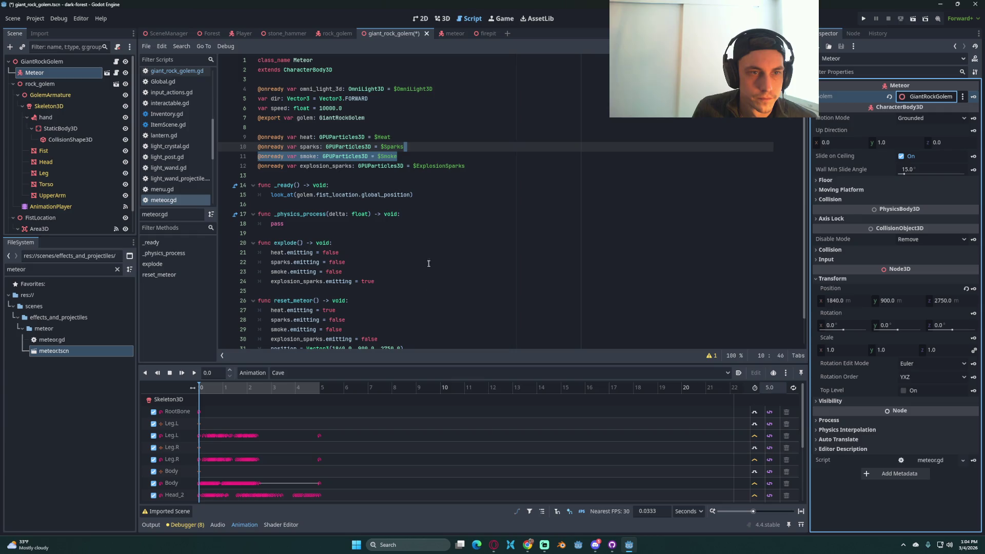
{"action": "left_click", "coordinate": [474, 194]}
{"action": "key", "text": "ctrl+s"}
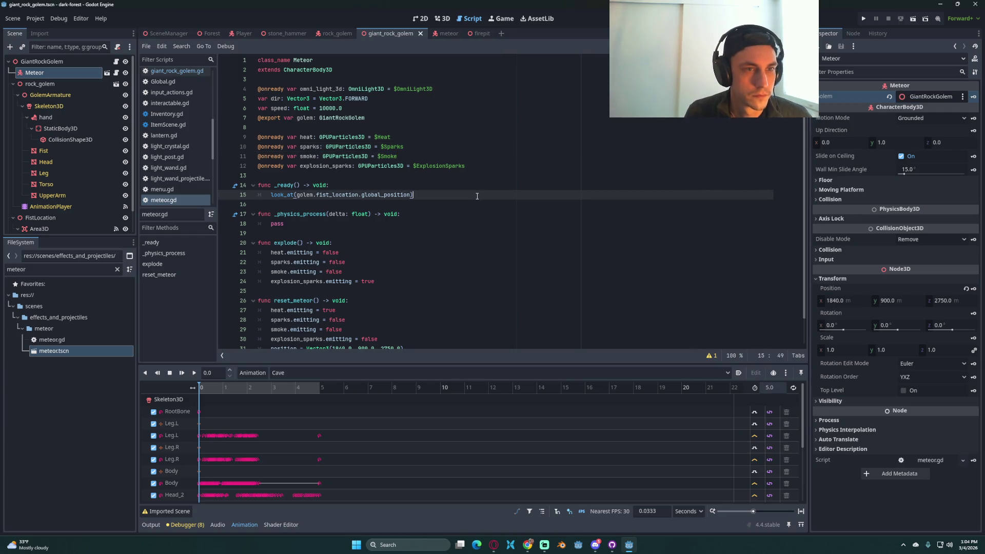
{"action": "left_click", "coordinate": [65, 62]}
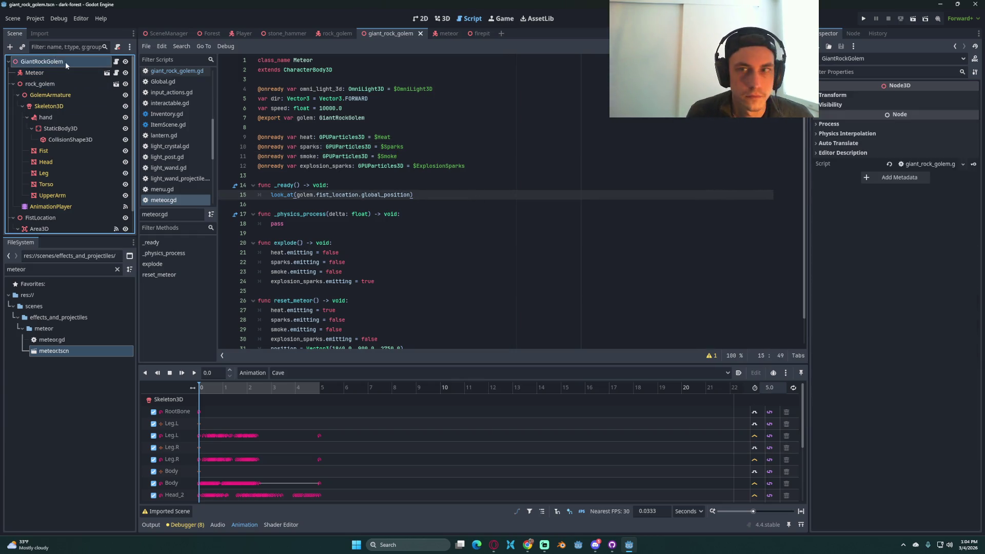
{"action": "left_click", "coordinate": [366, 117]}
{"action": "left_click", "coordinate": [116, 62]}
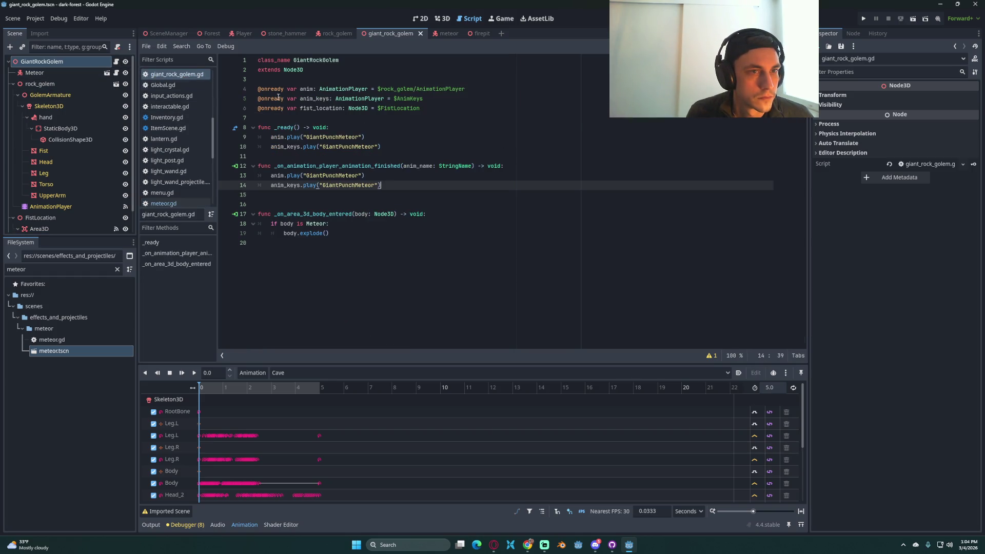
{"action": "left_click", "coordinate": [449, 109]}
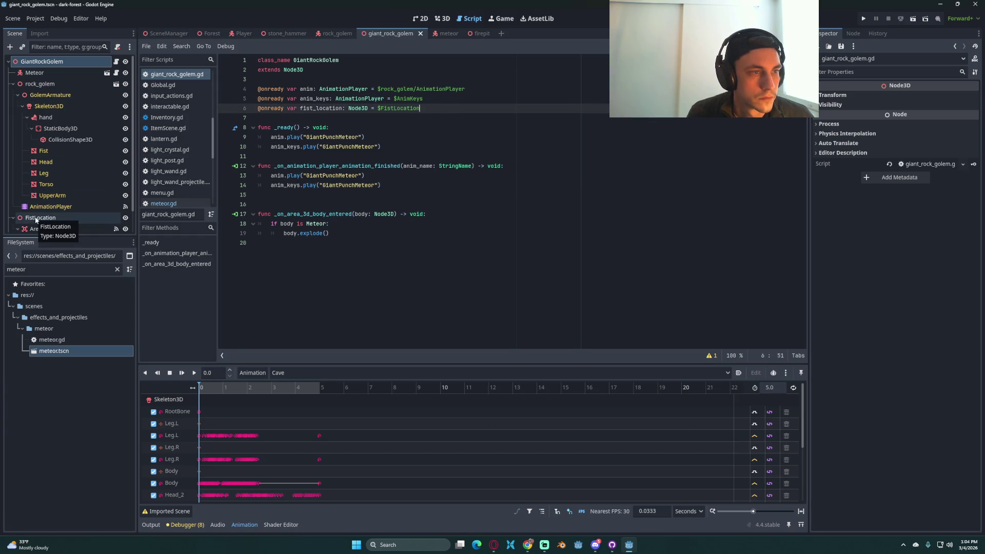
{"action": "mouse_move", "coordinate": [36, 221]}
{"action": "left_mouse_down"}
{"action": "mouse_move", "coordinate": [23, 225]}
{"action": "mouse_move", "coordinate": [303, 116]}
{"action": "mouse_move", "coordinate": [380, 125]}
{"action": "left_mouse_up"}
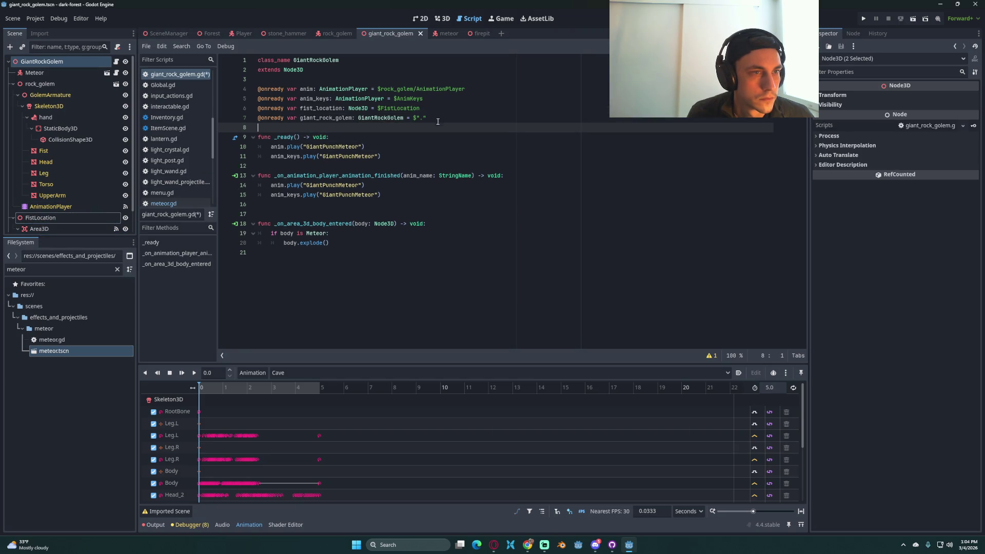
{"action": "mouse_move", "coordinate": [38, 218]}
{"action": "left_mouse_down"}
{"action": "mouse_move", "coordinate": [308, 148]}
{"action": "mouse_move", "coordinate": [205, 158]}
{"action": "mouse_move", "coordinate": [45, 217]}
{"action": "left_mouse_up"}
{"action": "left_click", "coordinate": [452, 114]}
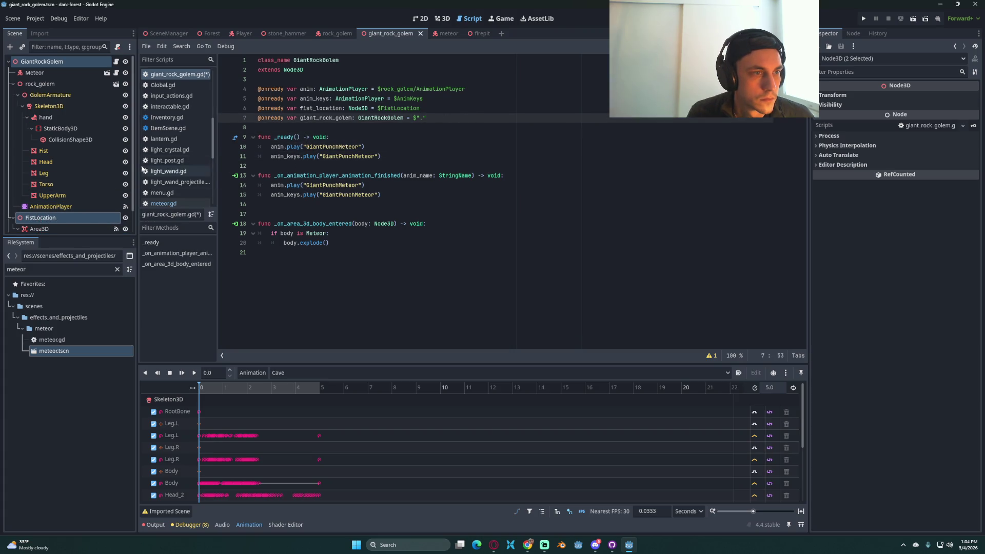
{"action": "left_click", "coordinate": [42, 218]}
{"action": "left_click_drag", "start_coordinate": [41, 218], "coordinate": [285, 125]}
{"action": "left_click_drag", "start_coordinate": [441, 118], "coordinate": [245, 109]}
{"action": "key", "text": "BackSpace"}
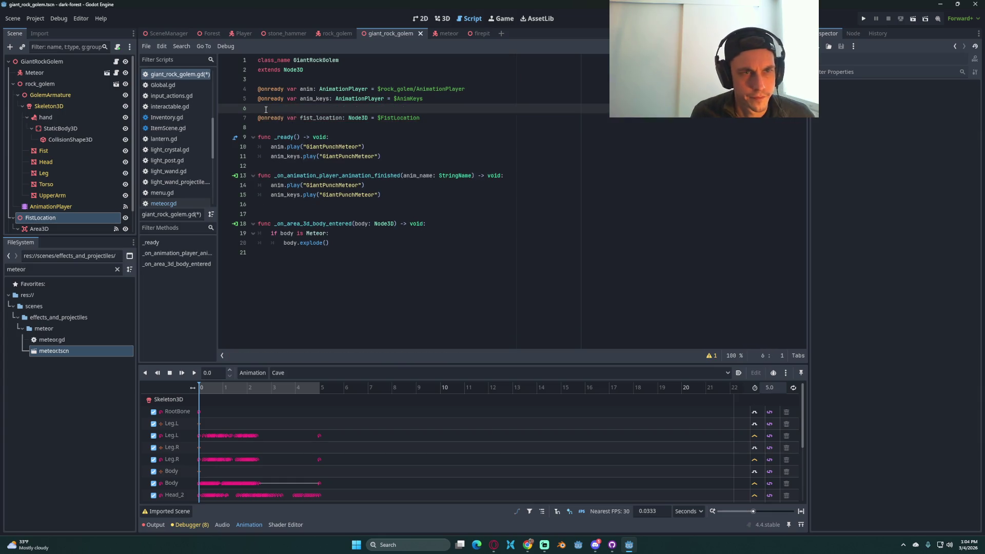
{"action": "left_click", "coordinate": [560, 137]}
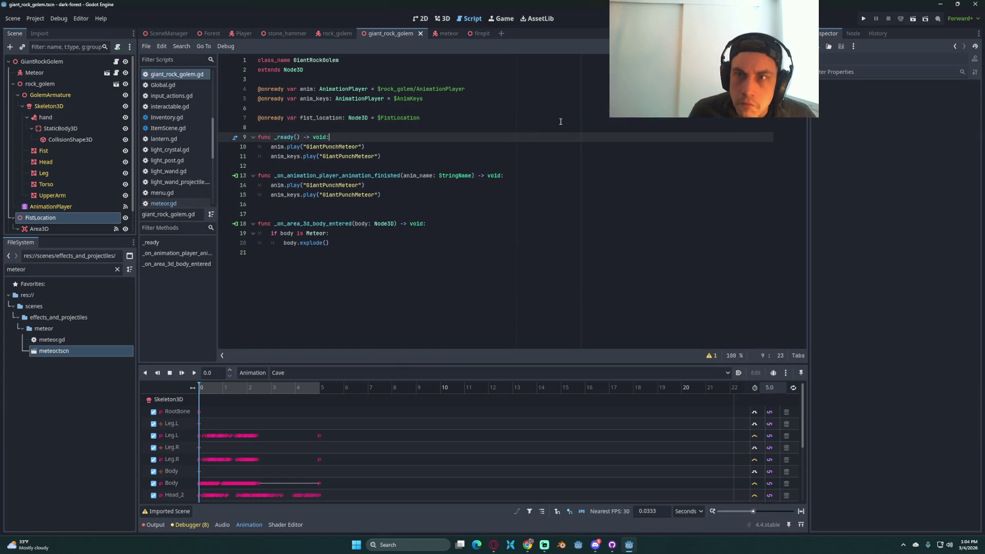
- Run the game again and examine the failing look_at call on meteor.gd line 15
{"action": "left_click", "coordinate": [863, 18]}
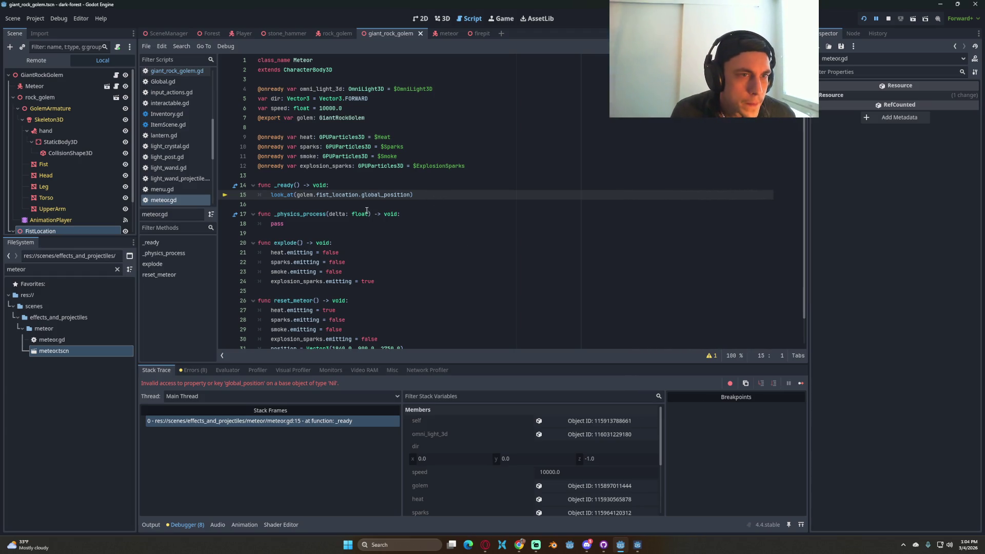
{"action": "left_click", "coordinate": [297, 225]}
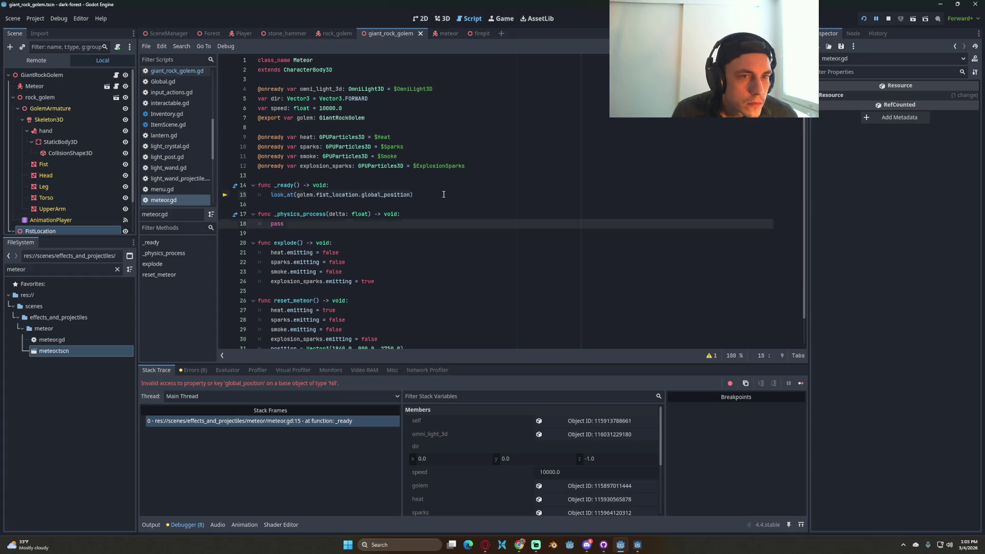
{"action": "left_click_drag", "start_coordinate": [443, 195], "coordinate": [272, 196]}
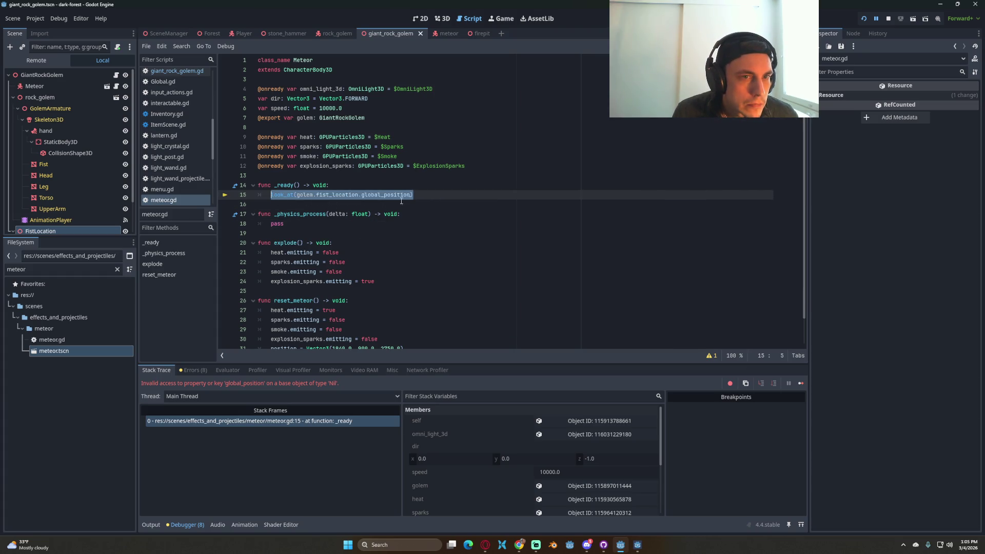
{"action": "left_click", "coordinate": [447, 193]}
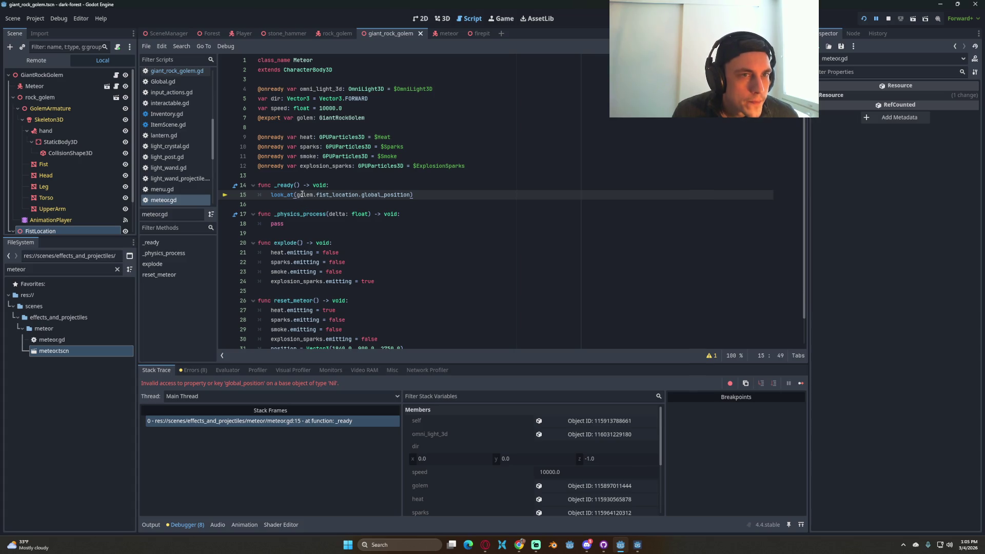
{"action": "mouse_move", "coordinate": [306, 122]}
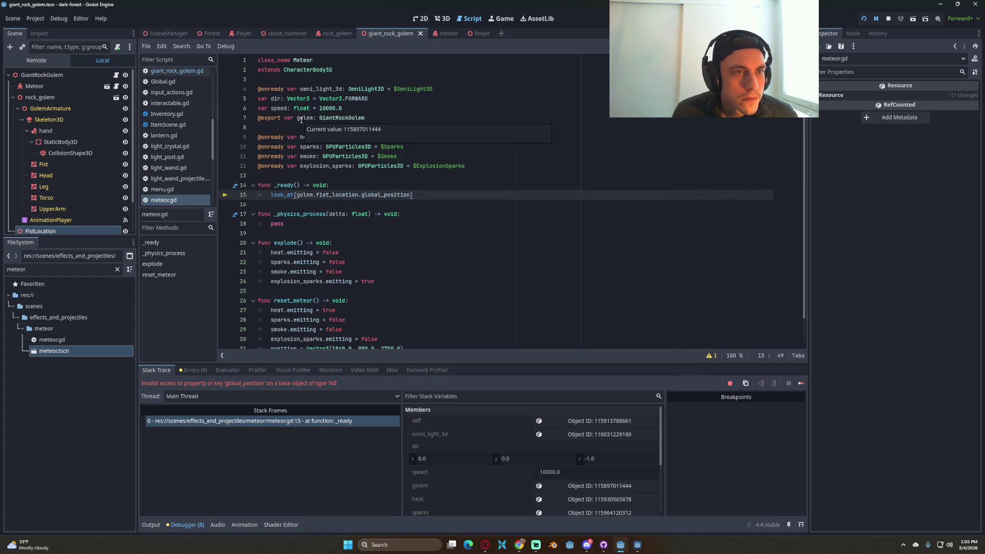
- Inspect the Meteor's properties and debugger variables, then stop the game
{"action": "left_click", "coordinate": [43, 88]}
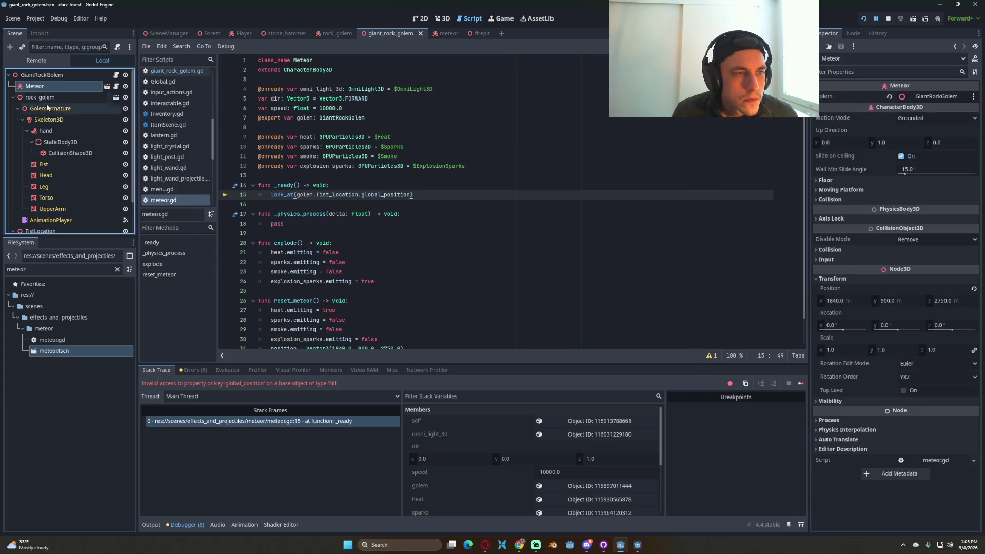
{"action": "left_click", "coordinate": [429, 197]}
{"action": "scroll", "coordinate": [54, 198], "scroll_direction": "down", "scroll_amount": 2}
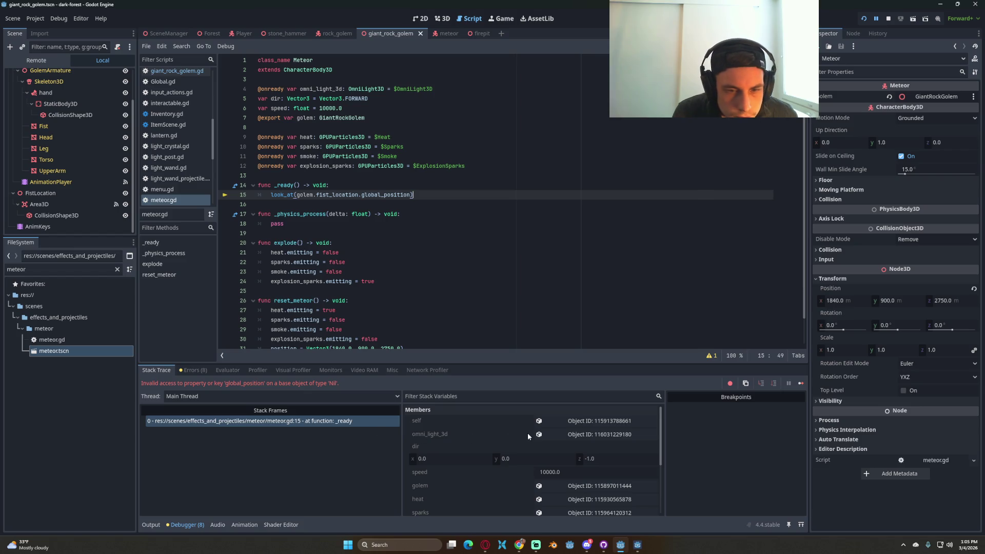
{"action": "scroll", "coordinate": [528, 435], "scroll_direction": "down", "scroll_amount": 2}
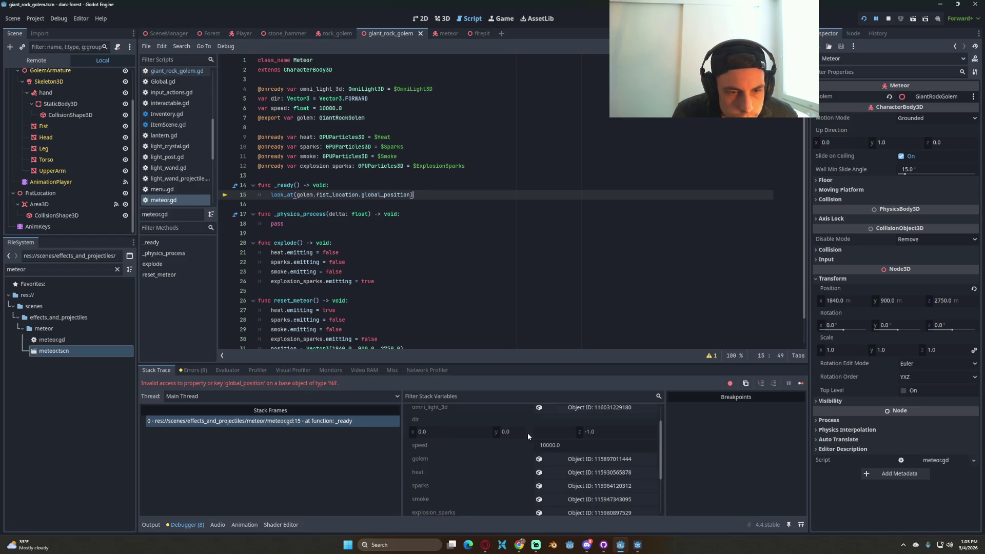
{"action": "scroll", "coordinate": [562, 454], "scroll_direction": "down", "scroll_amount": 2}
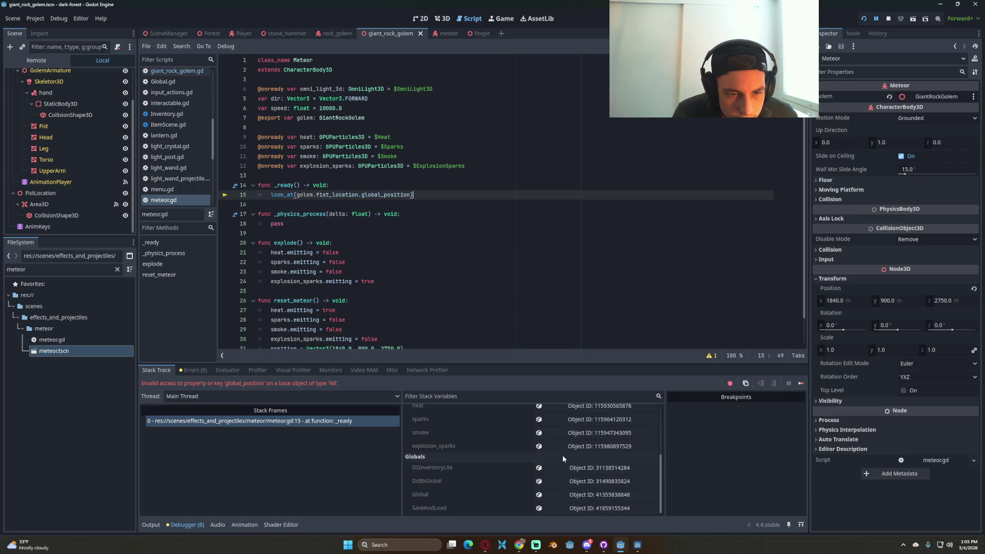
{"action": "scroll", "coordinate": [564, 455], "scroll_direction": "up", "scroll_amount": 4}
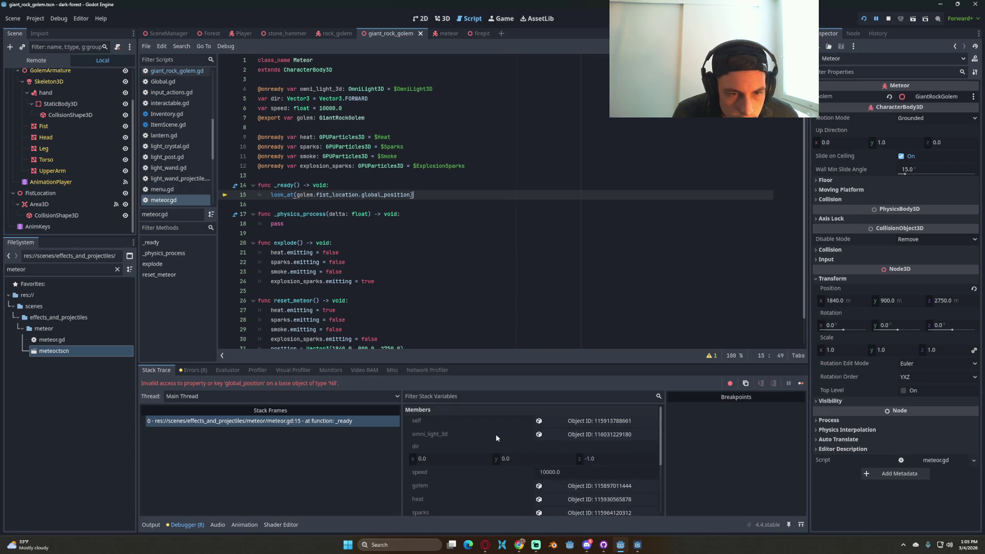
{"action": "scroll", "coordinate": [487, 432], "scroll_direction": "down", "scroll_amount": 3}
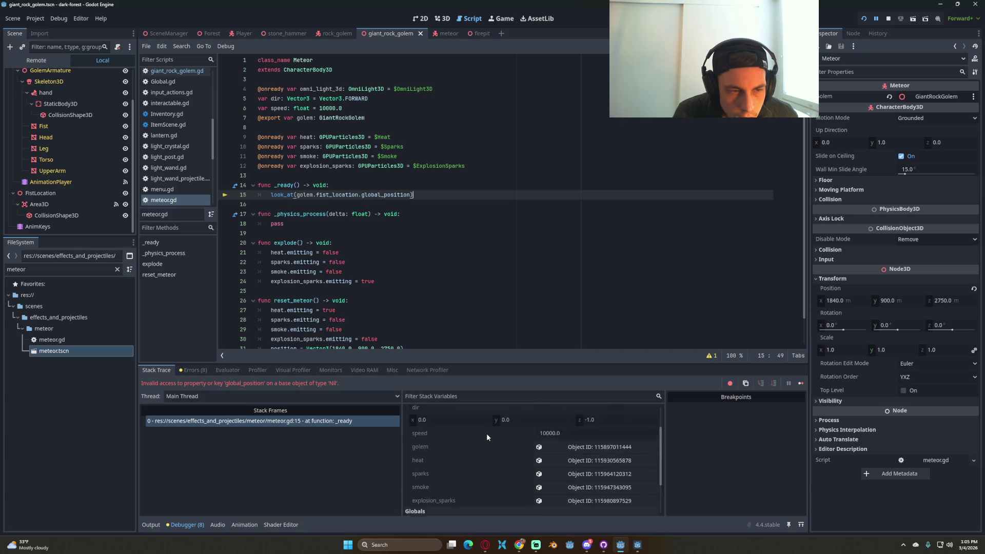
{"action": "scroll", "coordinate": [486, 433], "scroll_direction": "up", "scroll_amount": 2}
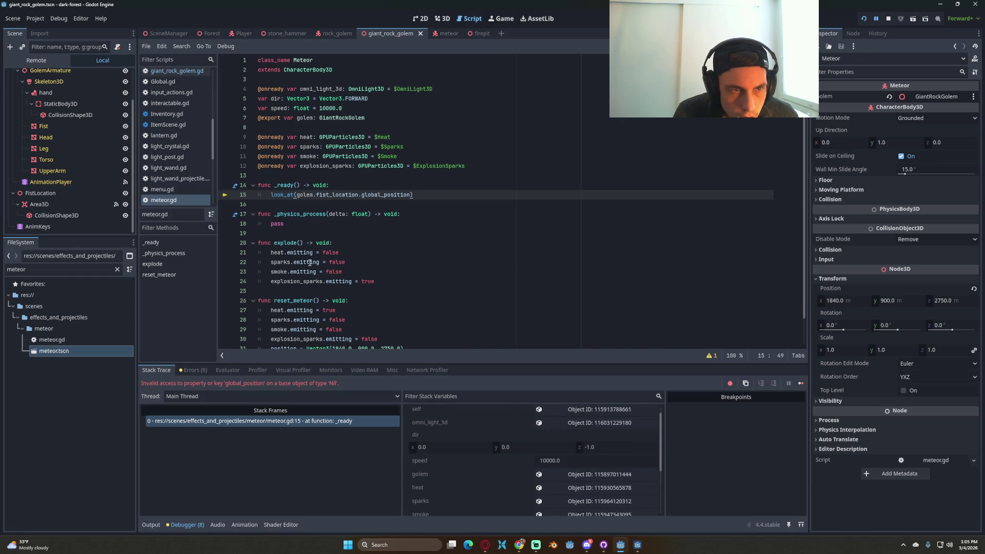
{"action": "left_click", "coordinate": [886, 19]}
{"action": "left_click", "coordinate": [509, 211]}
- Save, then in the meteor scene try assigning the Golem property and cancel
{"action": "key", "text": "ctrl+s"}
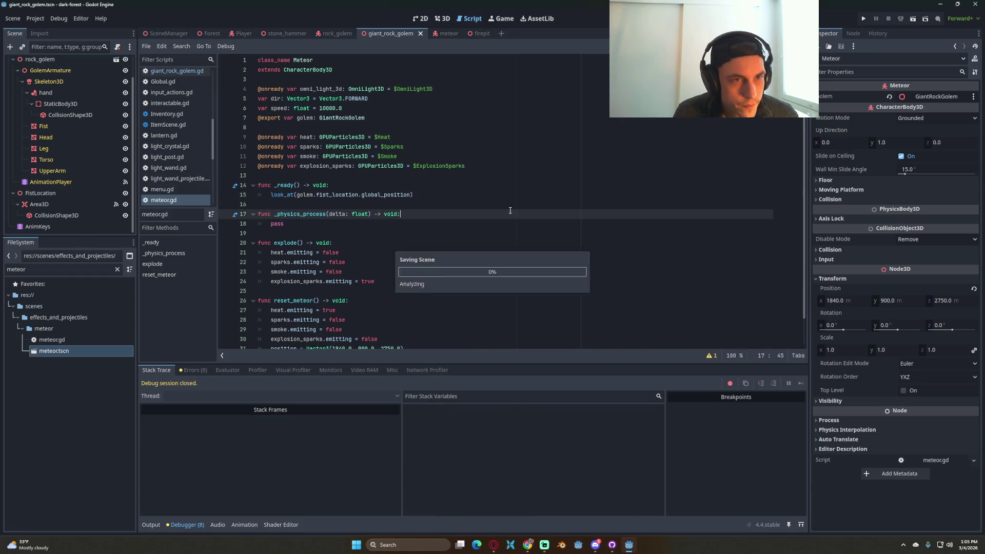
{"action": "left_click", "coordinate": [445, 200]}
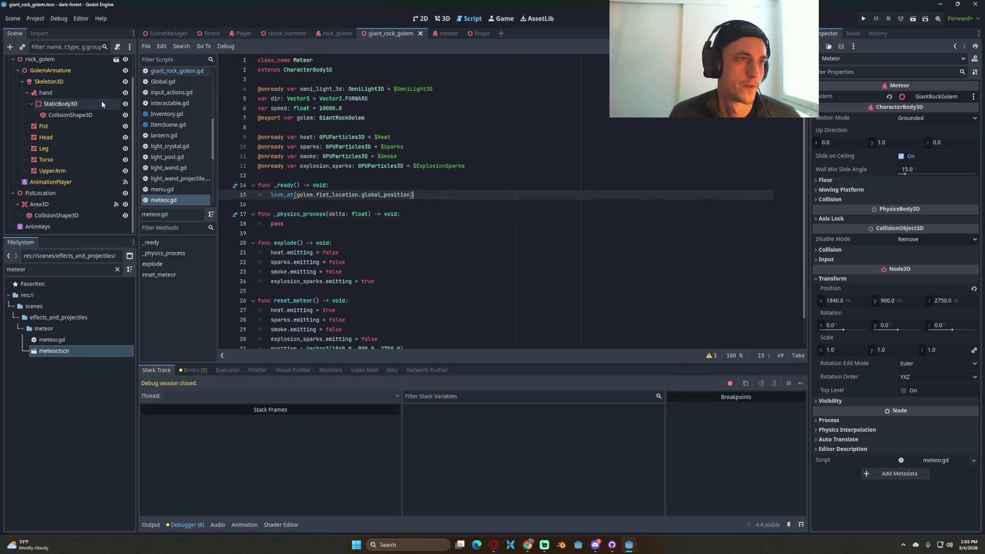
{"action": "scroll", "coordinate": [68, 133], "scroll_direction": "up", "scroll_amount": 2}
{"action": "scroll", "coordinate": [78, 144], "scroll_direction": "down", "scroll_amount": 2}
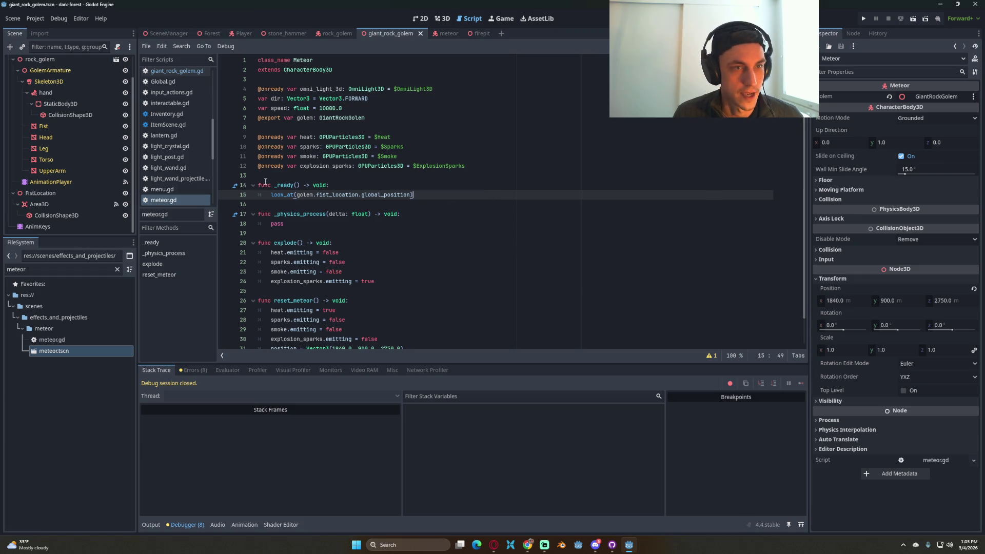
{"action": "left_click", "coordinate": [436, 35]}
{"action": "left_click", "coordinate": [39, 81]}
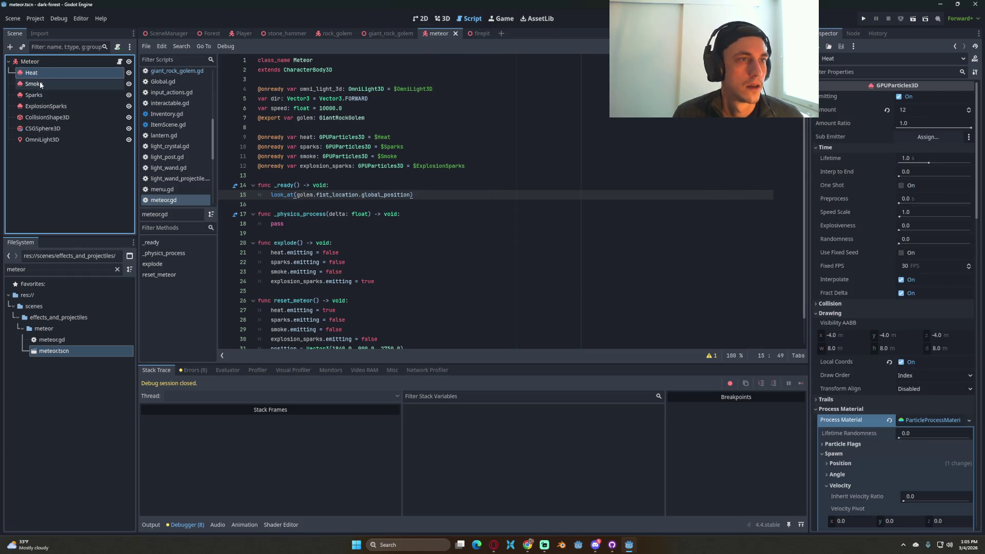
{"action": "left_click", "coordinate": [41, 62]}
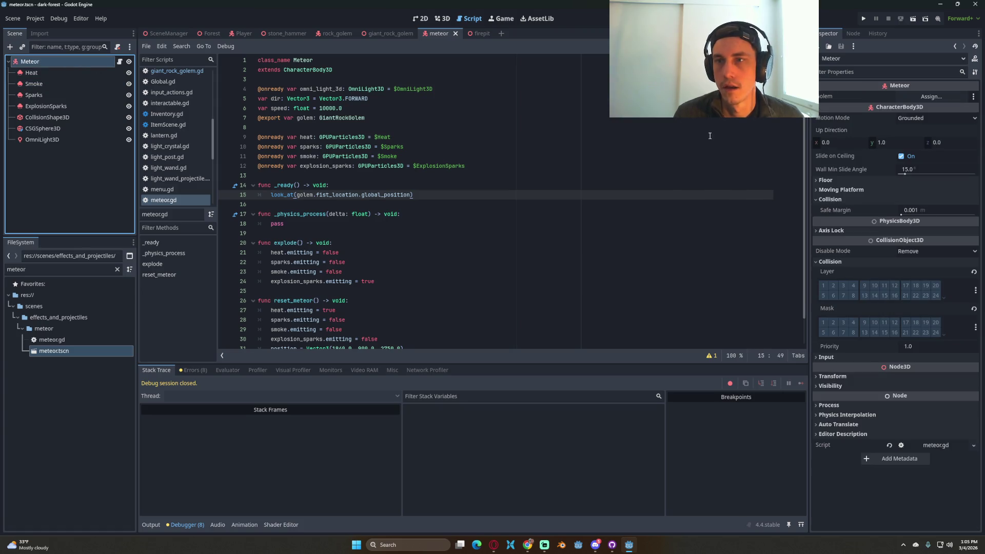
{"action": "left_click", "coordinate": [933, 97]}
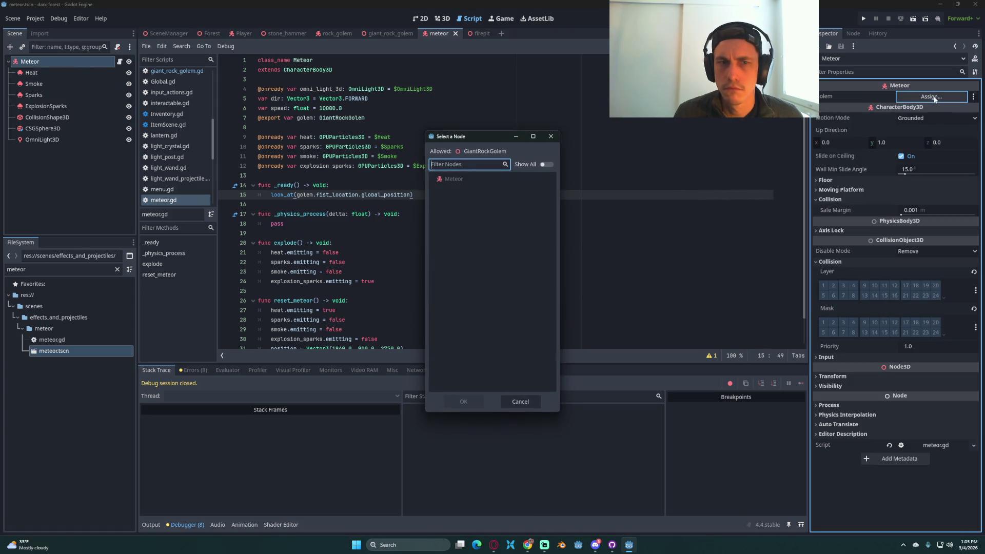
{"action": "left_click", "coordinate": [520, 401]}
- In giant_rock_golem, verify the Meteor instance's Golem is GiantRockGolem, then open Forest
{"action": "left_click", "coordinate": [389, 34]}
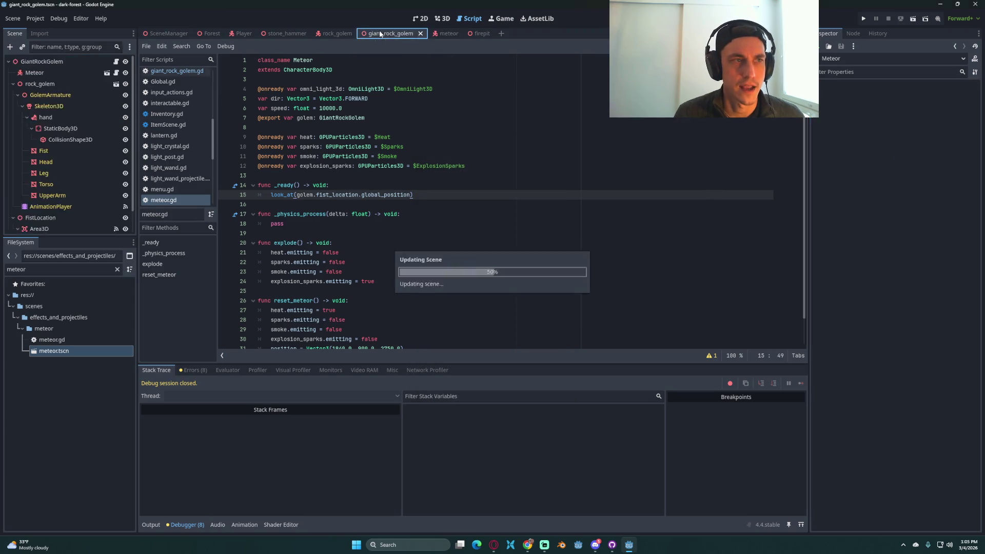
{"action": "scroll", "coordinate": [48, 67], "scroll_direction": "up", "scroll_amount": 1}
{"action": "left_click", "coordinate": [48, 64]}
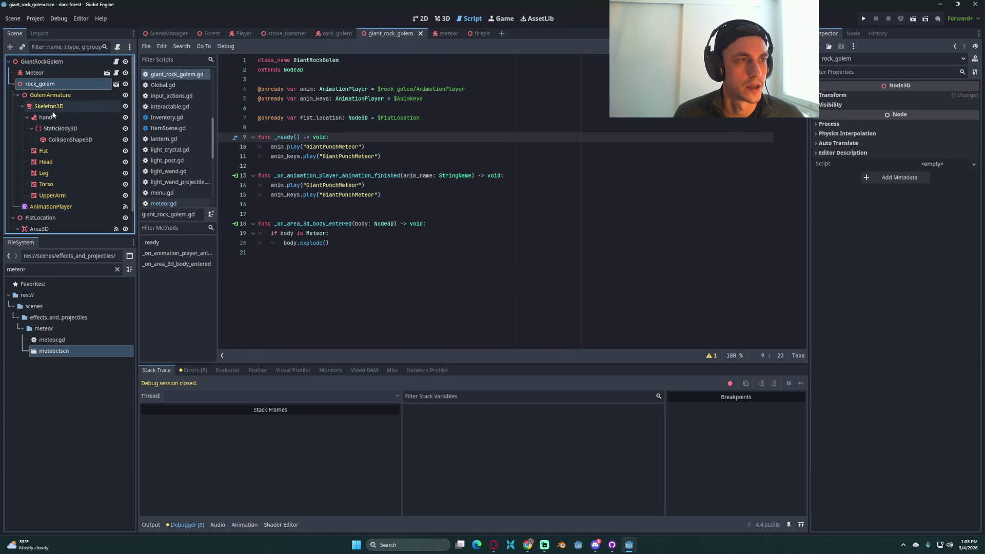
{"action": "left_click", "coordinate": [48, 73]}
{"action": "left_click", "coordinate": [503, 118]}
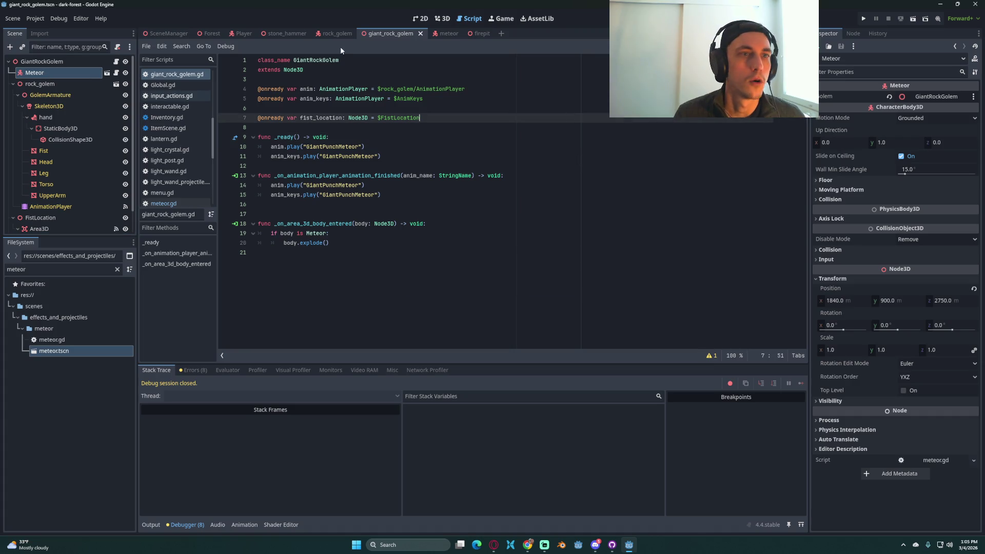
{"action": "left_click", "coordinate": [210, 33]}
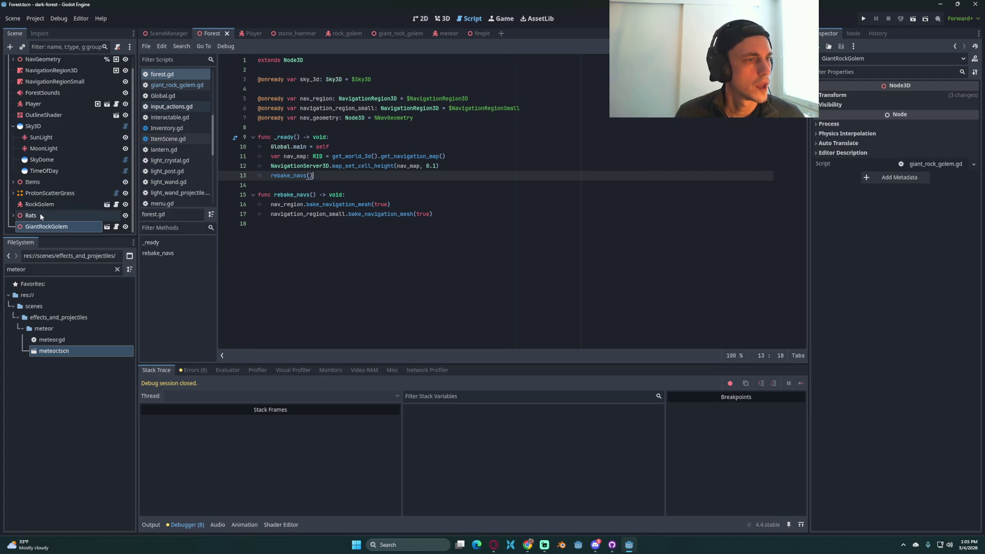
- In the Forest scene's 3D view, briefly filter the tree for 'me', then run the project
{"action": "left_click", "coordinate": [85, 217]}
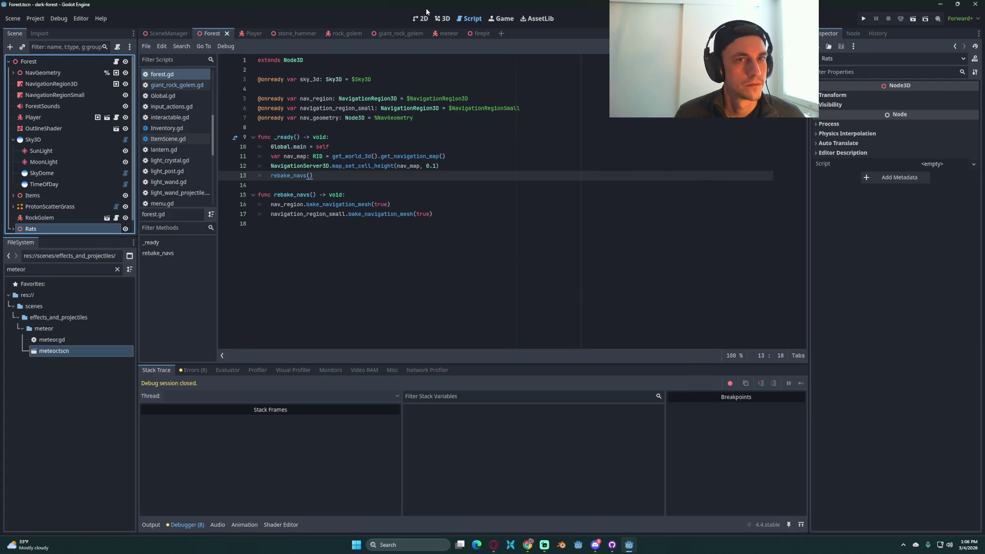
{"action": "left_click", "coordinate": [442, 18]}
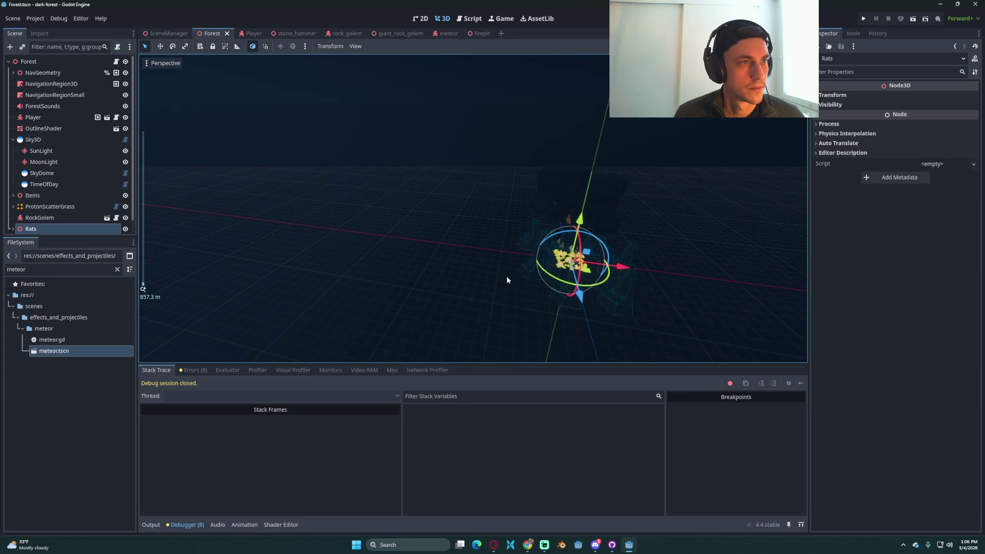
{"action": "left_click", "coordinate": [75, 49]}
{"action": "type", "text": "me"}
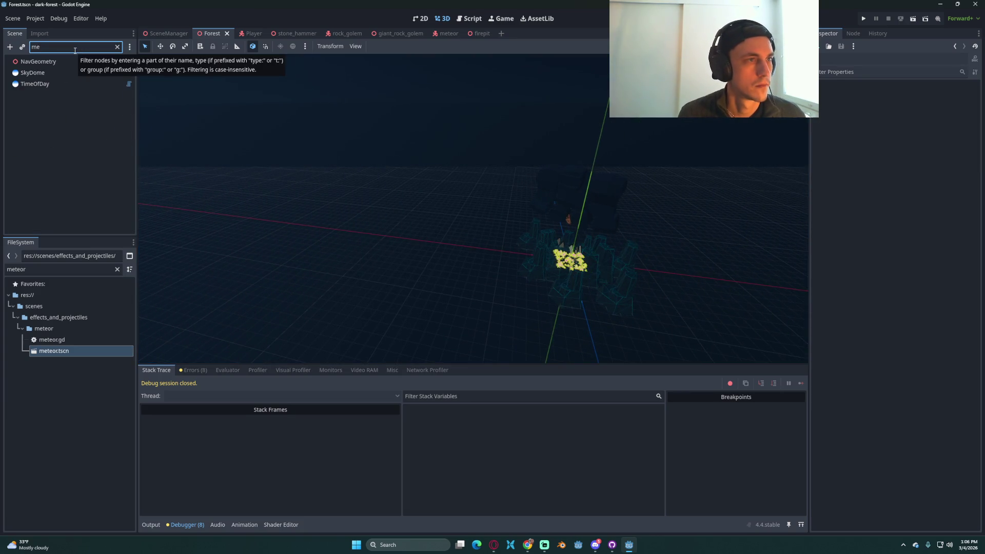
{"action": "key", "text": "BackSpace"}
{"action": "key", "text": "BackSpace"}
{"action": "key", "text": "BackSpace"}
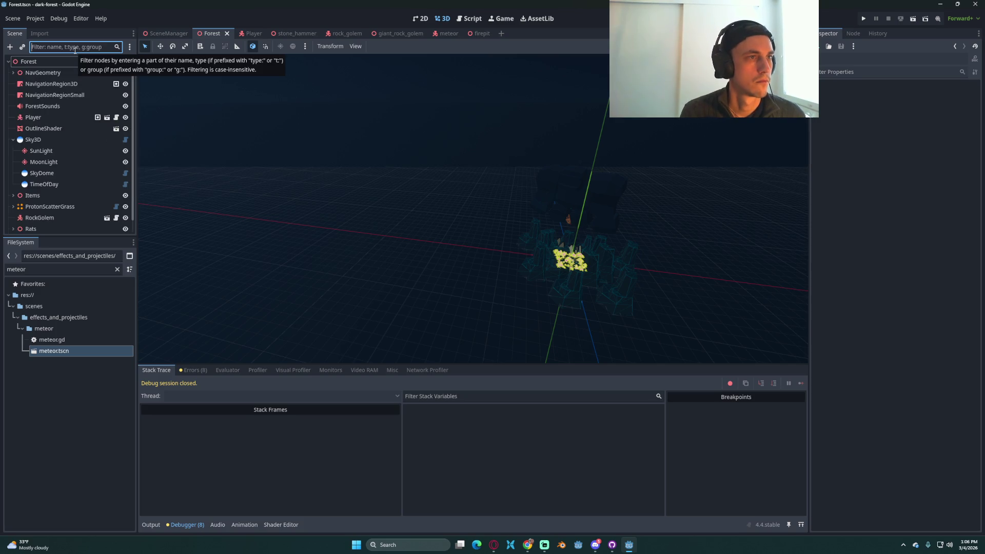
{"action": "left_click", "coordinate": [862, 19]}
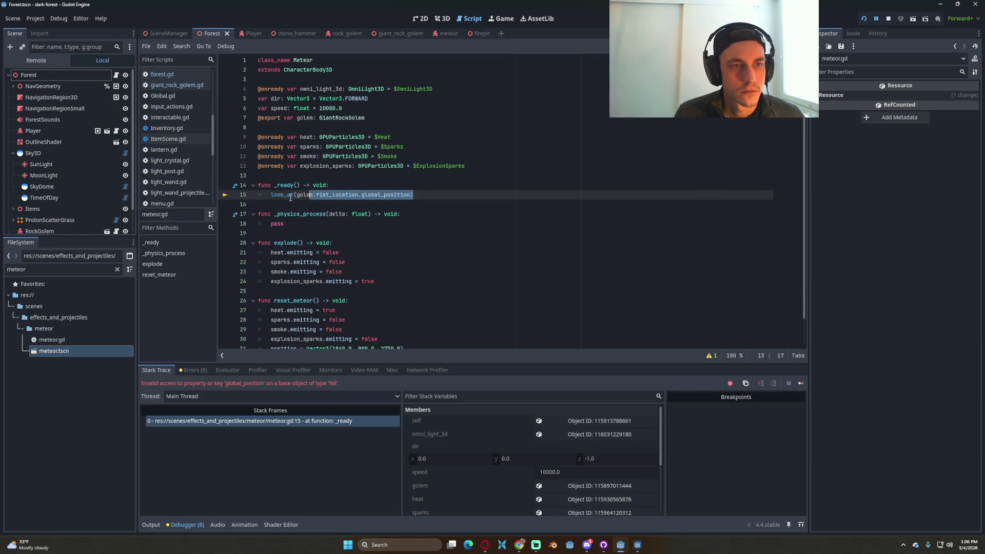
- Replace pass in _physics_process with the look_at line and comment out line 15's copy in _ready
{"action": "left_click_drag", "start_coordinate": [284, 223], "coordinate": [270, 223]}
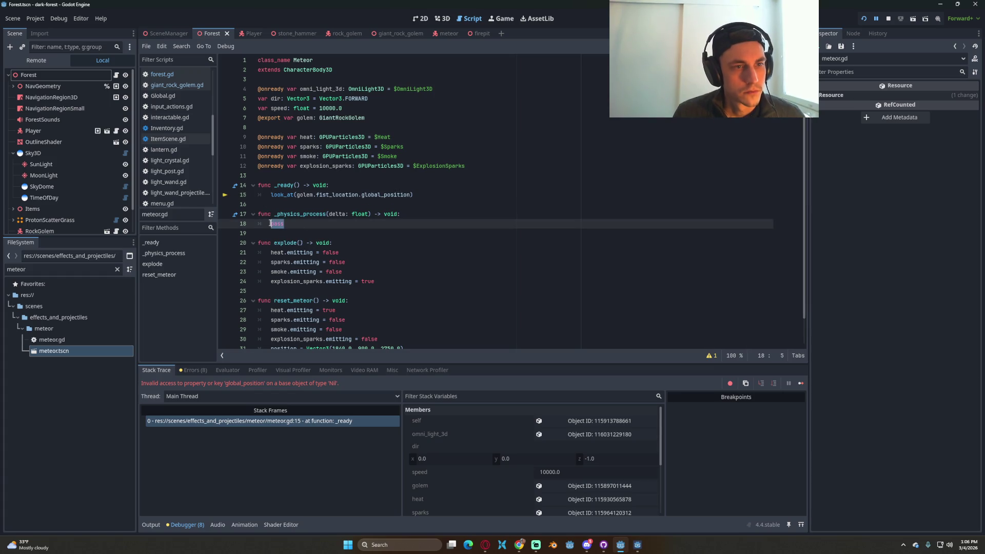
{"action": "left_click", "coordinate": [429, 196]}
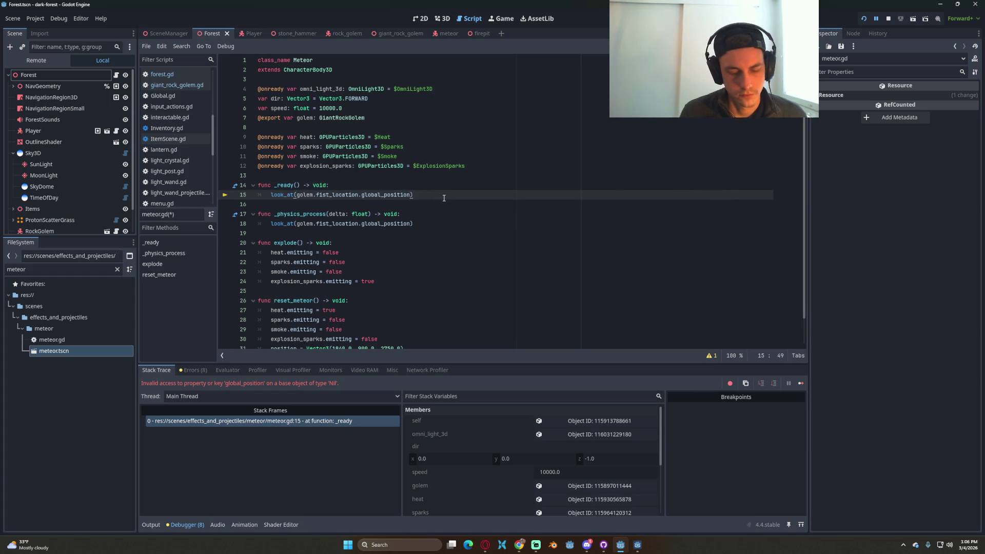
{"action": "key", "text": "ctrl+k"}
{"action": "key", "text": "Return"}
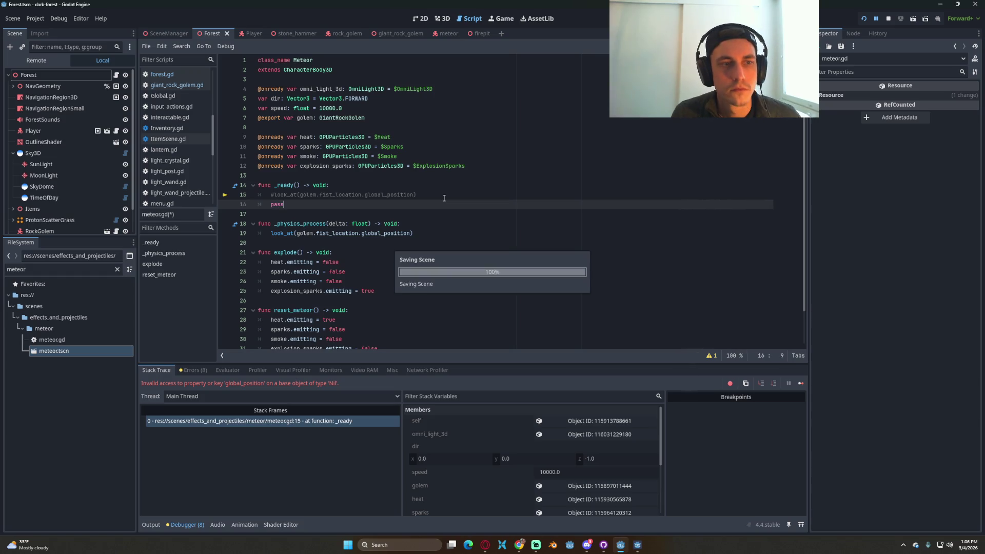
- Stop the current debug session and run the project again
{"action": "left_click", "coordinate": [444, 195]}
{"action": "left_click", "coordinate": [889, 19]}
{"action": "left_click", "coordinate": [865, 18]}
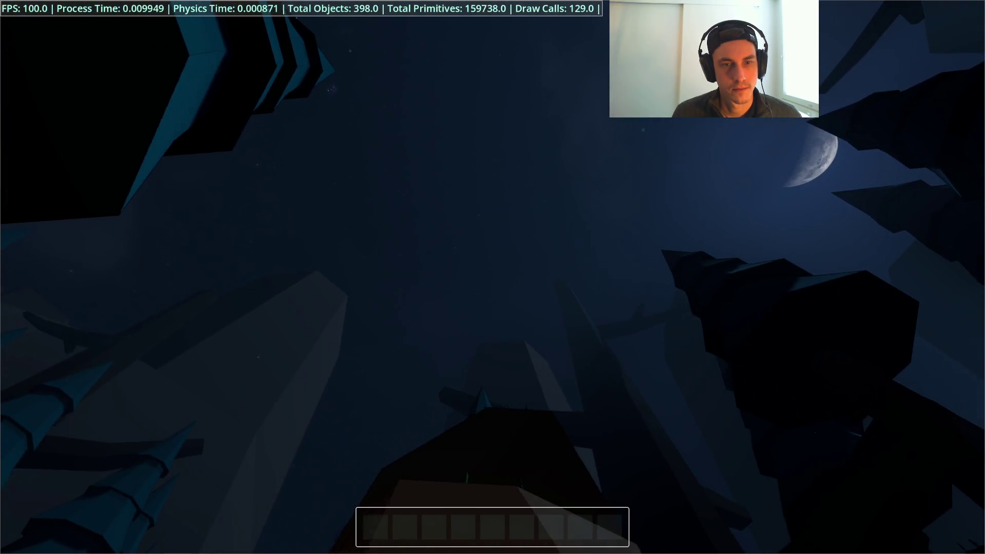
- Quit the running game and switch to the meteor scene
{"action": "key", "text": "F8"}
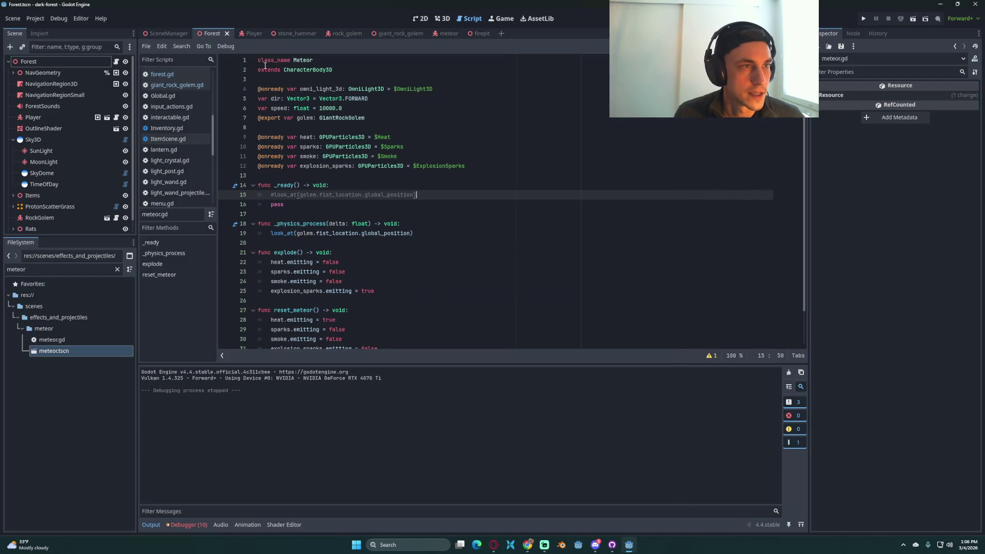
{"action": "left_click", "coordinate": [401, 32]}
{"action": "left_click", "coordinate": [445, 34]}
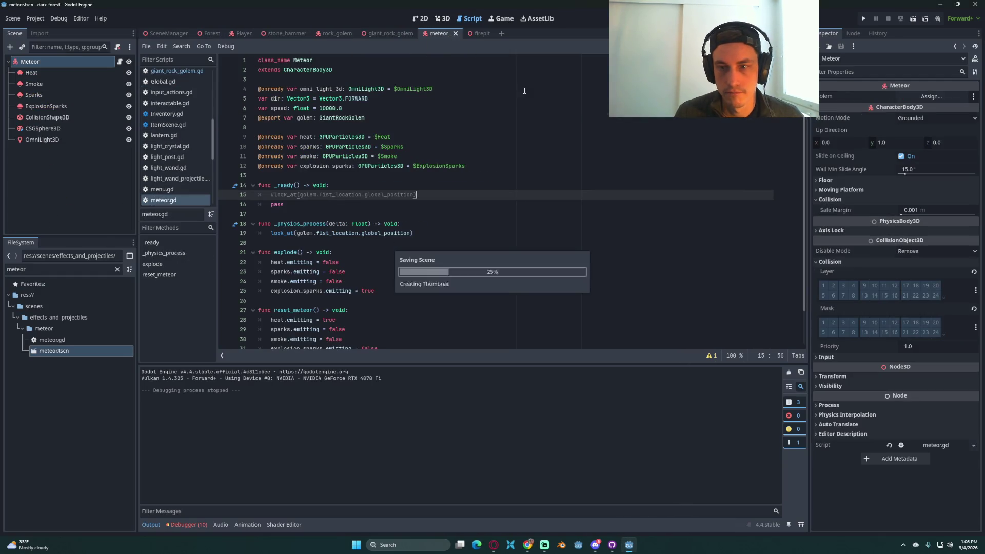
- Look over the Heat and CSGSphere3D nodes, then return to the giant_rock_golem scene
{"action": "left_click", "coordinate": [42, 75]}
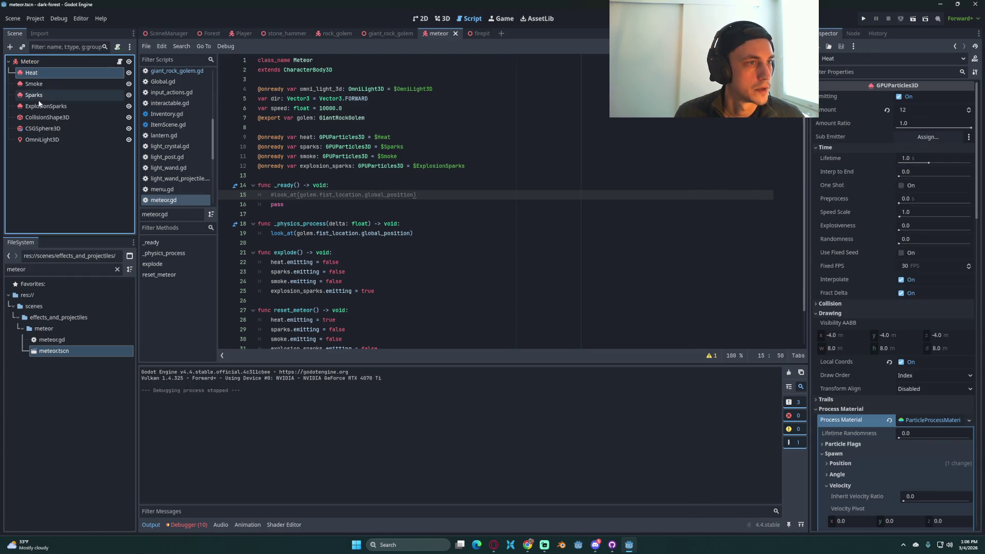
{"action": "left_click", "coordinate": [40, 128]}
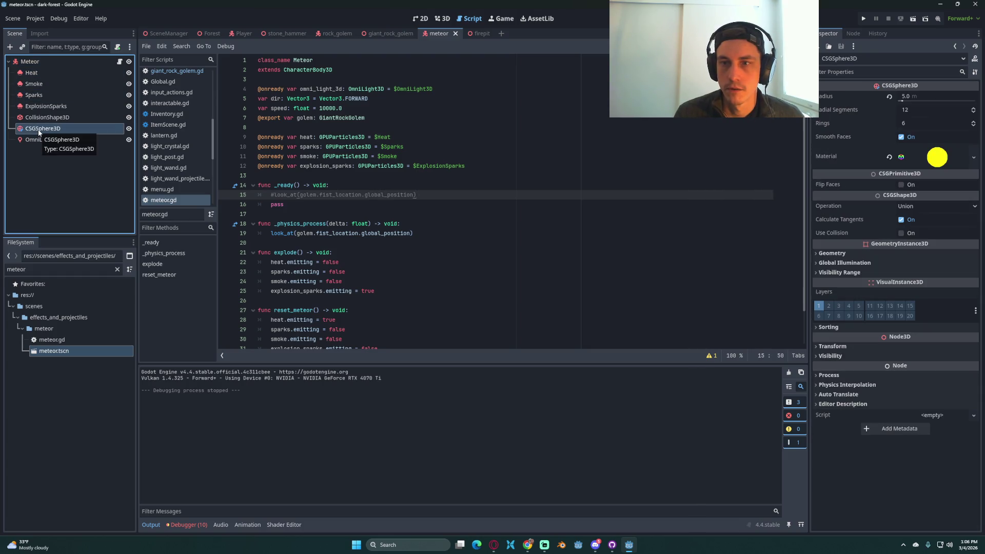
{"action": "left_click", "coordinate": [837, 216]}
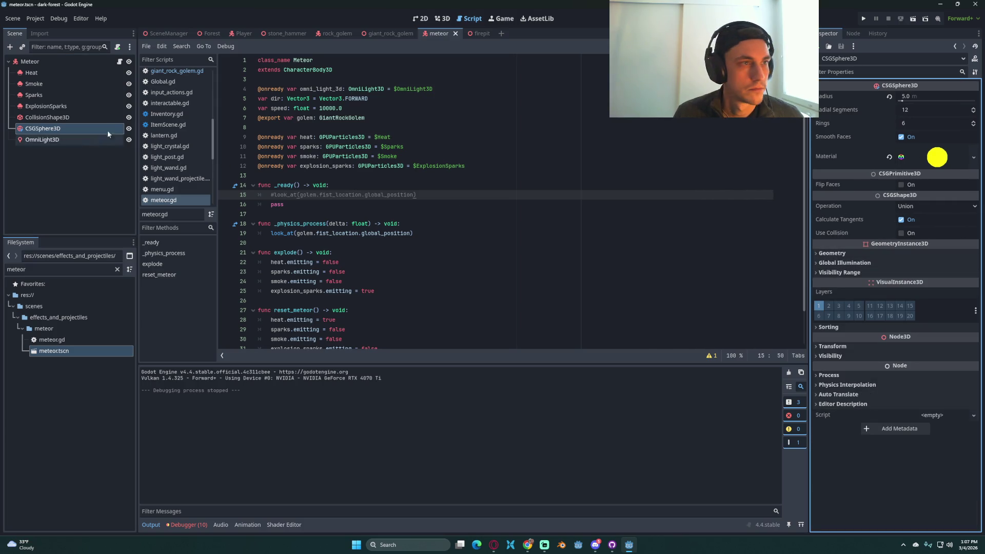
{"action": "left_click", "coordinate": [51, 59]}
{"action": "left_click", "coordinate": [387, 32]}
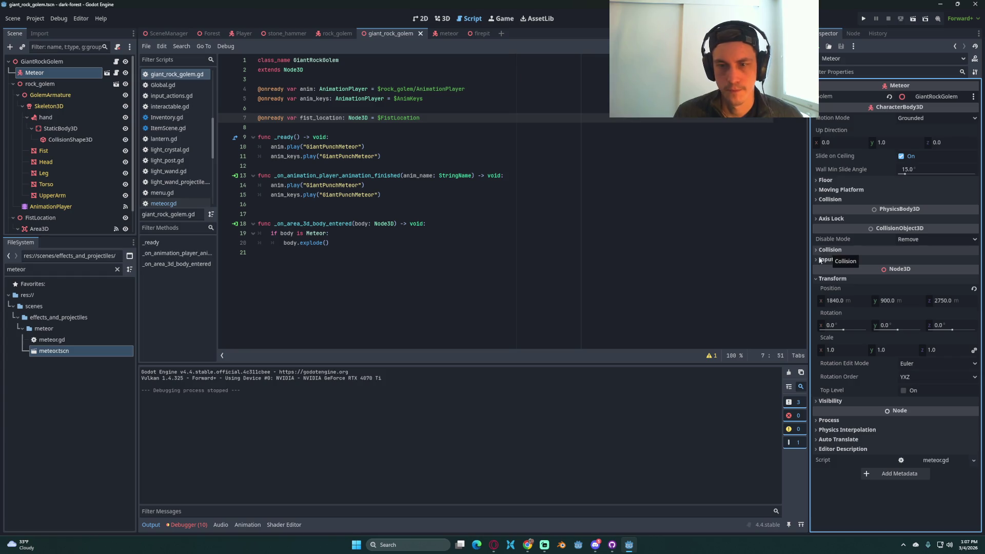
- Inspect the golem's rock_golem, GiantRockGolem root, Fist and Head nodes in the Scene dock
{"action": "left_click", "coordinate": [46, 86]}
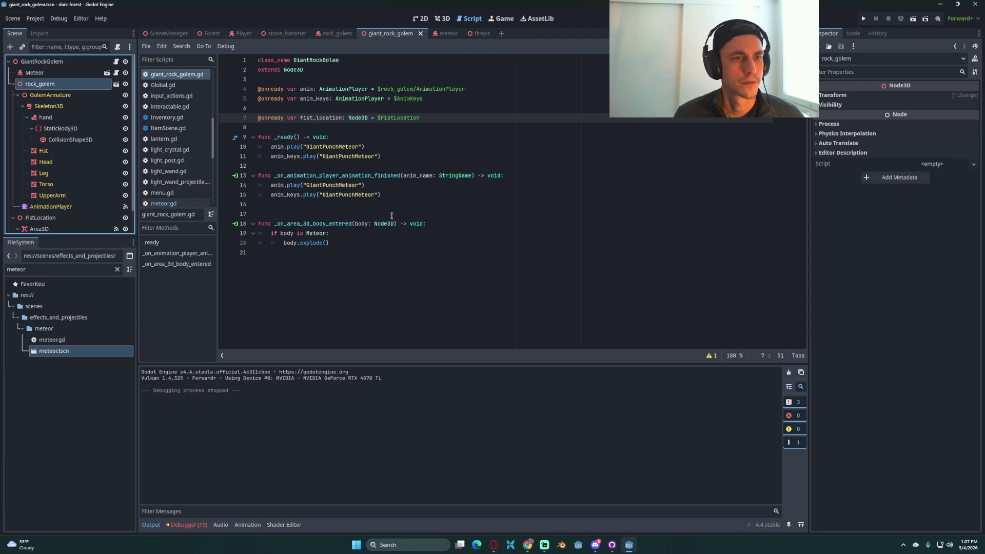
{"action": "left_click", "coordinate": [353, 246]}
{"action": "left_click", "coordinate": [47, 74]}
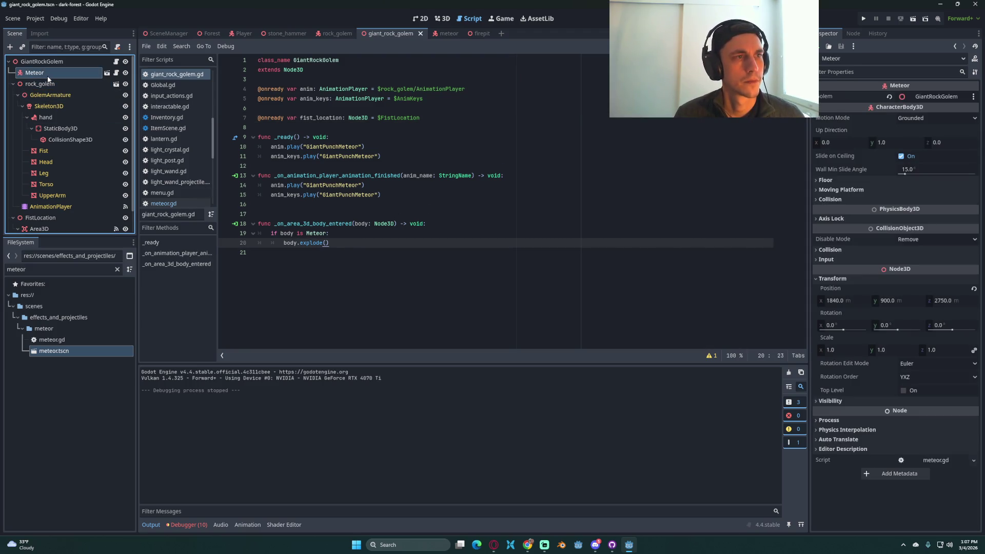
{"action": "left_click", "coordinate": [54, 62]}
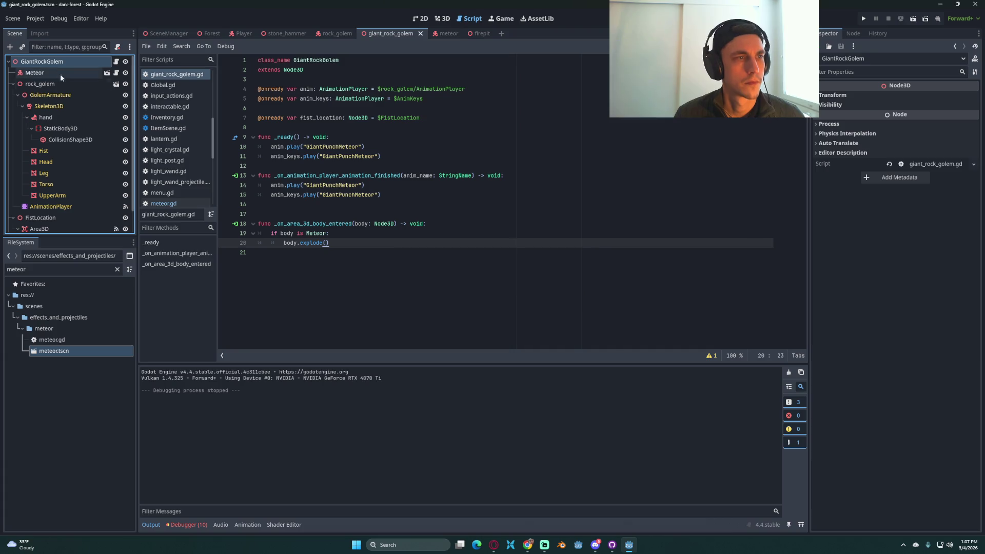
{"action": "left_click", "coordinate": [45, 151]}
{"action": "left_click", "coordinate": [57, 164]}
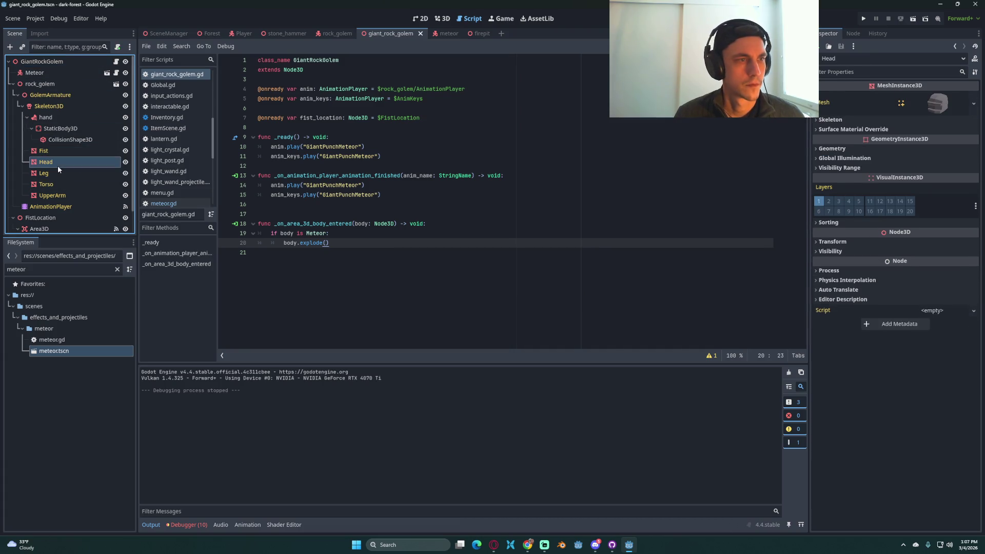
{"action": "scroll", "coordinate": [65, 184], "scroll_direction": "down", "scroll_amount": 1}
{"action": "scroll", "coordinate": [65, 184], "scroll_direction": "up", "scroll_amount": 1}
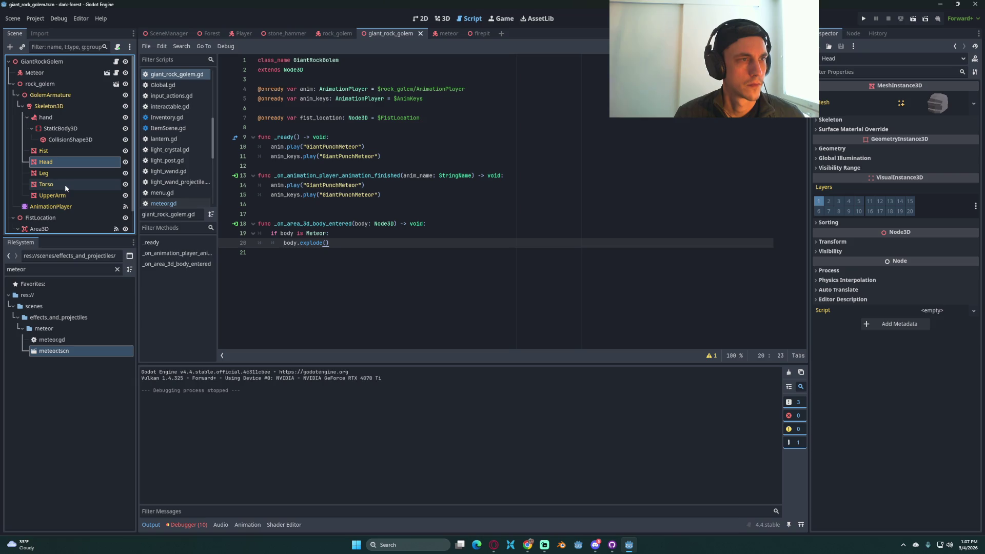
- Clear collision layer 1 and mask 1 on the hand's StaticBody3D, then run the game
{"action": "left_click", "coordinate": [57, 128]}
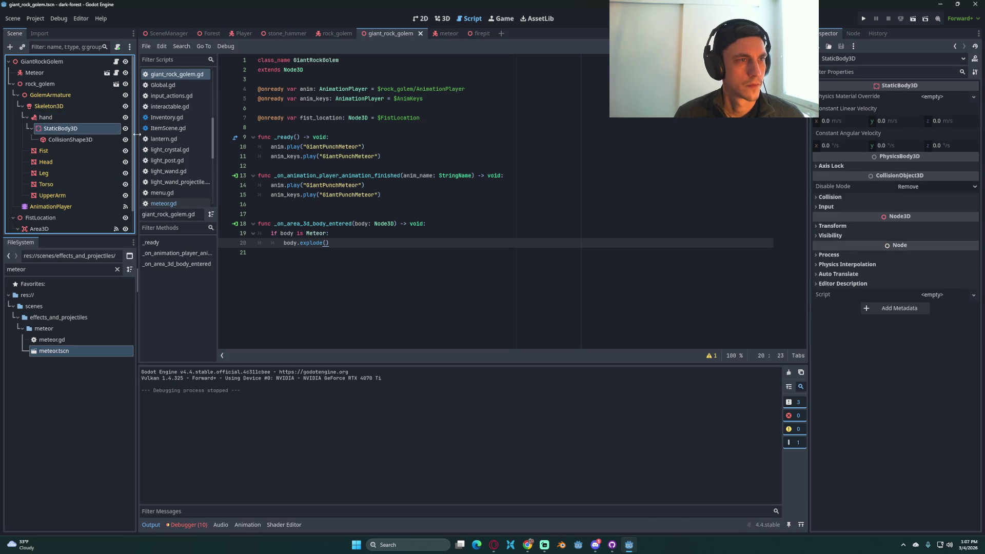
{"action": "left_click", "coordinate": [836, 201]}
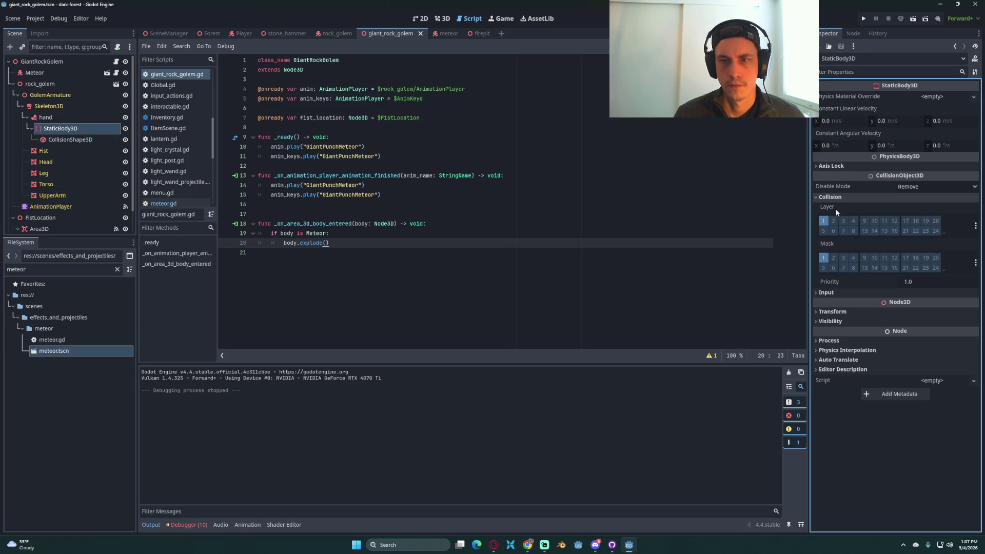
{"action": "left_click", "coordinate": [525, 158]}
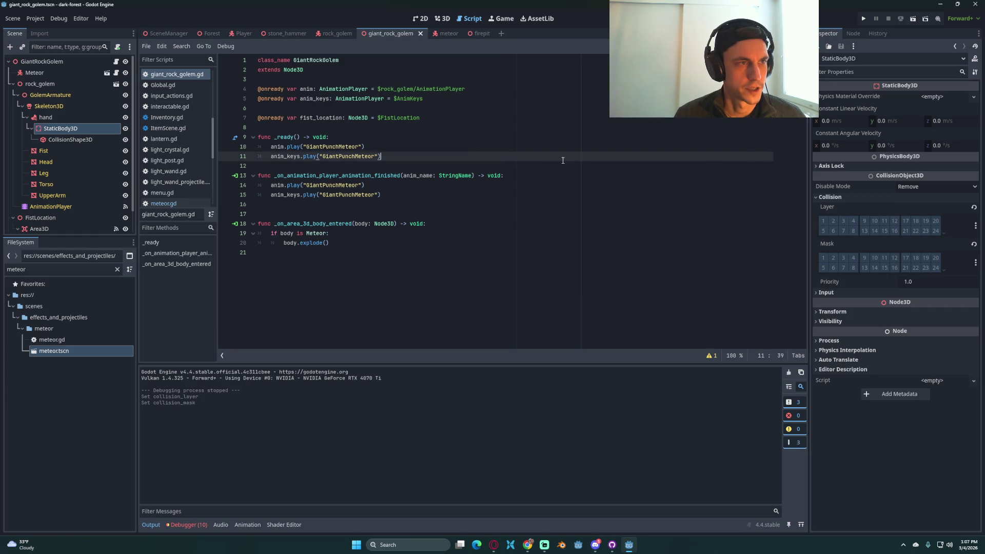
{"action": "left_click", "coordinate": [863, 18]}
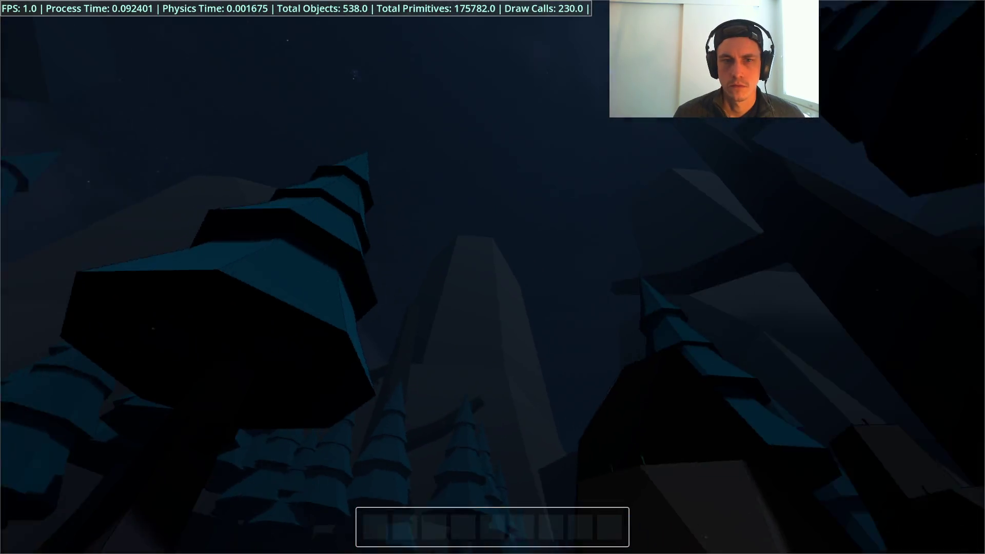
- Load a saved game from the in-game menu, play it, then stop and open meteor.gd
{"action": "key", "text": "Escape"}
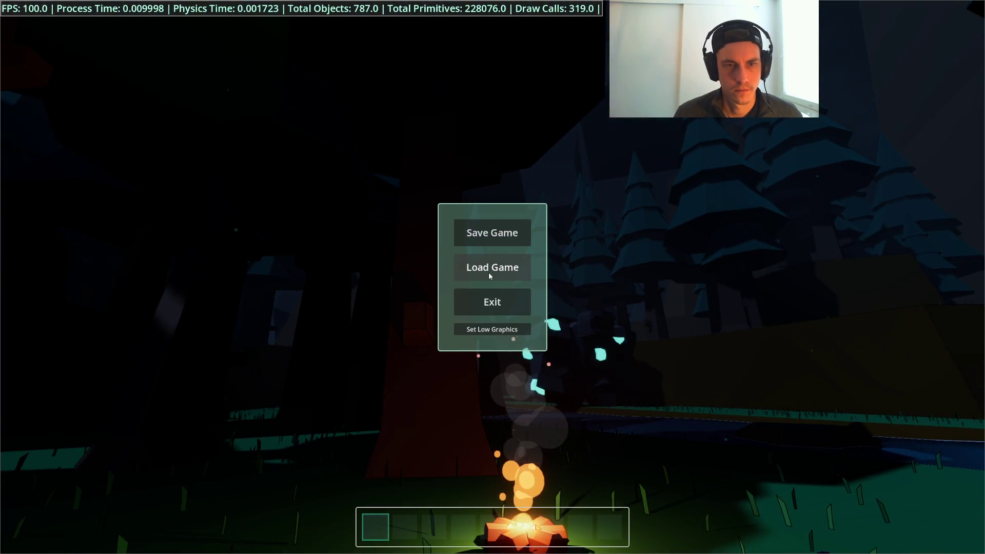
{"action": "left_click", "coordinate": [489, 269]}
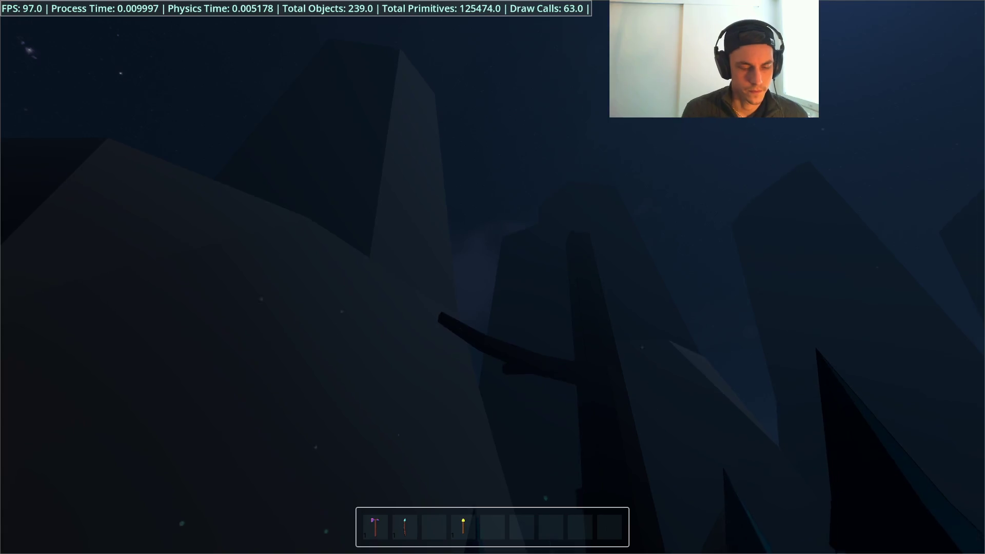
{"action": "key", "text": "F8"}
{"action": "left_click", "coordinate": [439, 37]}
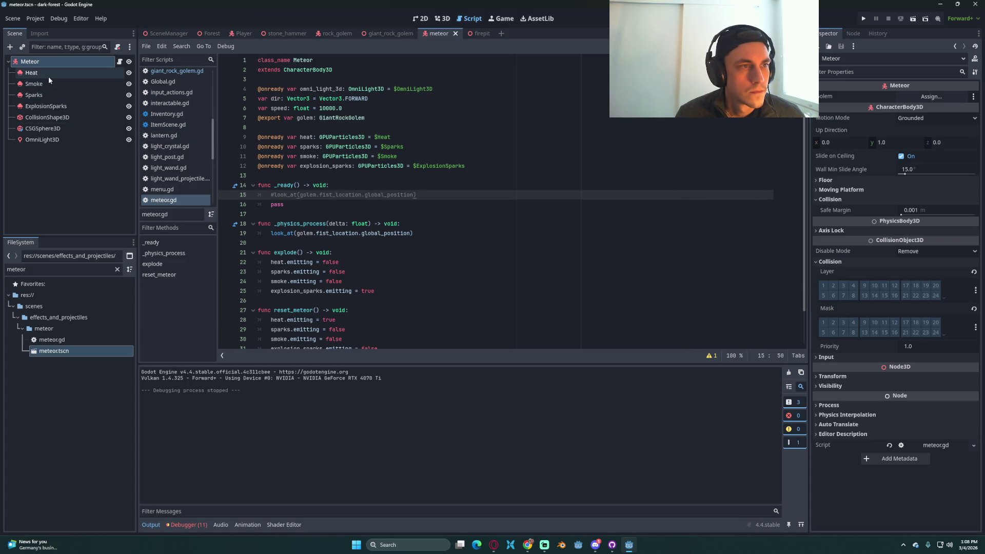
- Delete the meteor's existing CollisionShape3D node
{"action": "left_click", "coordinate": [56, 119]}
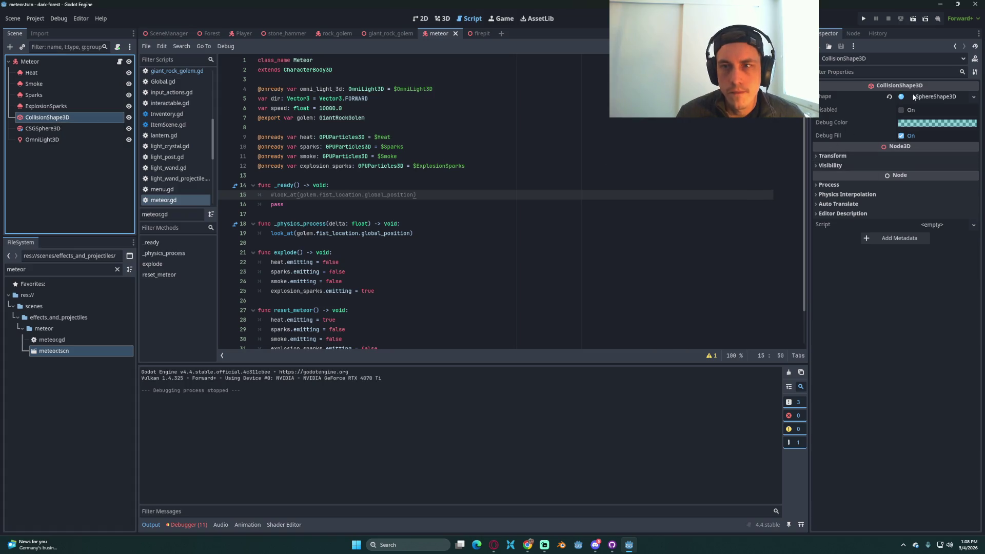
{"action": "left_click", "coordinate": [74, 64]}
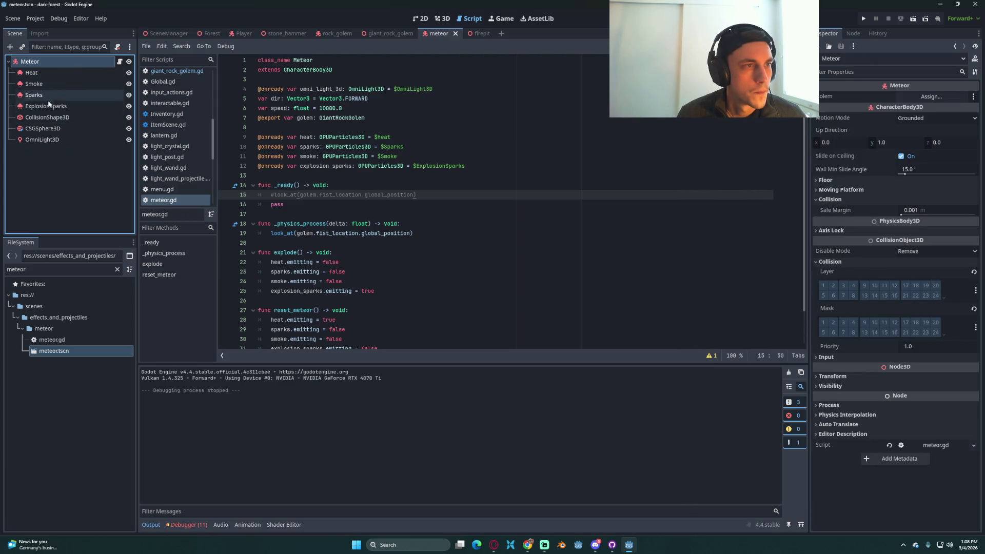
{"action": "left_click", "coordinate": [47, 117]}
{"action": "right_click", "coordinate": [49, 118]}
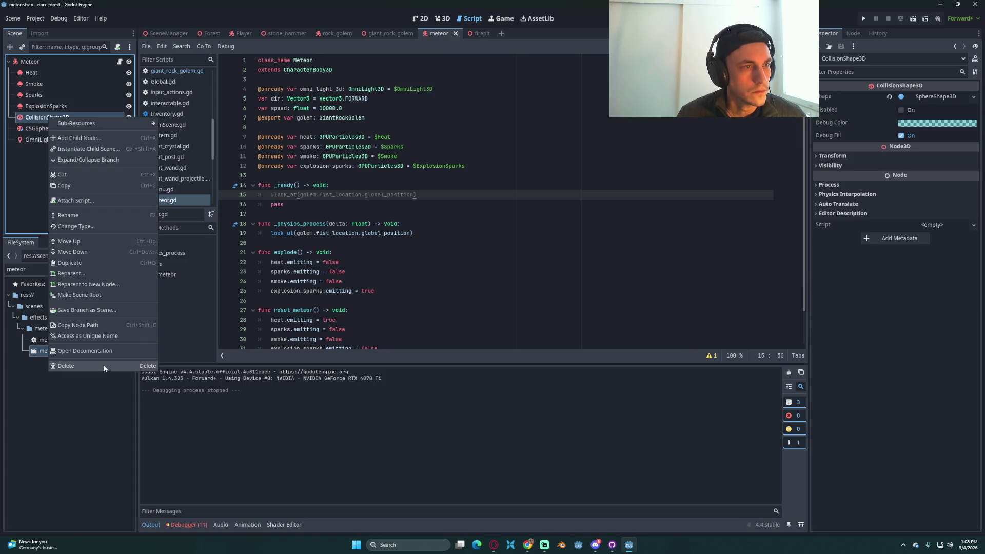
{"action": "left_click", "coordinate": [103, 365]}
{"action": "left_click", "coordinate": [477, 286]}
{"action": "left_click", "coordinate": [400, 155]}
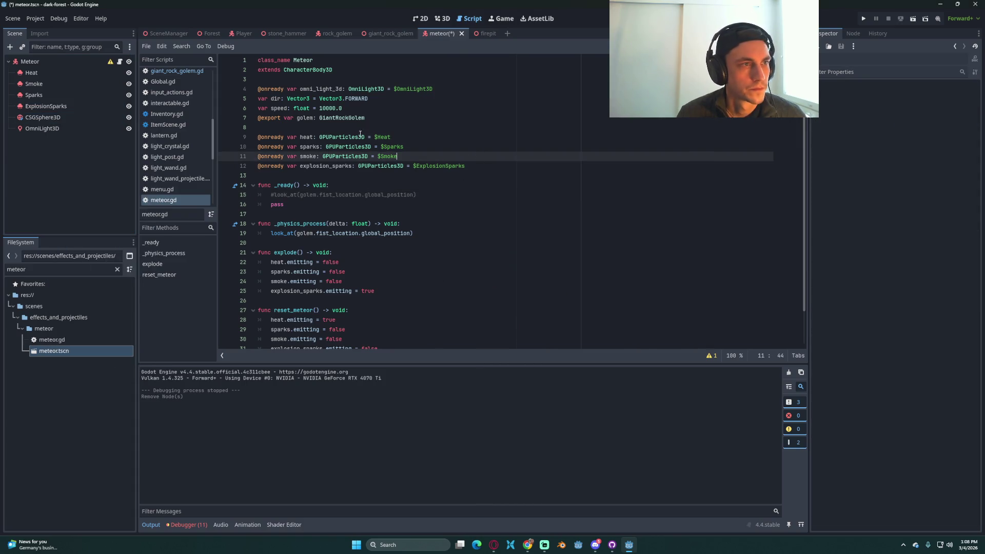
- Add a new CollisionShape3D under Meteor with a SphereShape3D shape
{"action": "left_click", "coordinate": [63, 61]}
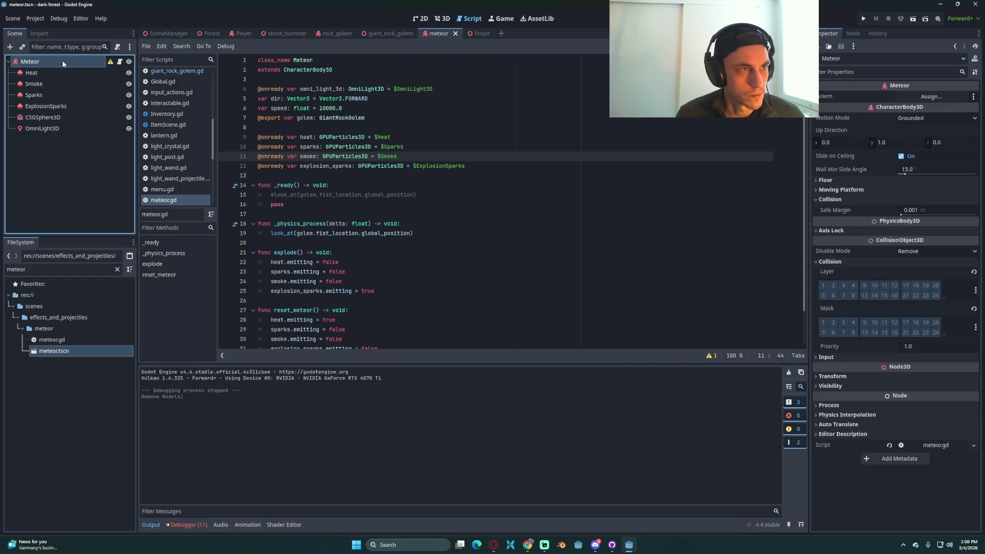
{"action": "left_click", "coordinate": [514, 131]}
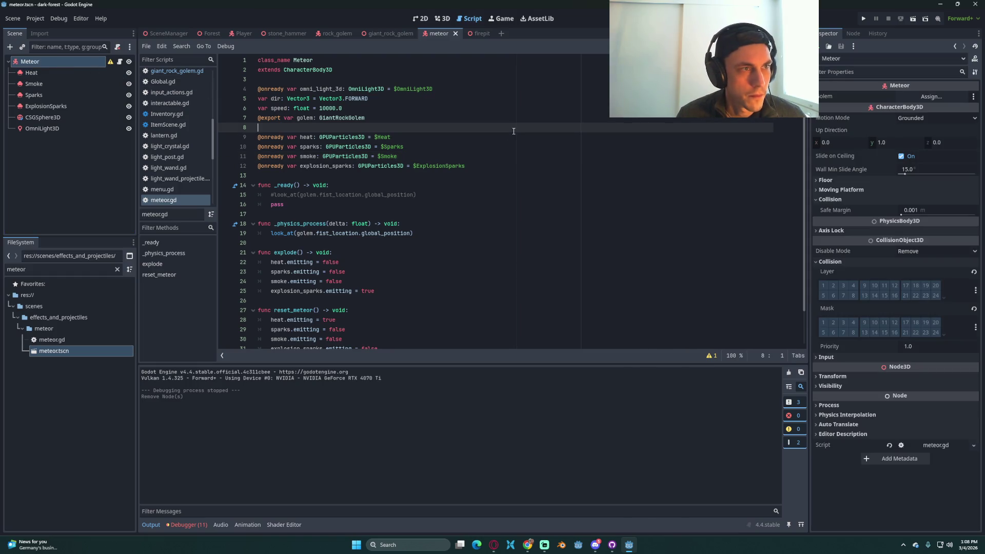
{"action": "left_click", "coordinate": [9, 48]}
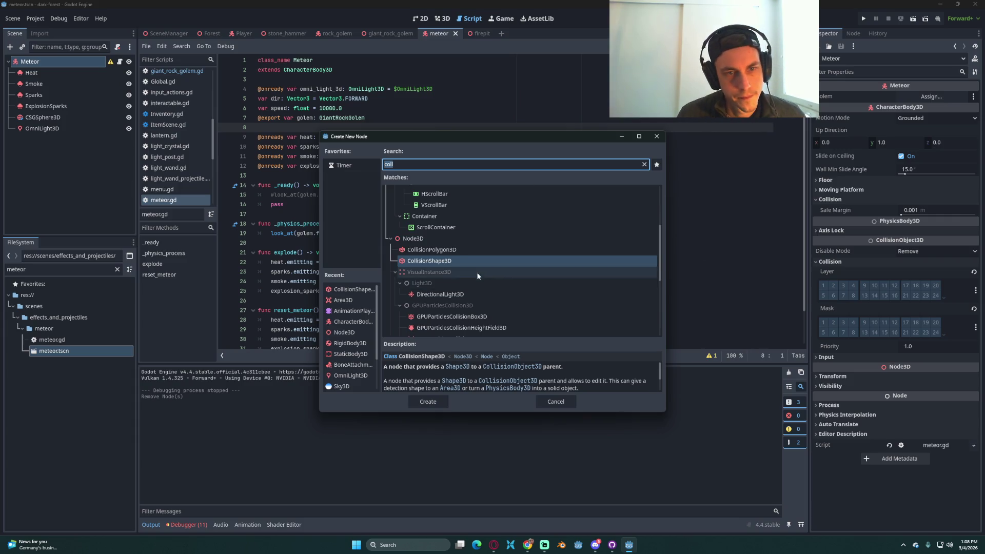
{"action": "key", "text": "Return"}
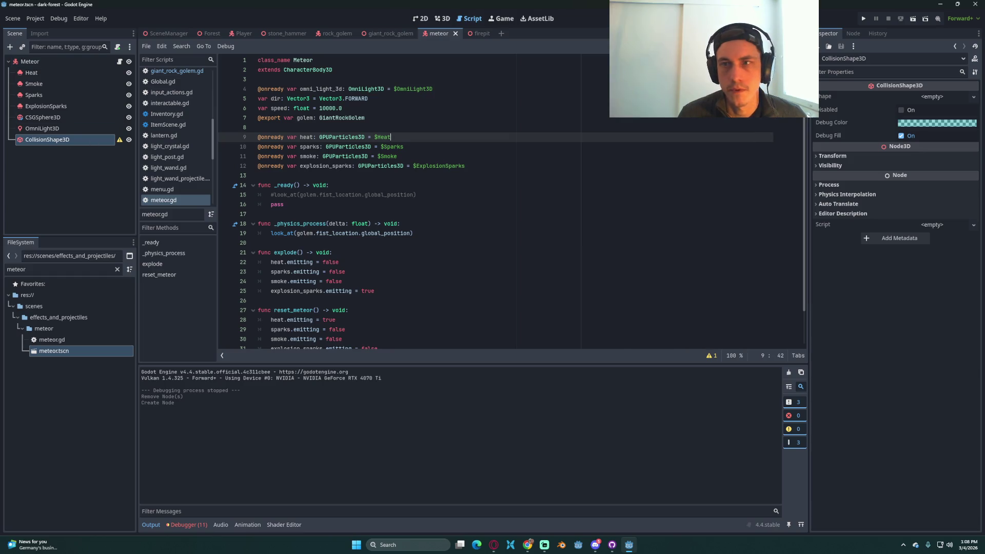
{"action": "left_click", "coordinate": [971, 101]}
{"action": "left_click", "coordinate": [937, 122]}
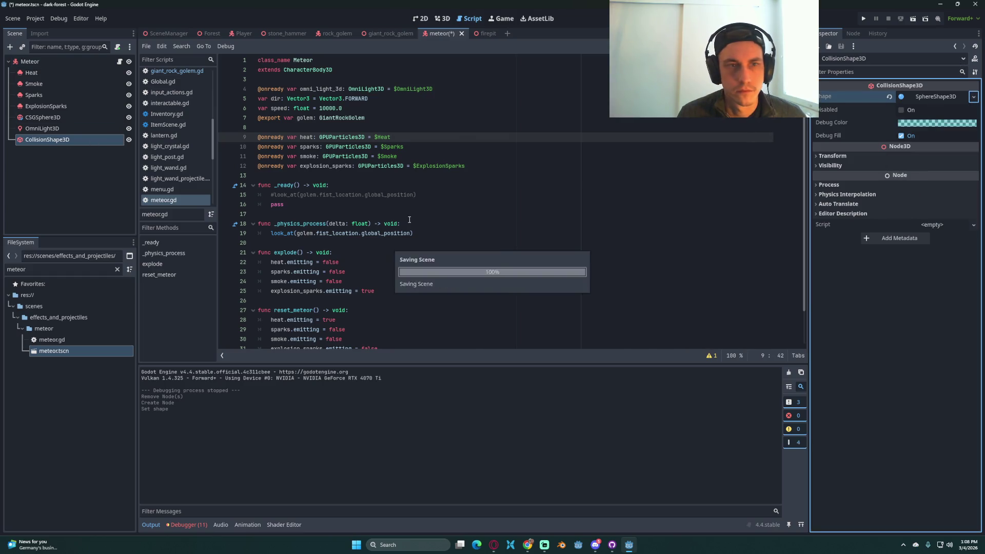
{"action": "left_click", "coordinate": [507, 189]}
- Put Meteor on collision layer 1, save the scene, and return to giant_rock_golem
{"action": "left_click", "coordinate": [102, 62]}
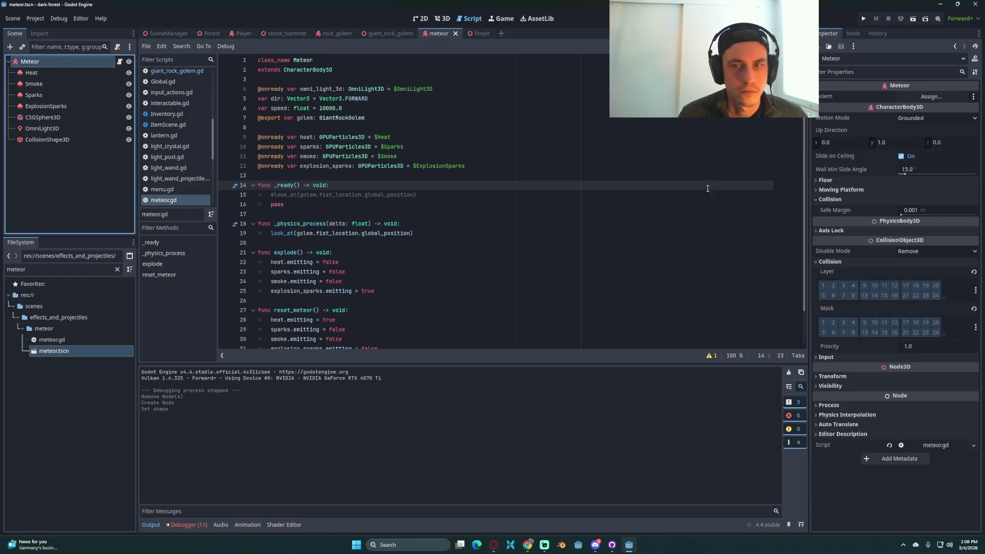
{"action": "key", "text": "ctrl+s"}
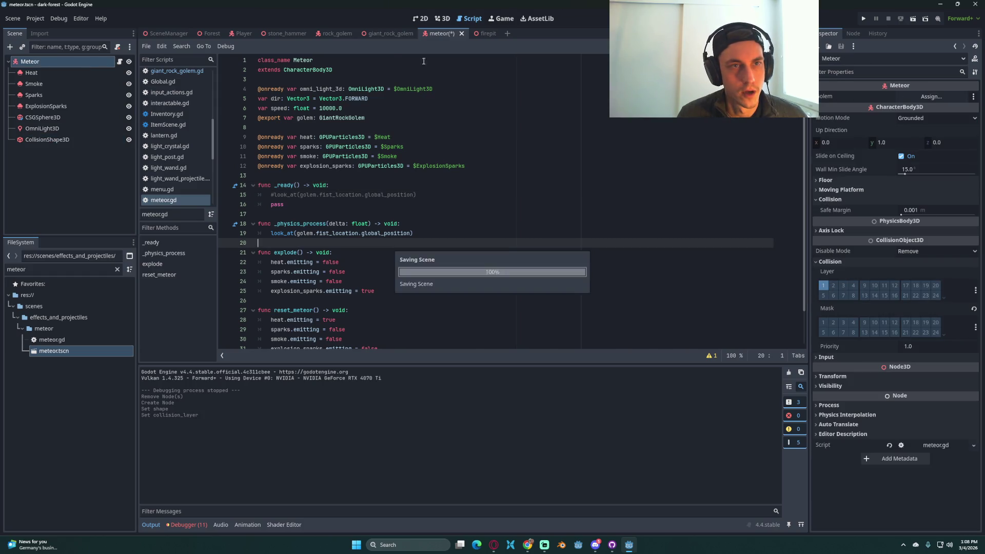
{"action": "left_click", "coordinate": [381, 33]}
{"action": "scroll", "coordinate": [61, 187], "scroll_direction": "down", "scroll_amount": 1}
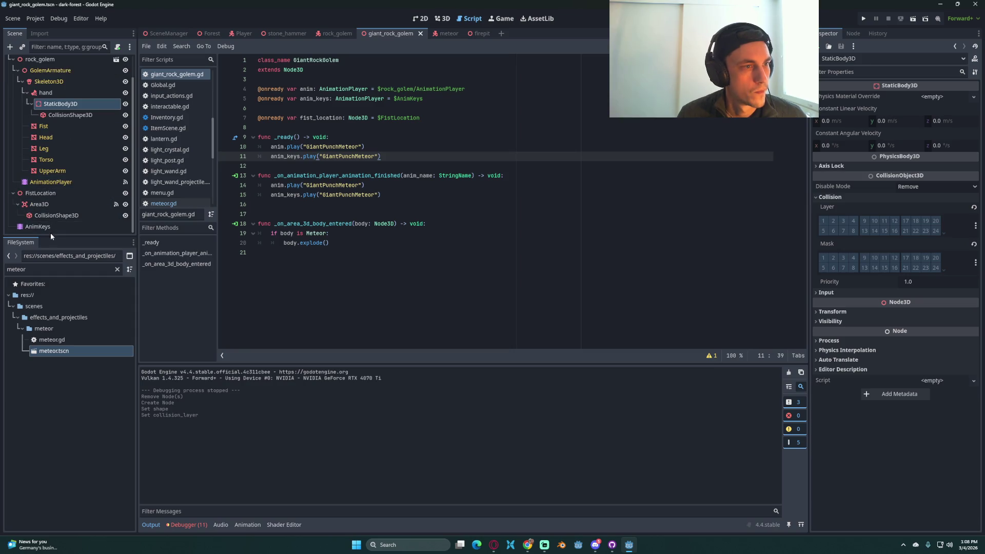
{"action": "left_click", "coordinate": [46, 204]}
{"action": "left_click", "coordinate": [827, 213]}
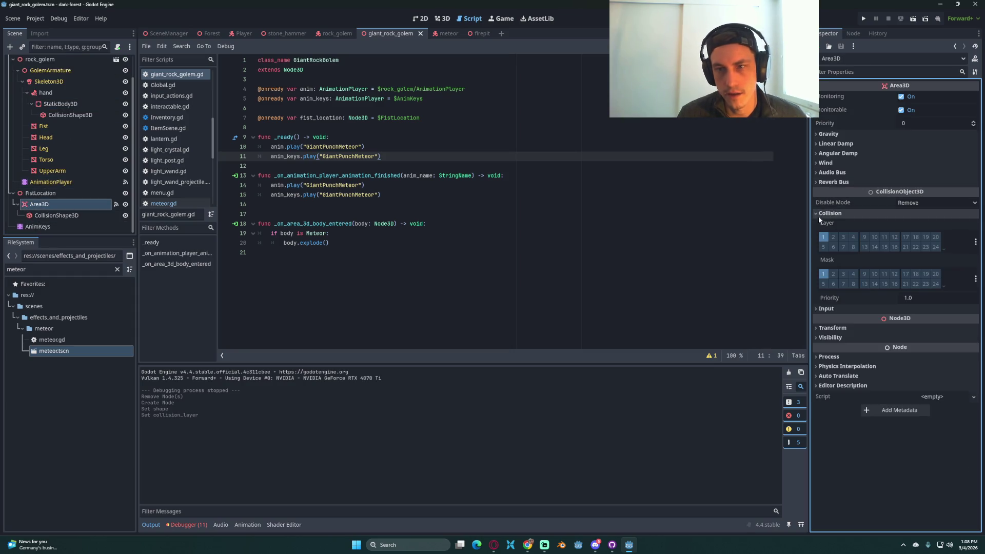
{"action": "left_click", "coordinate": [461, 223]}
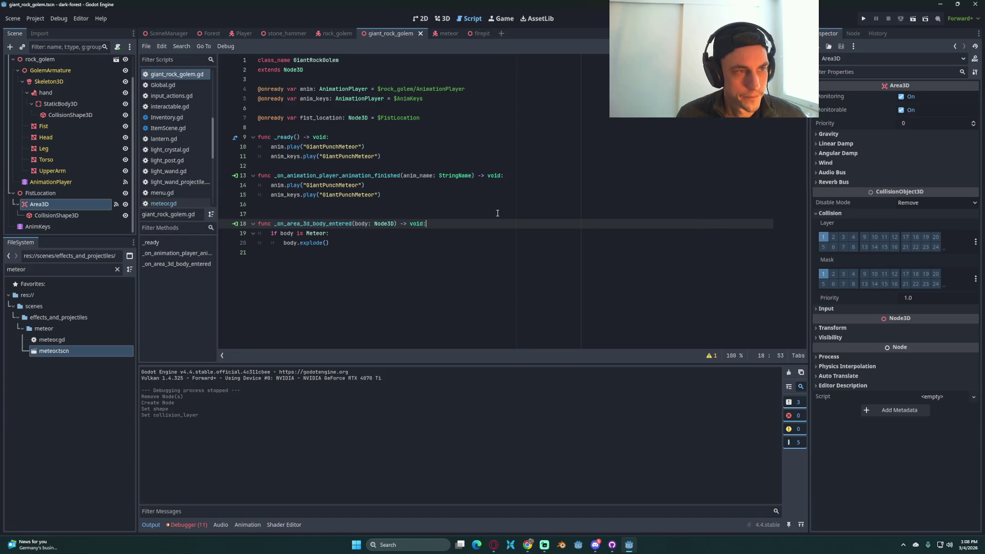
{"action": "left_click", "coordinate": [864, 21]}
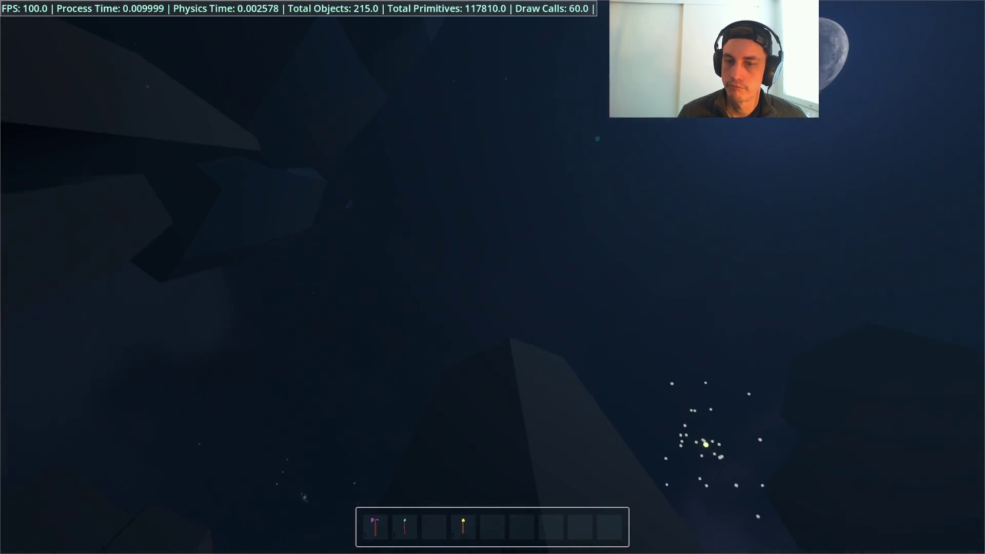
{"action": "key", "text": "F8"}
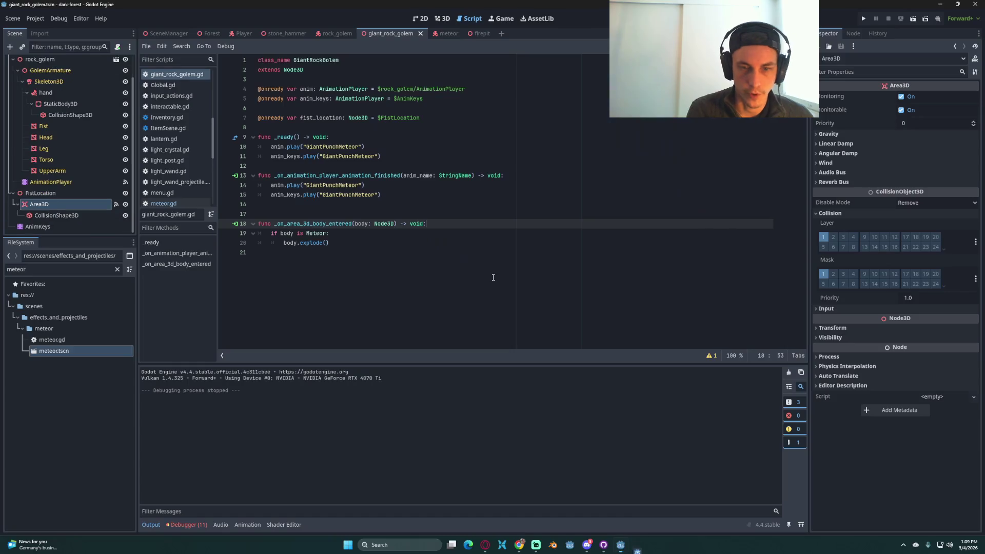
- Open the AnimKeys animation in the giant golem scene and scrub to about 17 s
{"action": "left_click", "coordinate": [335, 34]}
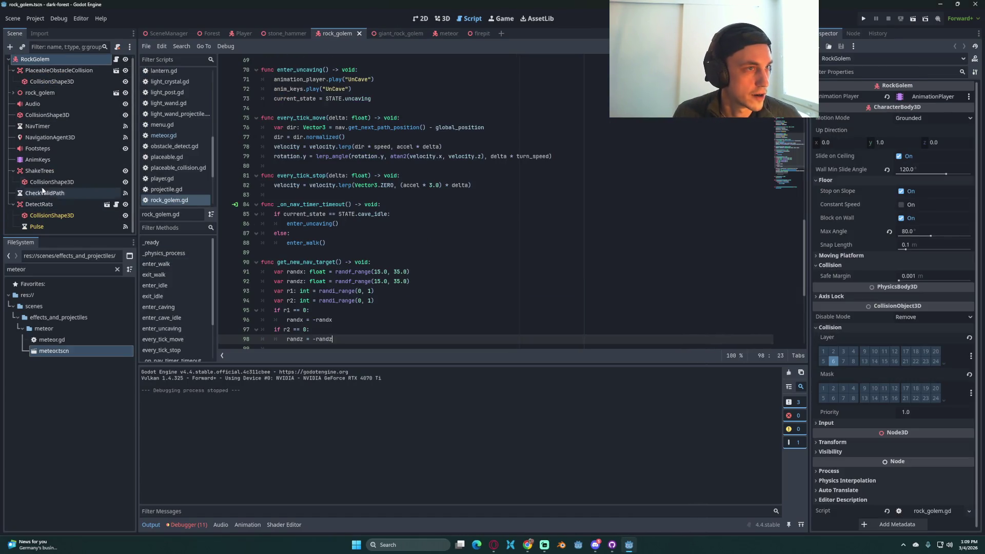
{"action": "left_click", "coordinate": [404, 34]}
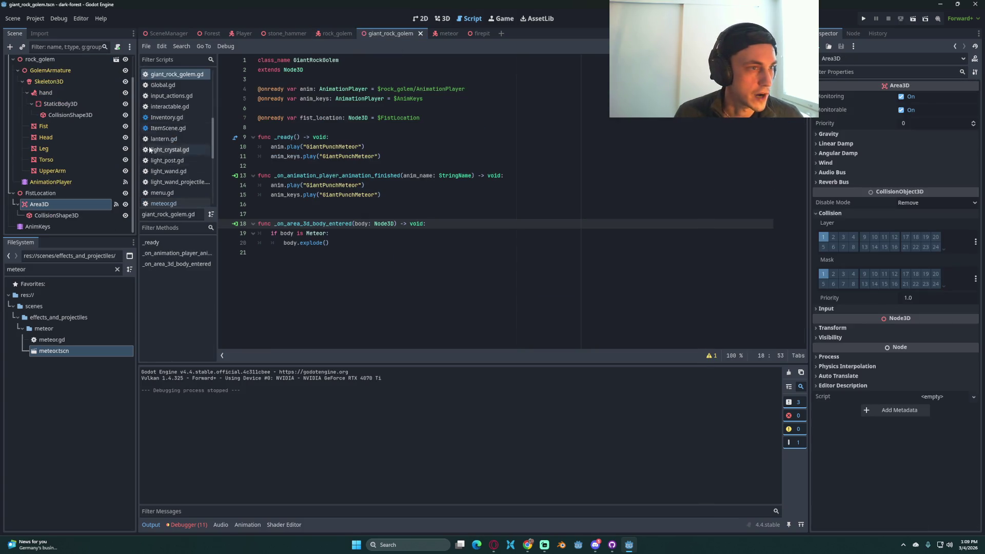
{"action": "left_click", "coordinate": [56, 225]}
{"action": "left_click", "coordinate": [551, 388]}
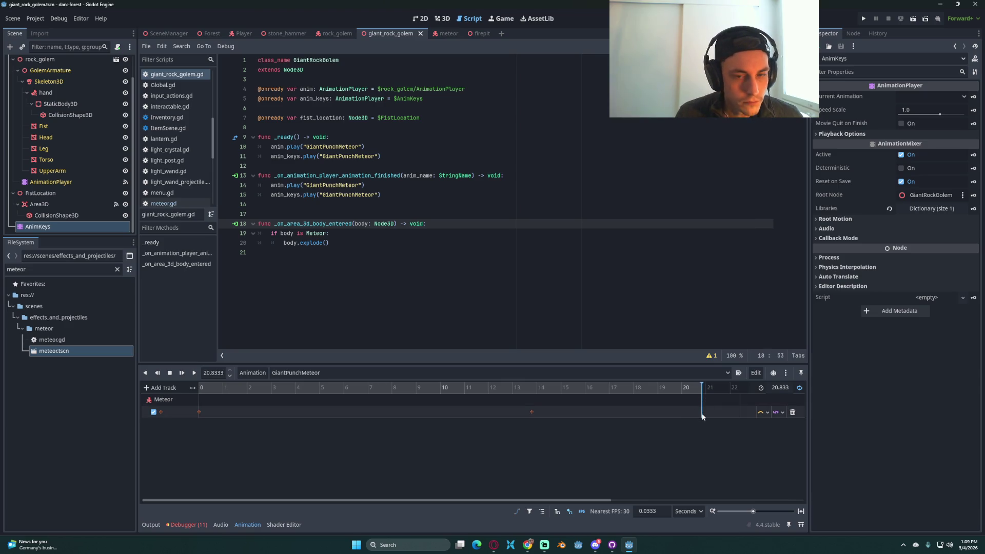
{"action": "left_click", "coordinate": [612, 388]}
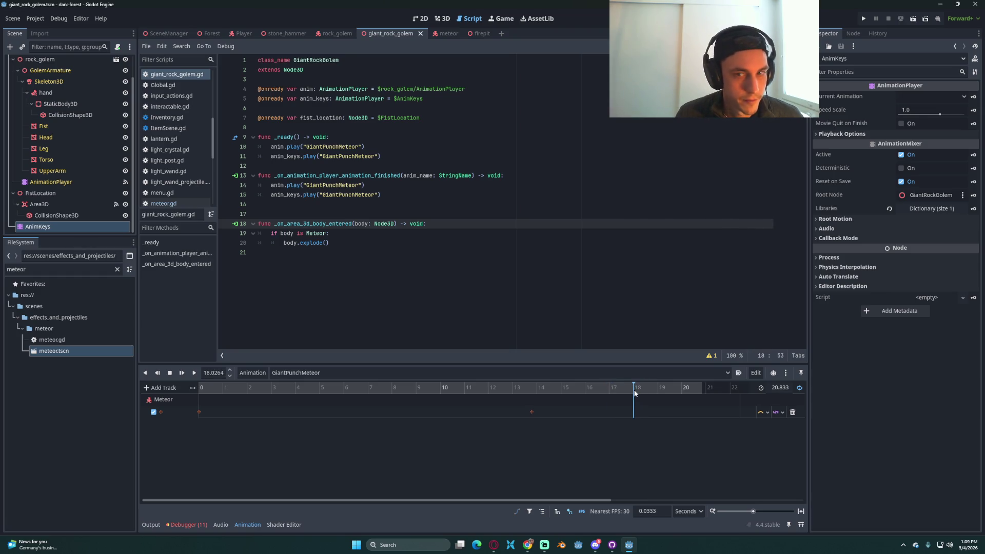
- Duplicate the Meteor 13.8 s keyframe, move the copy to about 20.7 s, and save
{"action": "left_click", "coordinate": [532, 414]}
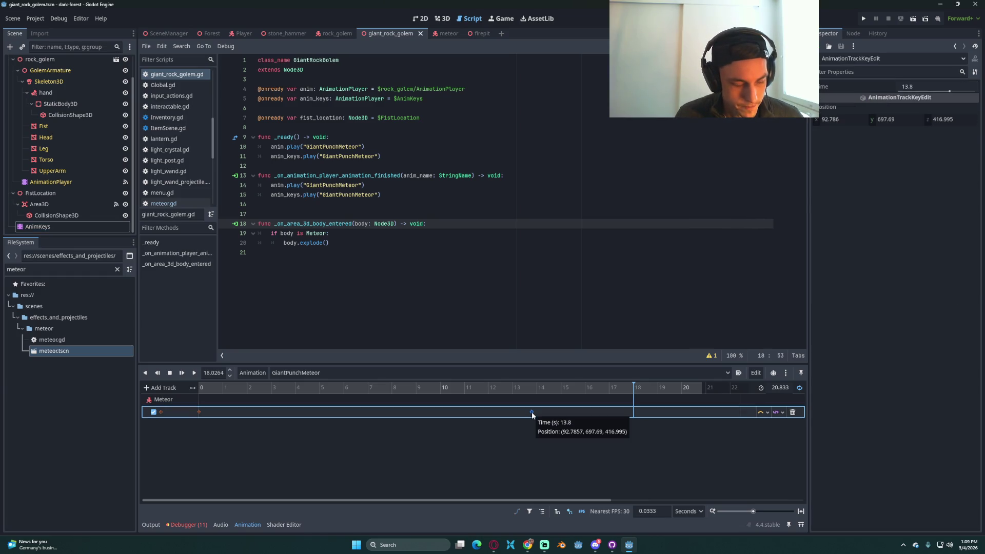
{"action": "left_click", "coordinate": [635, 392]}
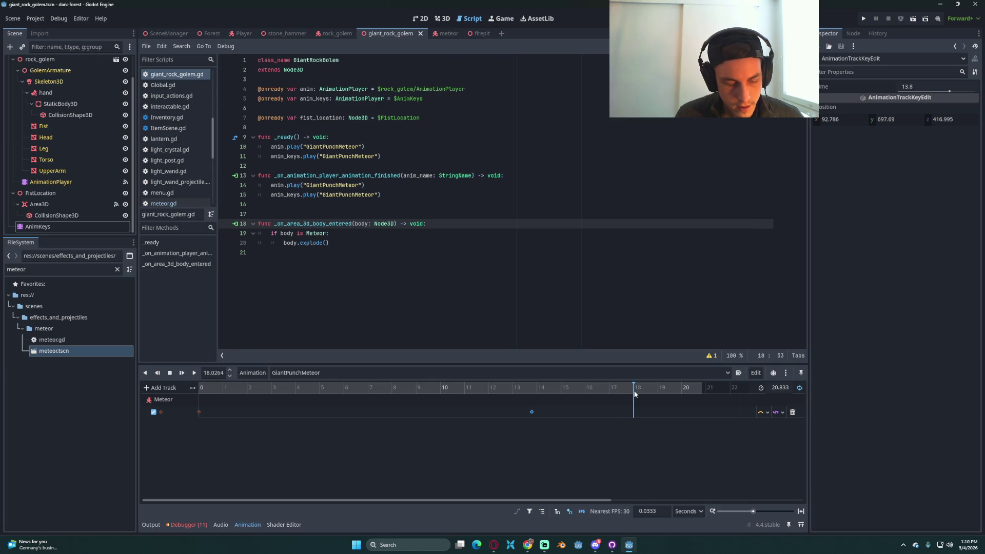
{"action": "key", "text": "ctrl+d"}
{"action": "left_click_drag", "start_coordinate": [639, 413], "coordinate": [678, 414]}
{"action": "key", "text": "ctrl+s"}
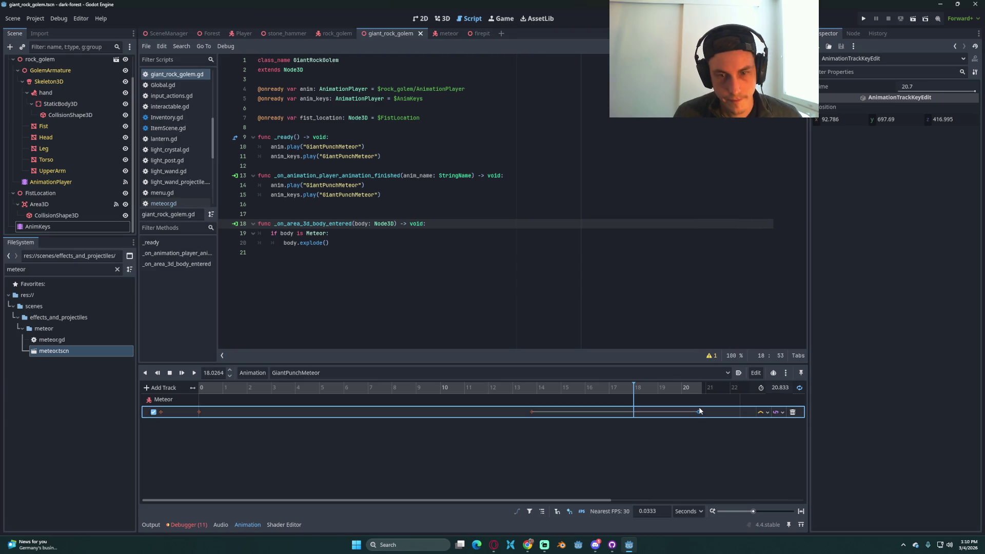
{"action": "left_click", "coordinate": [457, 149]}
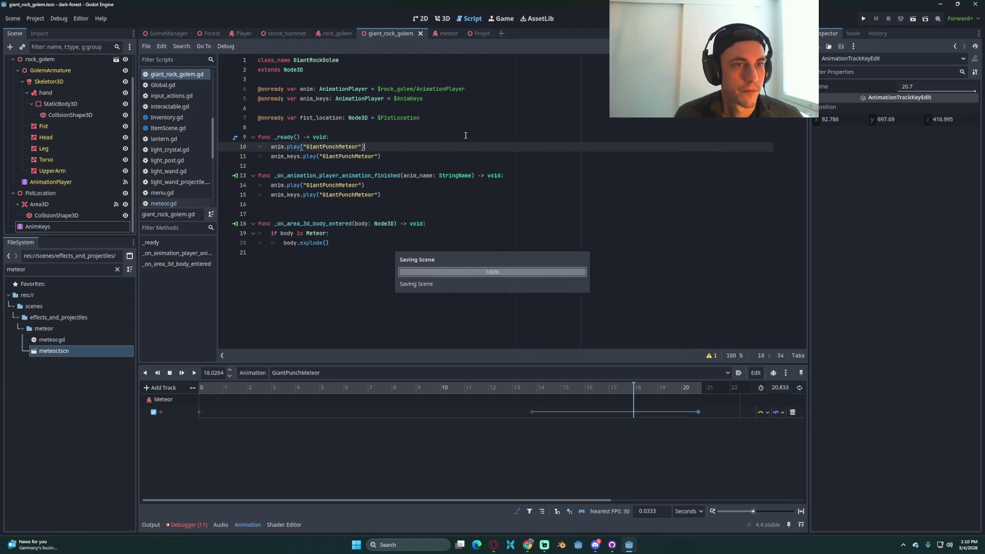
{"action": "left_click", "coordinate": [448, 34]}
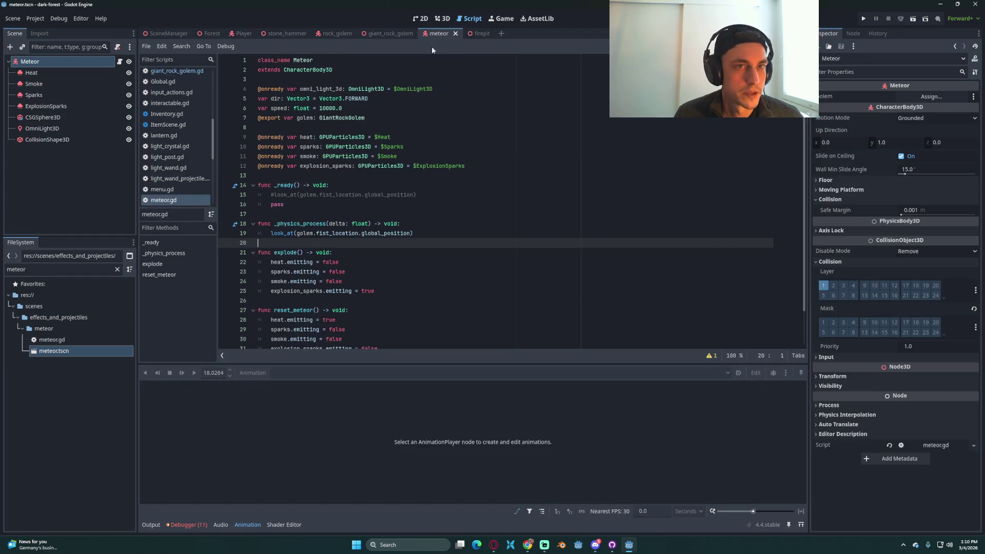
- Rename the meteor's CSGSphere3D node to Ball
{"action": "left_click", "coordinate": [51, 118]}
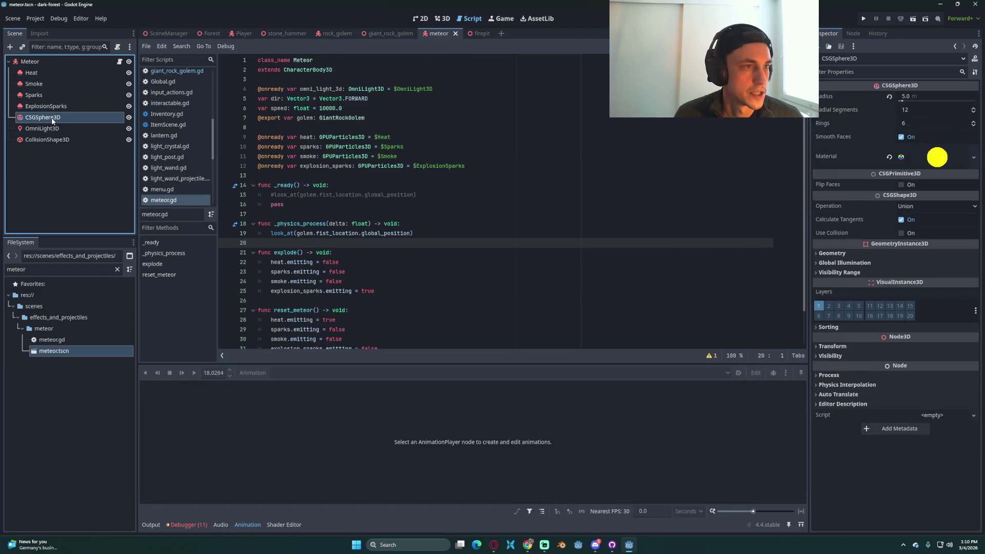
{"action": "left_click", "coordinate": [51, 118]}
{"action": "type", "text": "ll"}
{"action": "key", "text": "Return"}
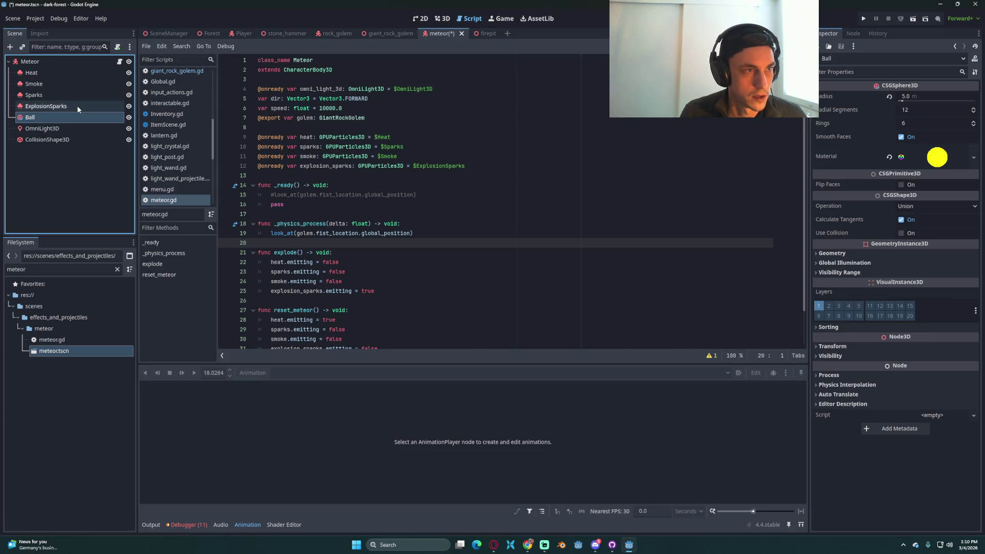
{"action": "left_click_drag", "start_coordinate": [42, 118], "coordinate": [324, 132]}
{"action": "left_click", "coordinate": [400, 119]}
{"action": "key", "text": "Return"}
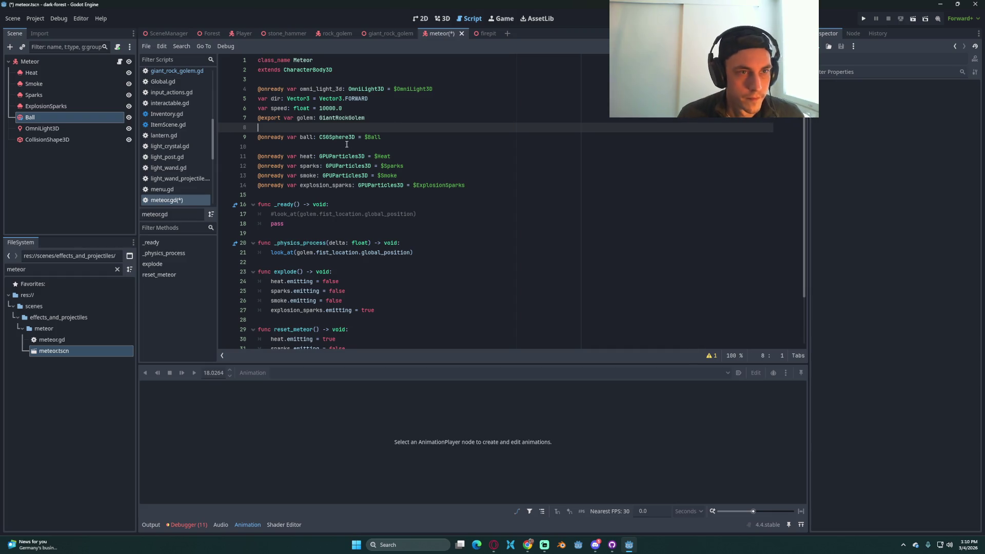
{"action": "left_click", "coordinate": [347, 145]}
{"action": "key", "text": "BackSpace"}
{"action": "key", "text": "BackSpace"}
{"action": "key", "text": "BackSpace"}
{"action": "key", "text": "ctrl+s"}
- Add ball.hide() at the end of explode() and ball.show() at the end of reset_meteor()
{"action": "scroll", "coordinate": [377, 265], "scroll_direction": "down", "scroll_amount": 2}
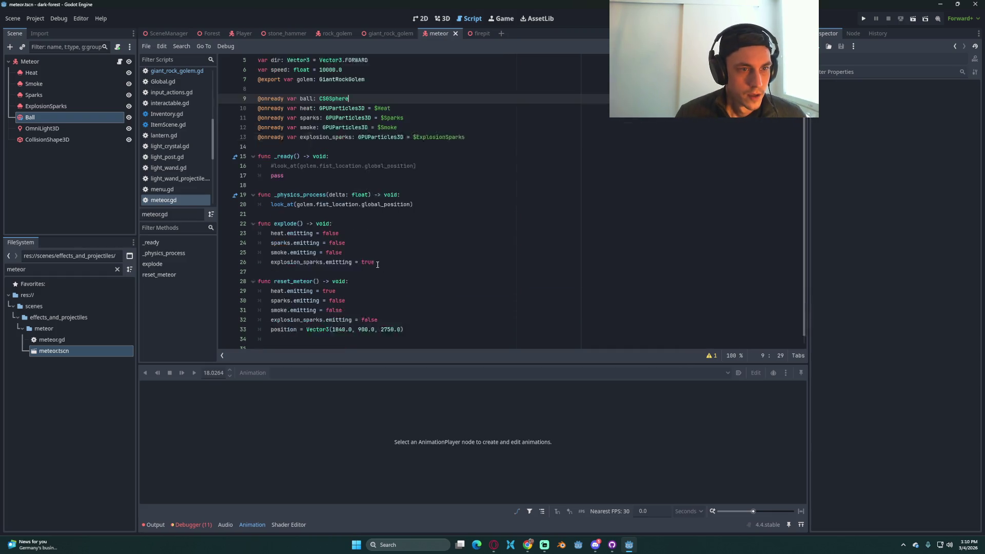
{"action": "left_click", "coordinate": [399, 251]}
{"action": "key", "text": "Return"}
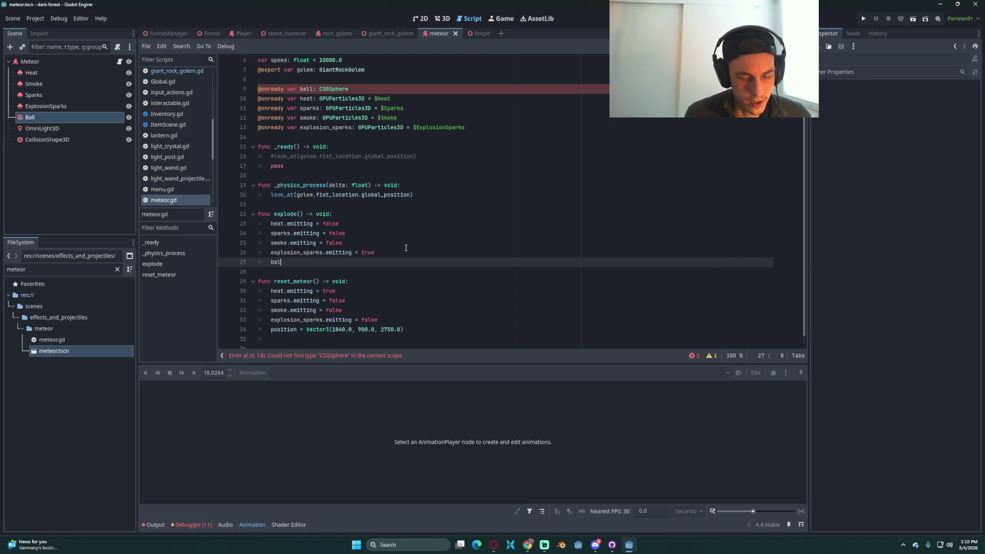
{"action": "left_click", "coordinate": [420, 330]}
{"action": "key", "text": "Return"}
{"action": "type", "text": "ball."}
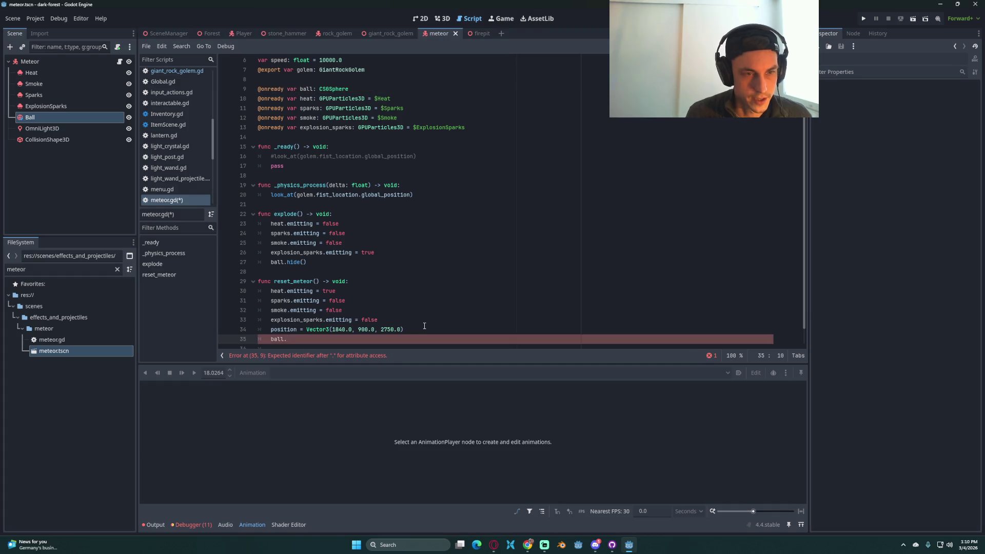
{"action": "type", "text": "("}
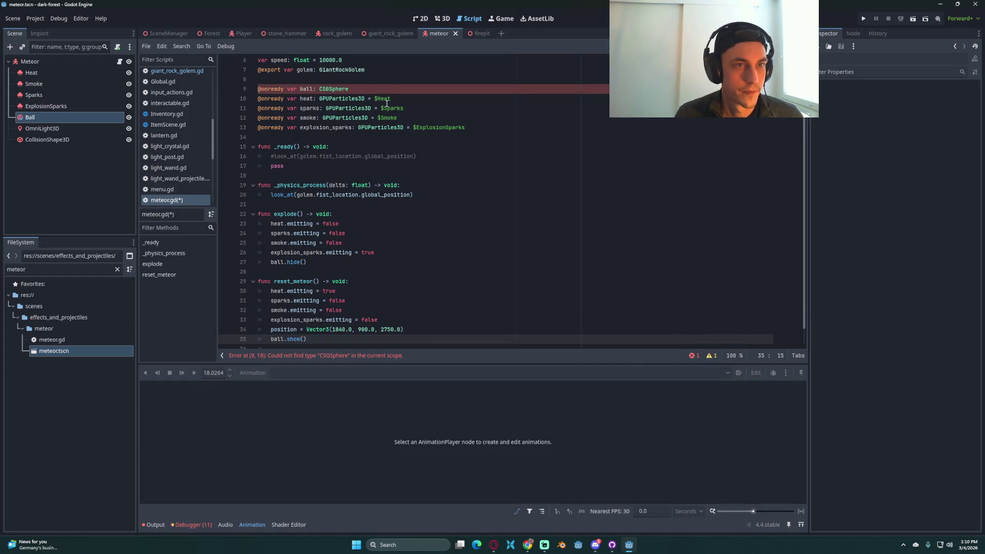
{"action": "key", "text": "ctrl+s"}
- Replace the broken Ball declaration with a freshly dragged-in reference and save the script
{"action": "left_click", "coordinate": [371, 90]}
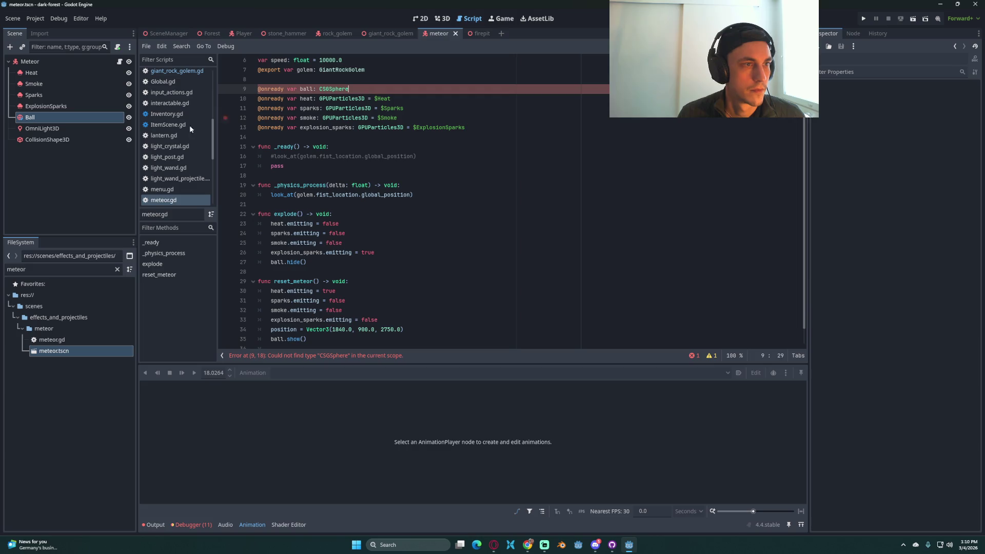
{"action": "left_click_drag", "start_coordinate": [359, 89], "coordinate": [258, 89]}
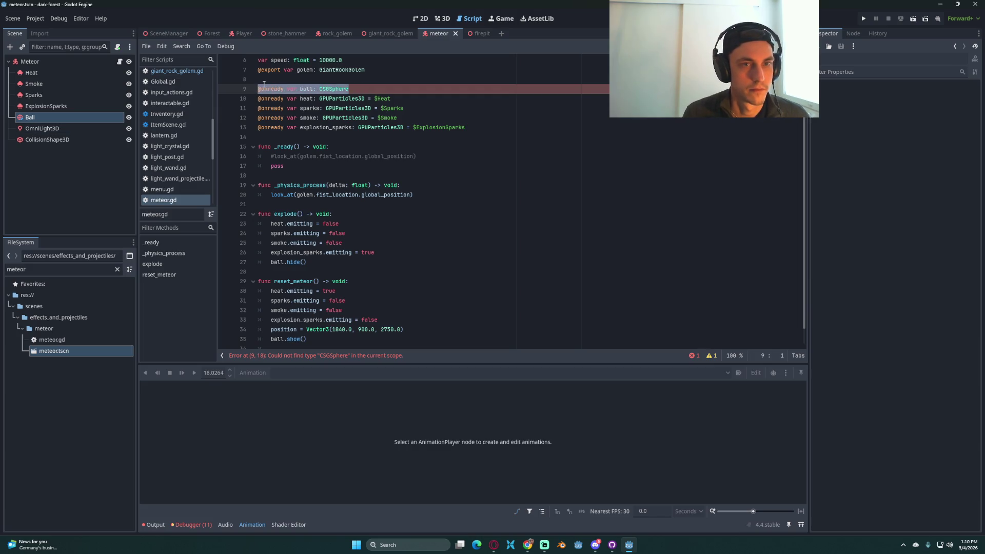
{"action": "key", "text": "BackSpace"}
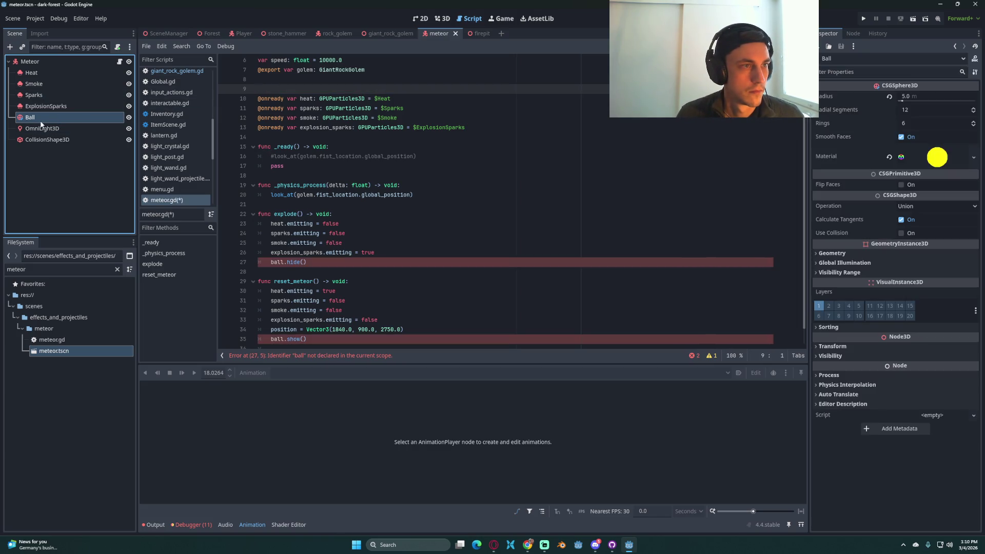
{"action": "left_click_drag", "start_coordinate": [58, 117], "coordinate": [316, 96]}
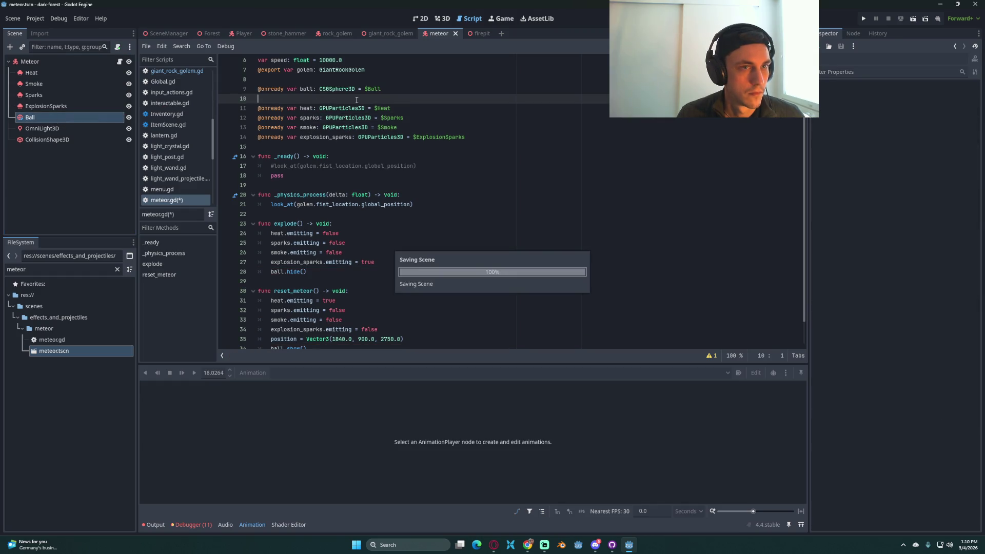
{"action": "key", "text": "ctrl+s"}
{"action": "key", "text": "BackSpace"}
{"action": "left_click", "coordinate": [579, 147]}
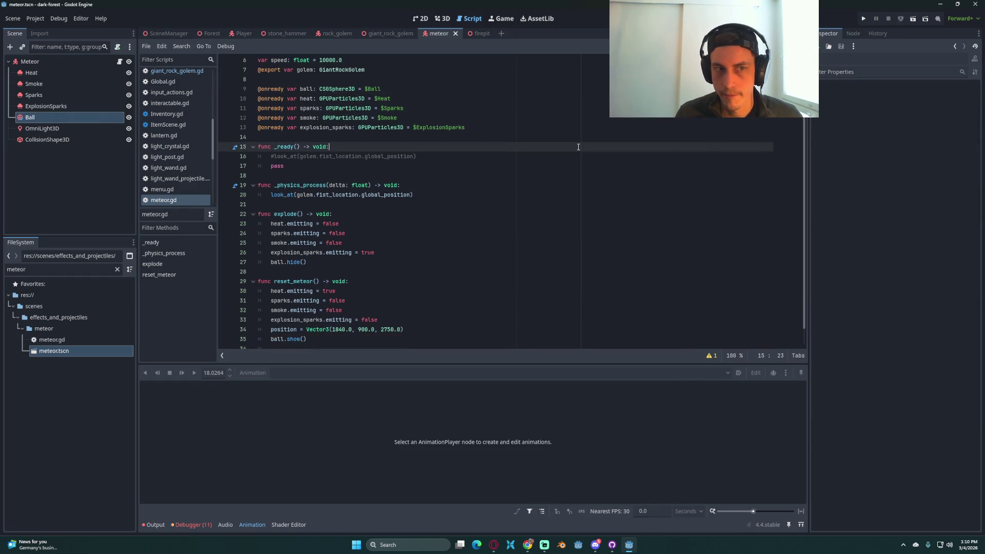
- Run the project, load a saved game from the pause menu, watch the meteor explode, then stop
{"action": "left_click", "coordinate": [863, 19]}
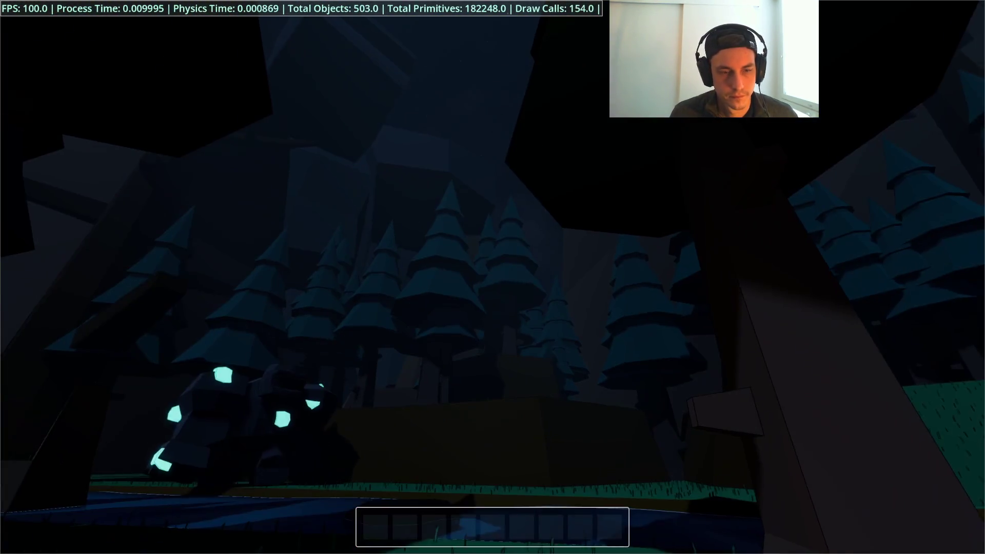
{"action": "key", "text": "Escape"}
{"action": "left_click", "coordinate": [492, 274]}
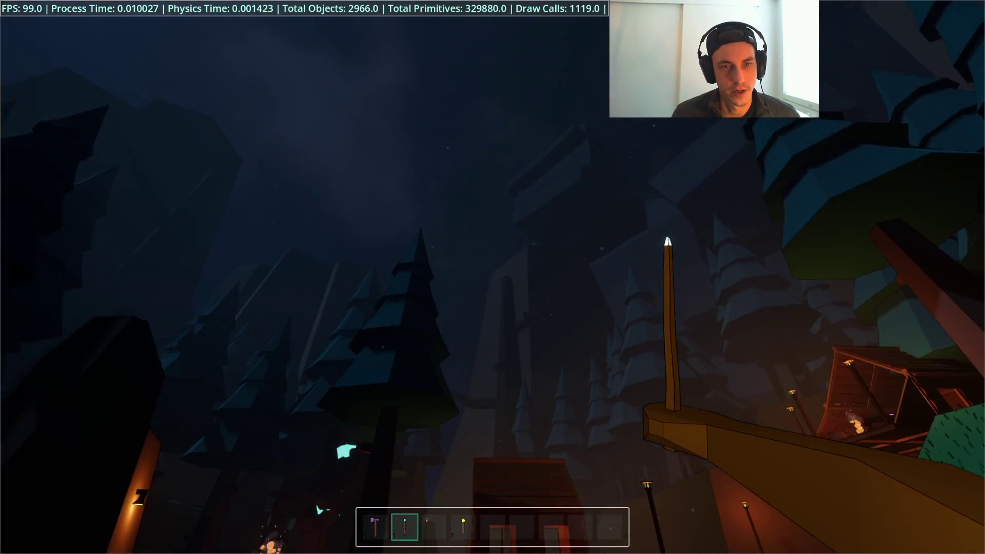
{"action": "key", "text": "F8"}
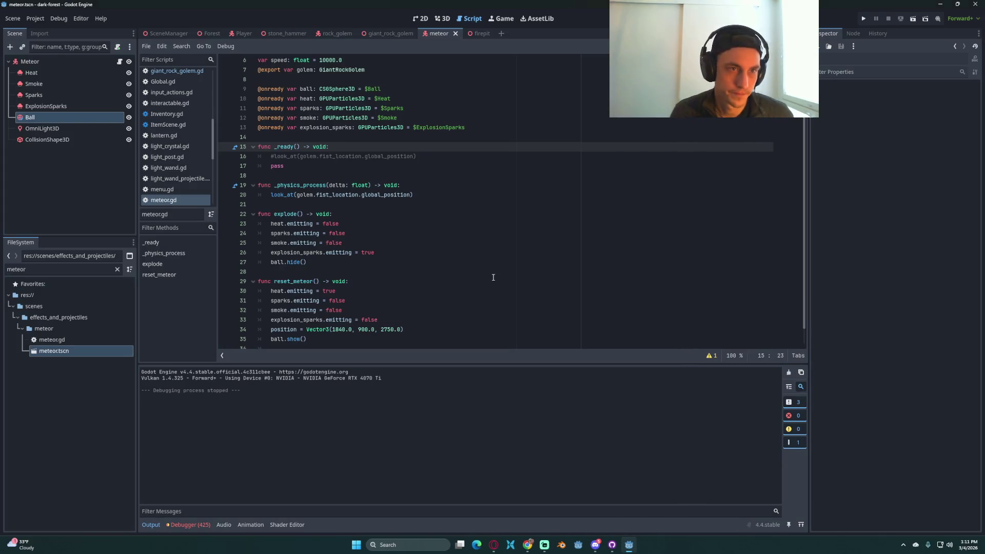
- Change the ExplosionSparks Lifetime from 10 to 20 seconds
{"action": "left_click", "coordinate": [444, 251]}
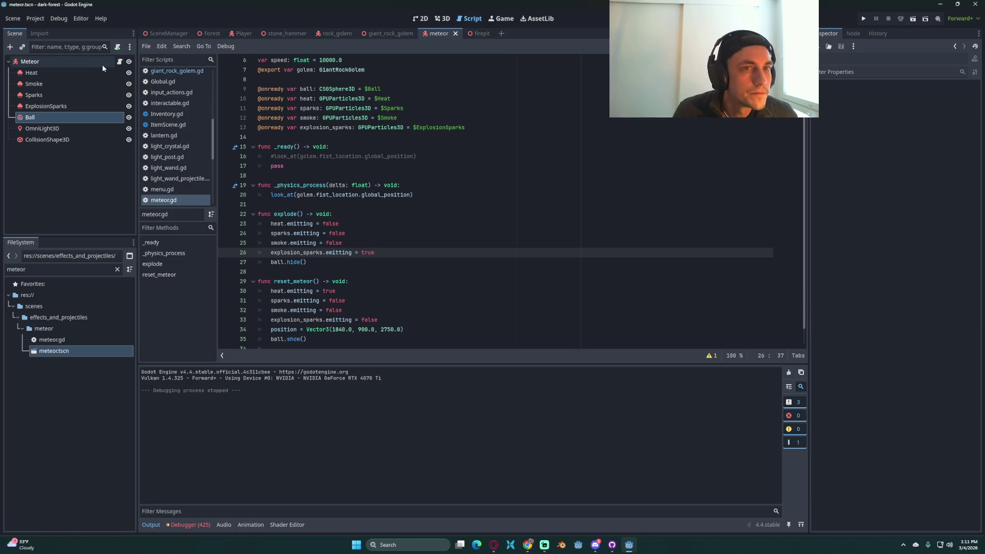
{"action": "left_click", "coordinate": [48, 107]}
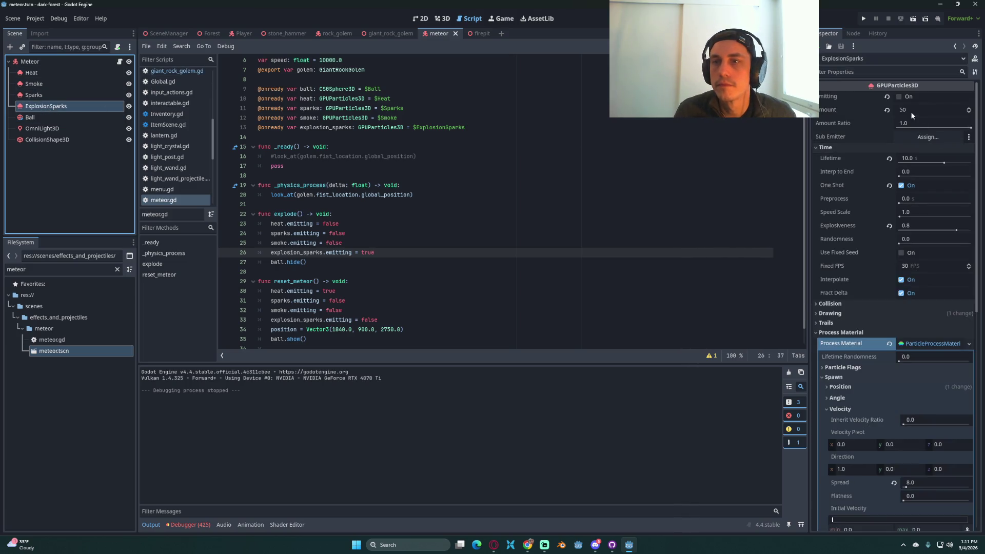
{"action": "left_click", "coordinate": [921, 159]}
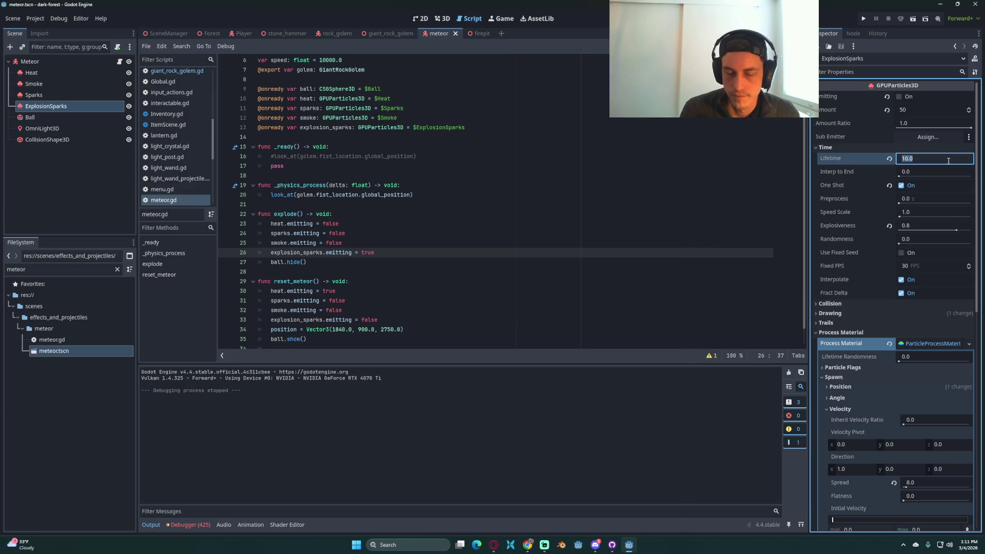
{"action": "type", "text": "20"}
{"action": "key", "text": "Return"}
{"action": "left_click", "coordinate": [555, 251]}
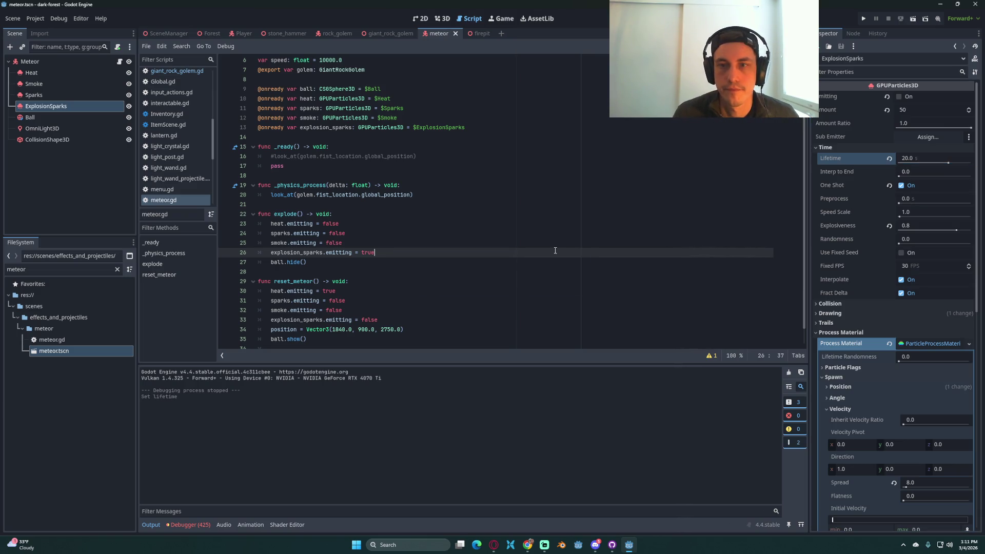
{"action": "left_click", "coordinate": [553, 229]}
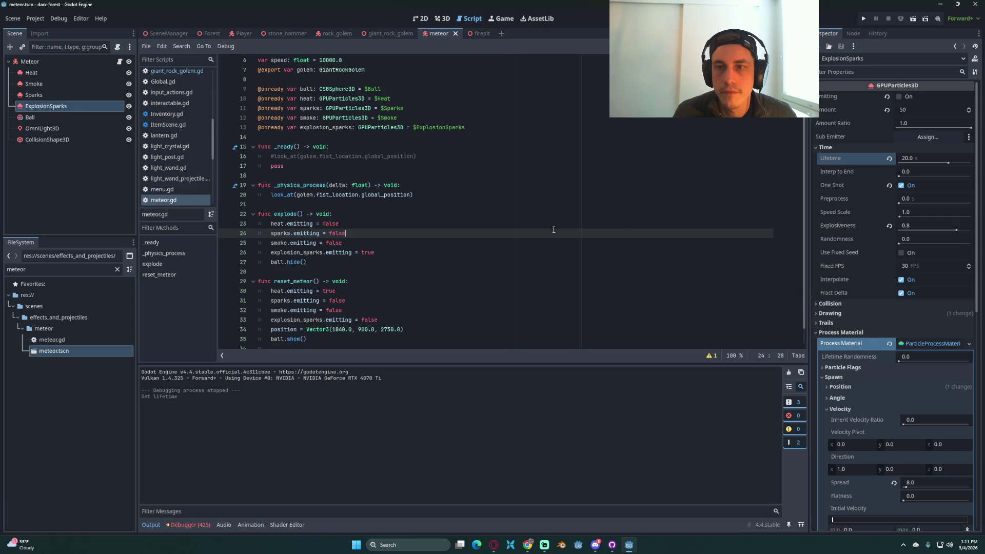
{"action": "left_click", "coordinate": [38, 61]}
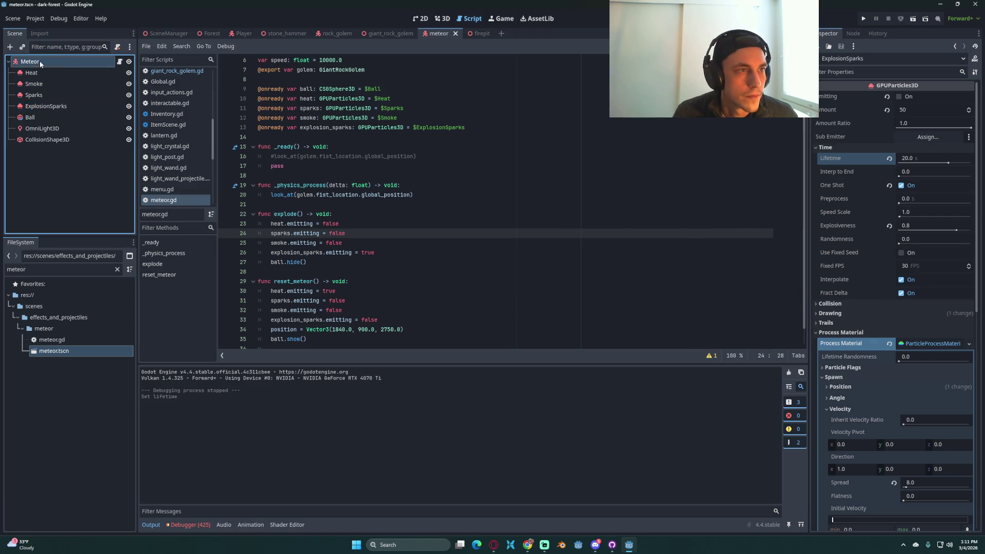
{"action": "left_click", "coordinate": [56, 106]}
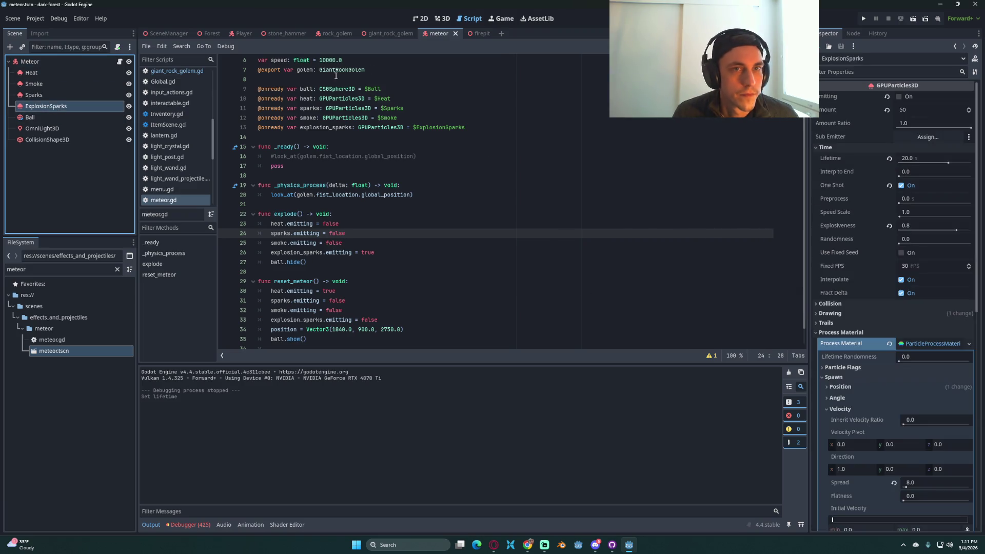
- Find the 425 look_at errors in the Debugger and jump to the failing line in meteor.gd
{"action": "left_click", "coordinate": [383, 33]}
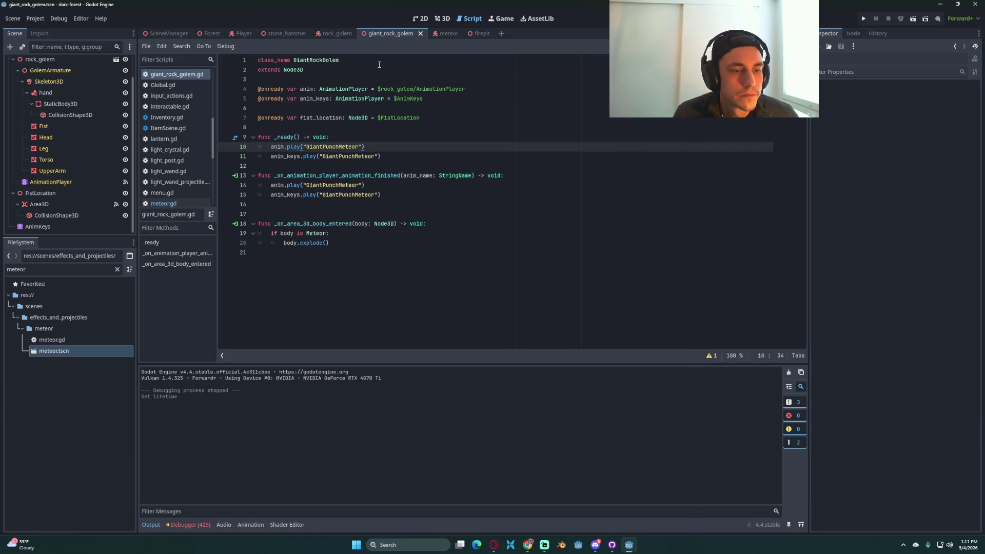
{"action": "left_click", "coordinate": [190, 524]}
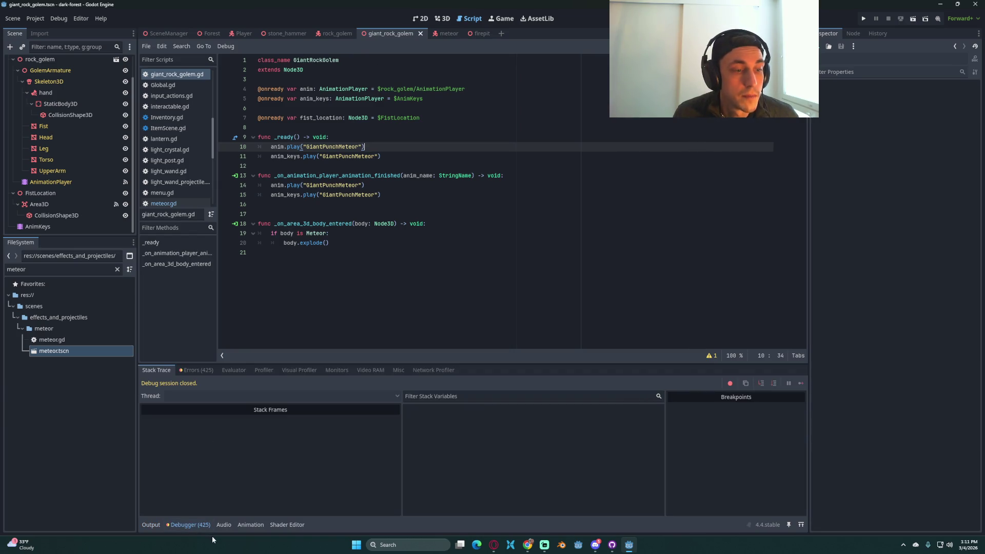
{"action": "left_click", "coordinate": [199, 370]}
{"action": "scroll", "coordinate": [349, 470], "scroll_direction": "down", "scroll_amount": 5}
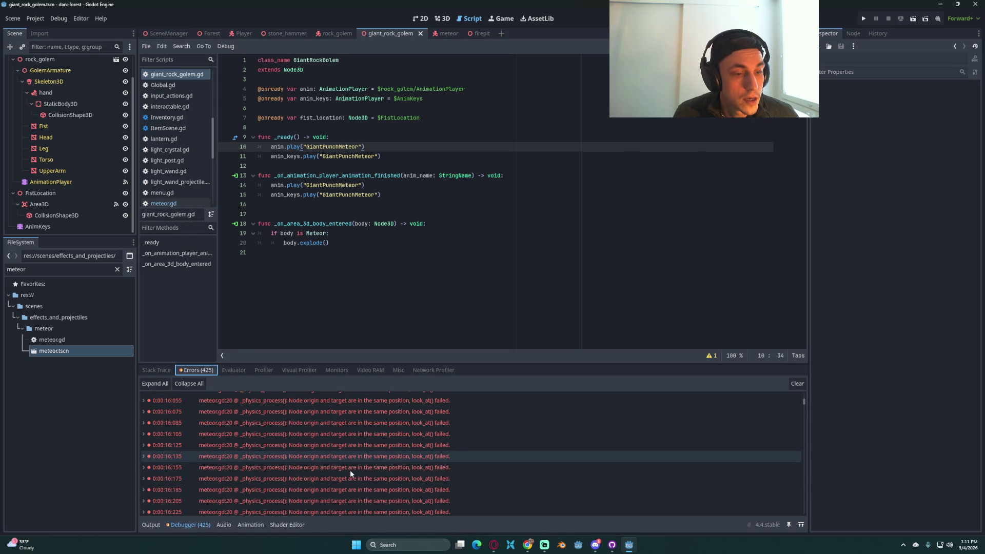
{"action": "double_click", "coordinate": [439, 491]}
- Scroll meteor.gd to the top and add a blank line after the explosion_sparks declaration
{"action": "scroll", "coordinate": [416, 249], "scroll_direction": "down", "scroll_amount": 2}
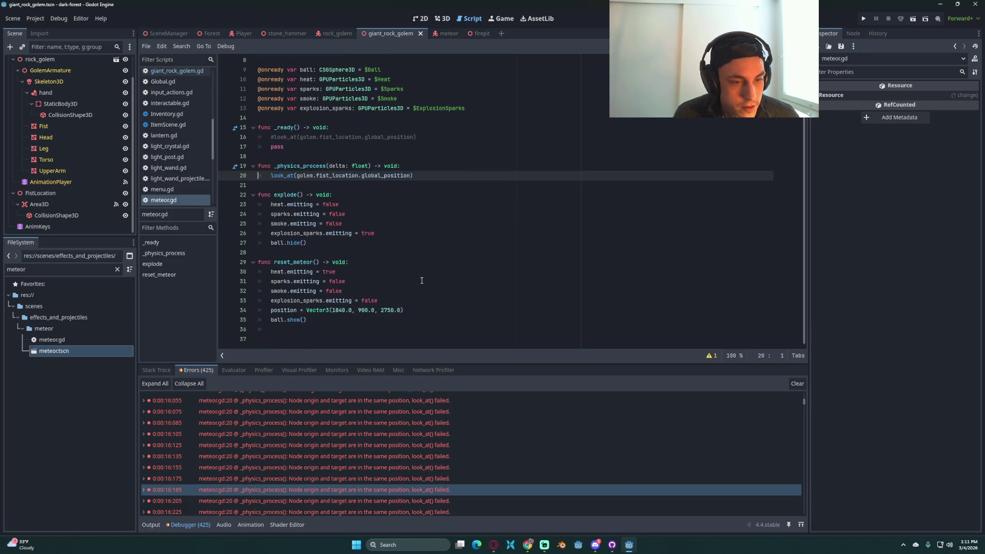
{"action": "scroll", "coordinate": [340, 470], "scroll_direction": "down", "scroll_amount": 6}
{"action": "scroll", "coordinate": [367, 444], "scroll_direction": "down", "scroll_amount": 3}
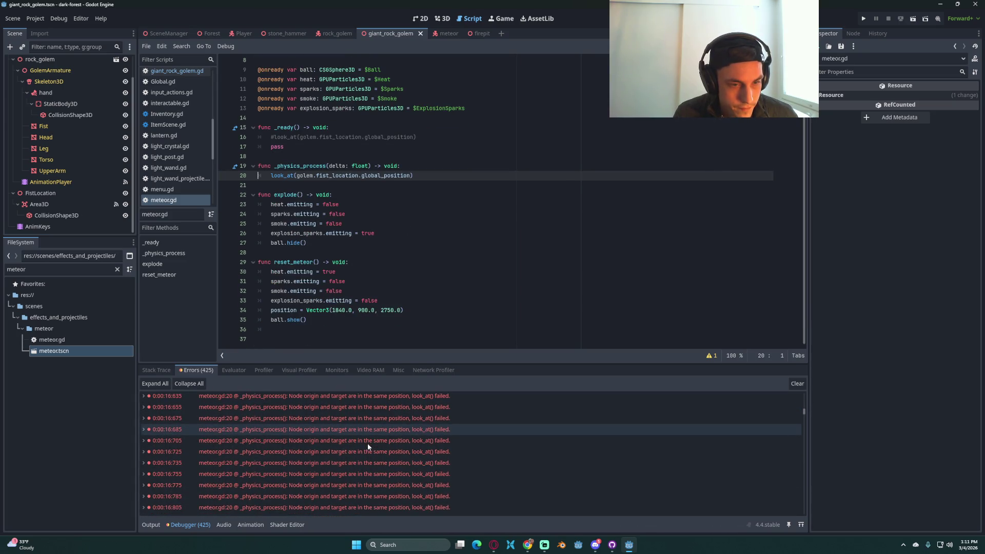
{"action": "left_click_drag", "start_coordinate": [803, 414], "coordinate": [804, 394]}
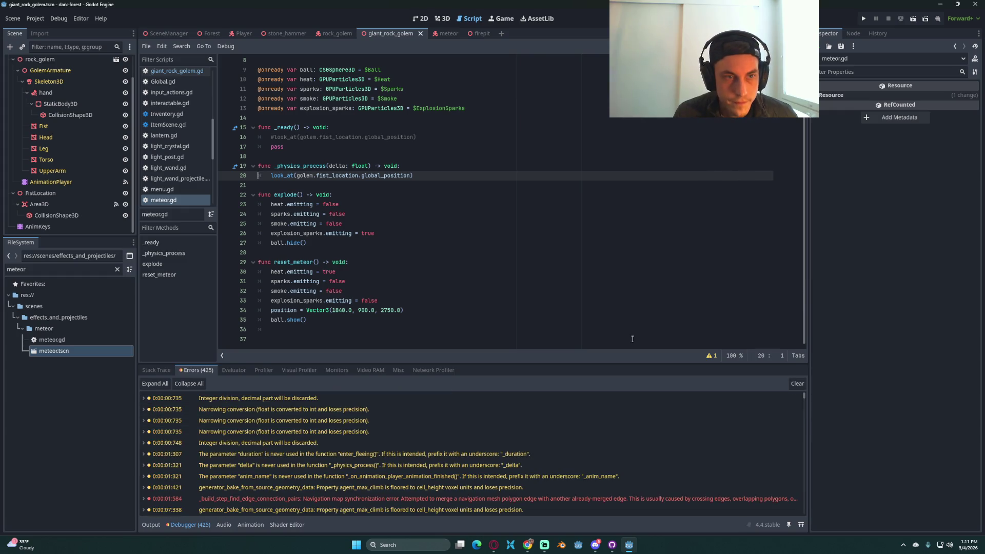
{"action": "scroll", "coordinate": [439, 274], "scroll_direction": "up", "scroll_amount": 3}
{"action": "left_click", "coordinate": [492, 176]}
- Declare var aligned: bool = false and wrap the look_at call in if !aligned:
{"action": "key", "text": "Return"}
{"action": "key", "text": "Return"}
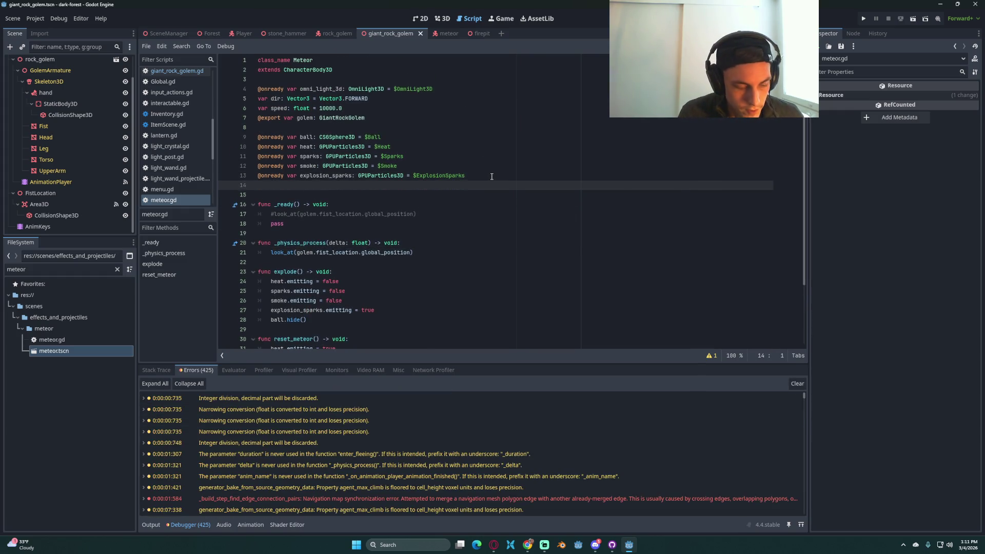
{"action": "type", "text": "var aligned"}
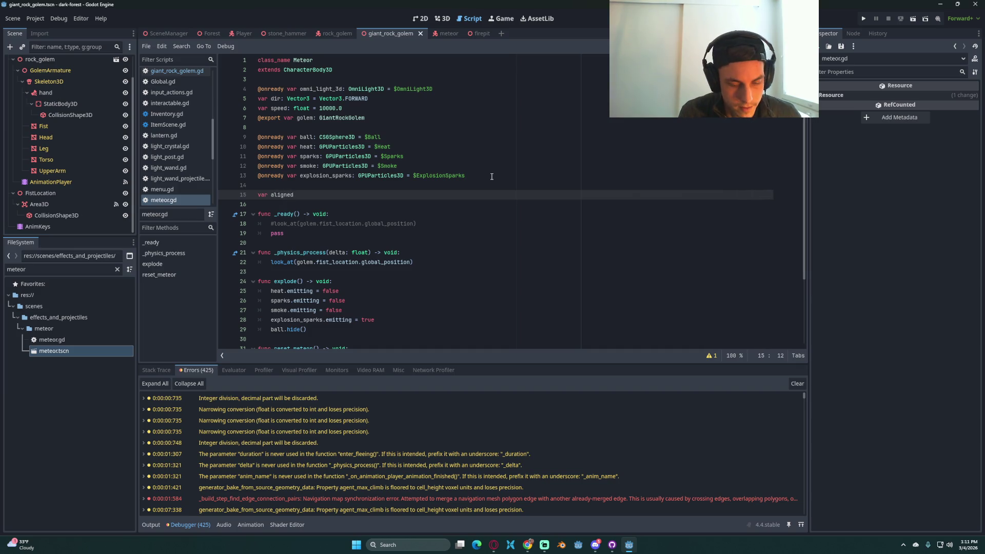
{"action": "type", "text": ";"}
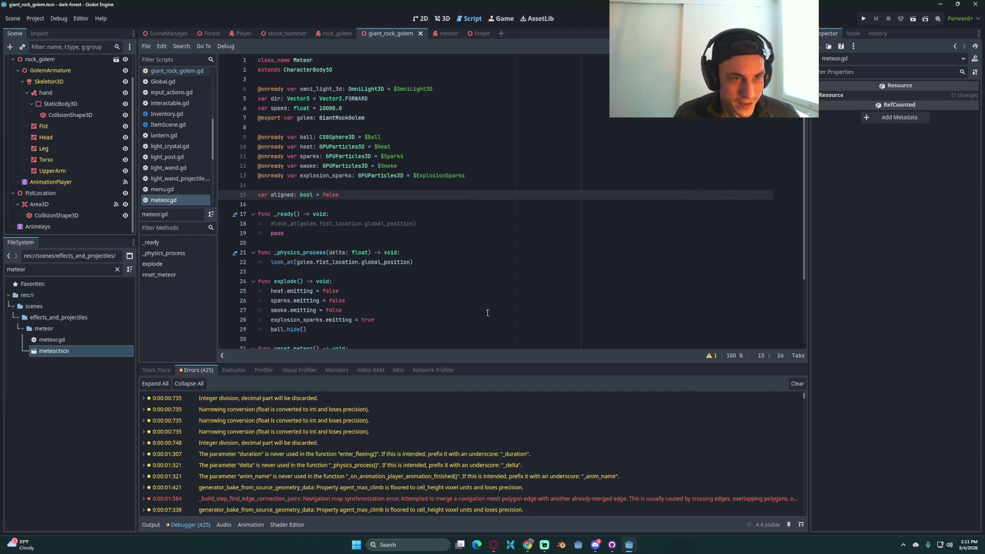
{"action": "left_click", "coordinate": [431, 319]}
{"action": "left_click", "coordinate": [448, 261]}
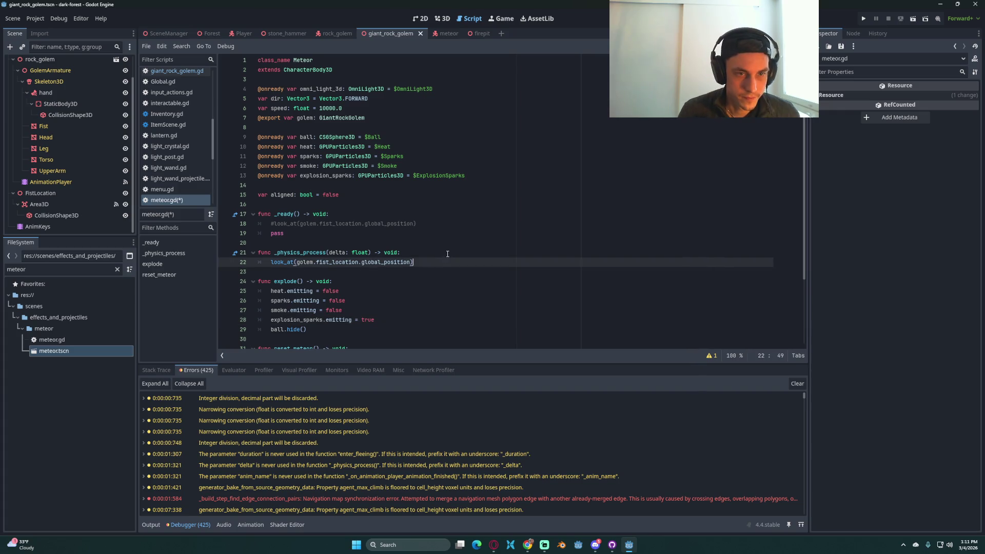
{"action": "left_click", "coordinate": [447, 253]}
{"action": "key", "text": "Return"}
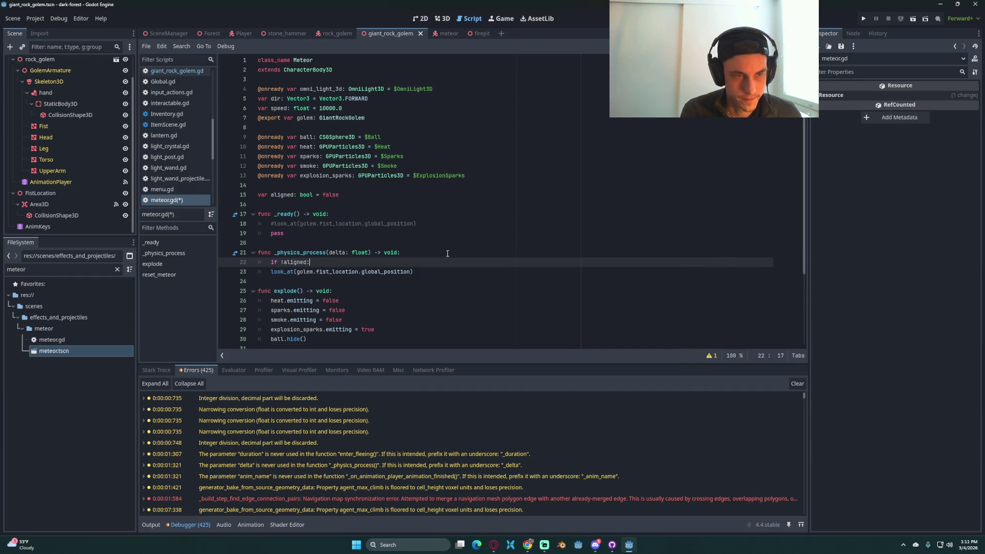
{"action": "left_click", "coordinate": [272, 273]}
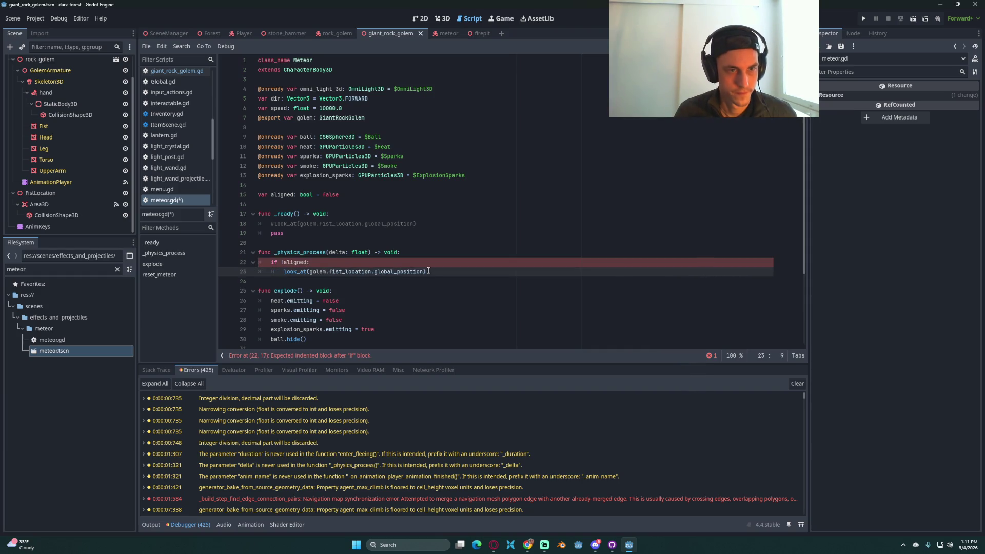
{"action": "key", "text": "ctrl+s"}
- Set aligned = true after look_at, save meteor.gd, and select the AnimKeys node
{"action": "left_click", "coordinate": [402, 261]}
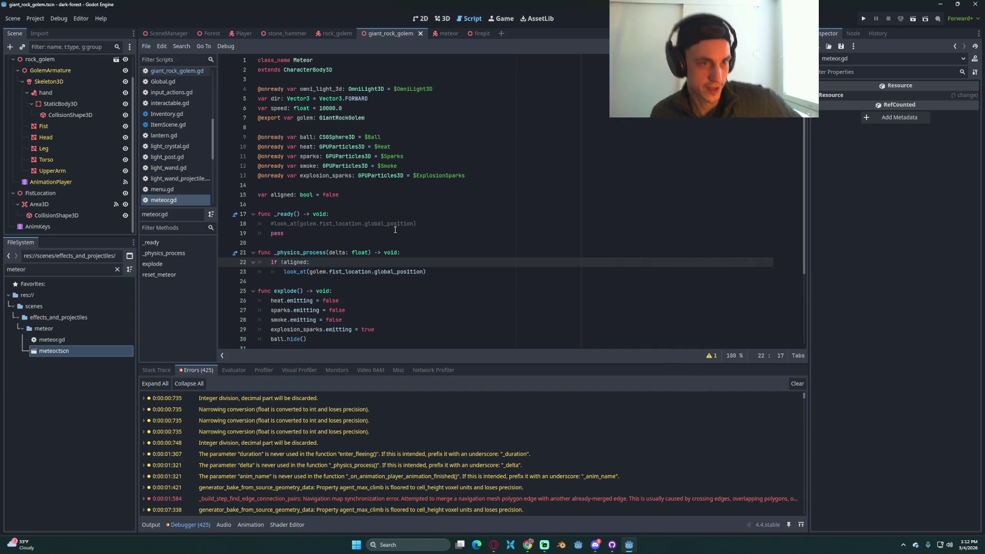
{"action": "left_click", "coordinate": [471, 268], "text": "shift"}
{"action": "left_click", "coordinate": [470, 268]}
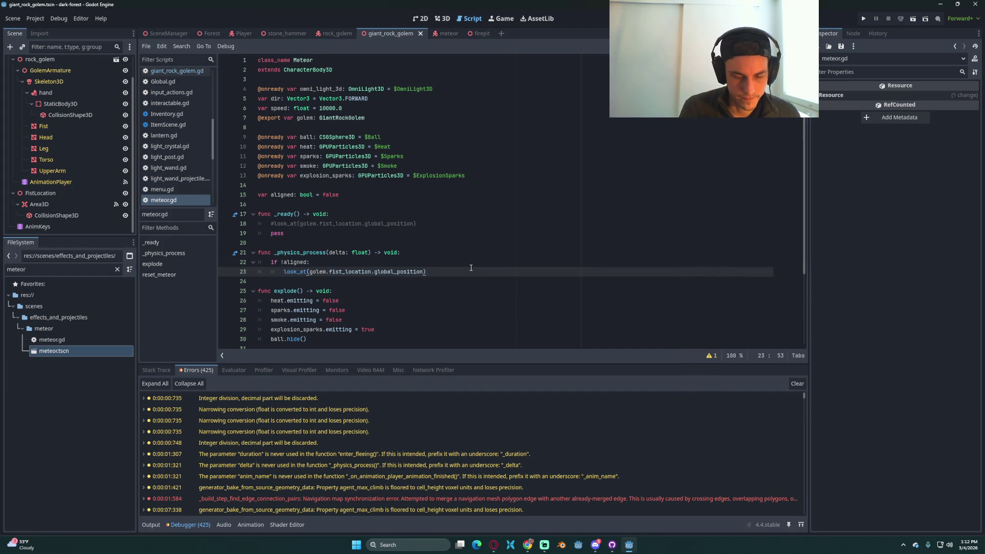
{"action": "key", "text": "Return"}
{"action": "type", "text": "al"}
{"action": "type", "text": " ttr"}
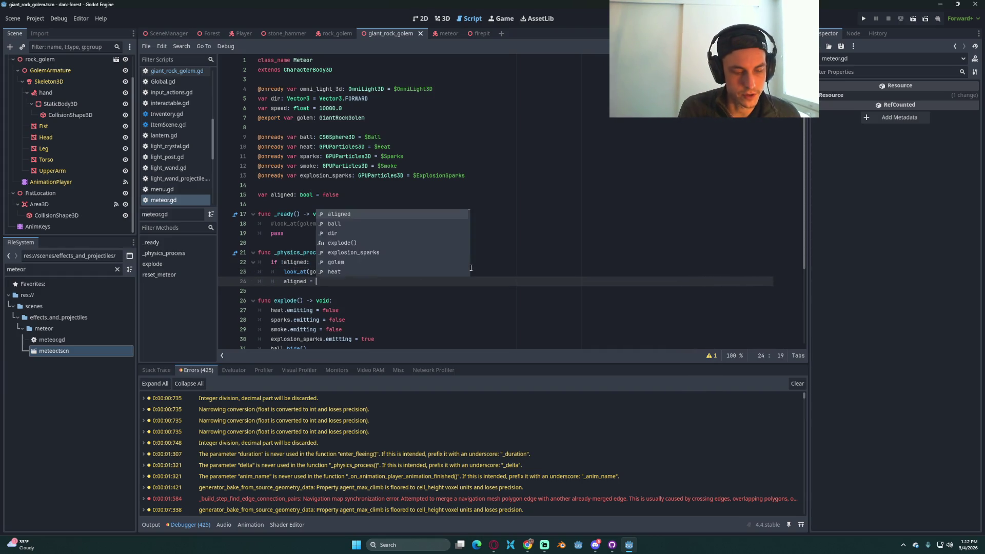
{"action": "key", "text": "BackSpace"}
{"action": "key", "text": "BackSpace"}
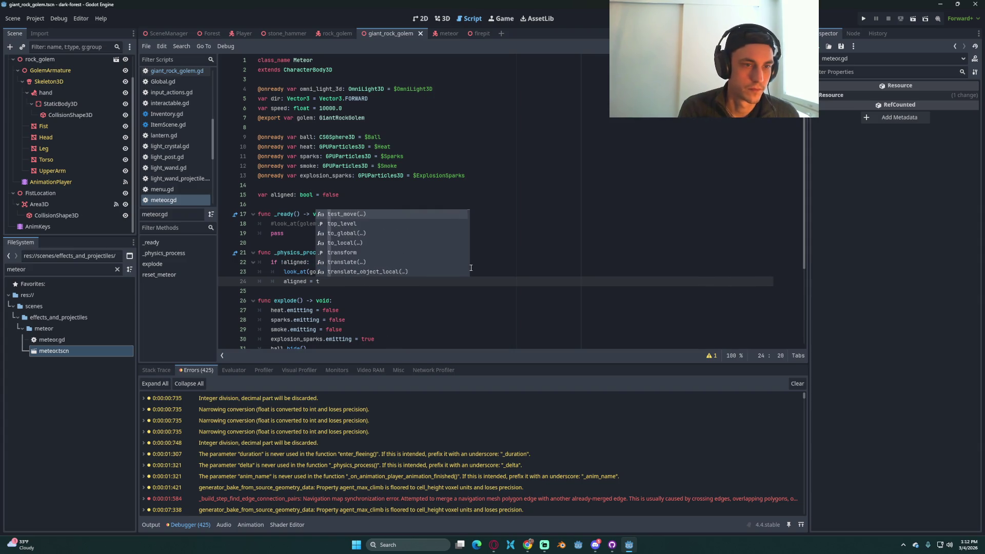
{"action": "type", "text": "rue"}
{"action": "key", "text": "Return"}
{"action": "key", "text": "ctrl+s"}
{"action": "left_click", "coordinate": [413, 252]}
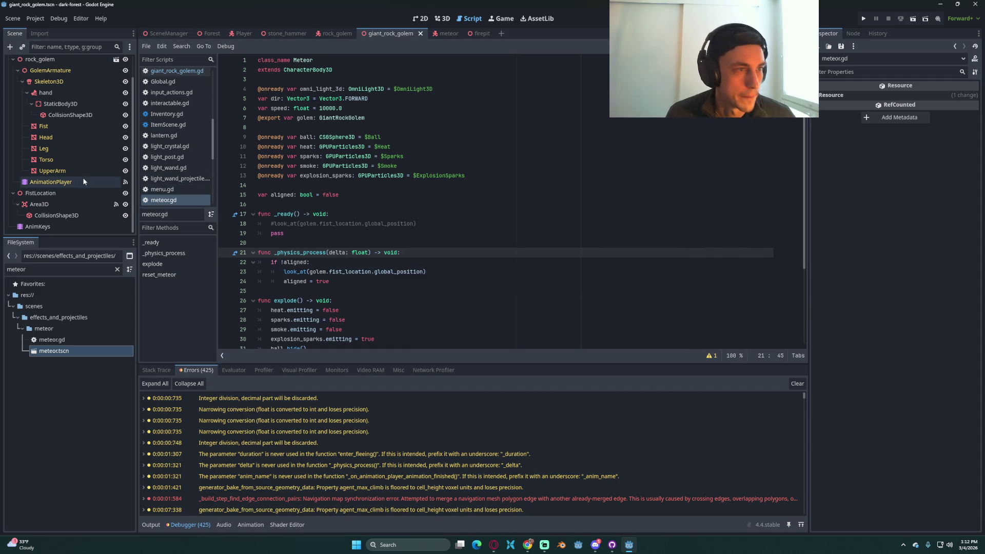
{"action": "left_click", "coordinate": [37, 226]}
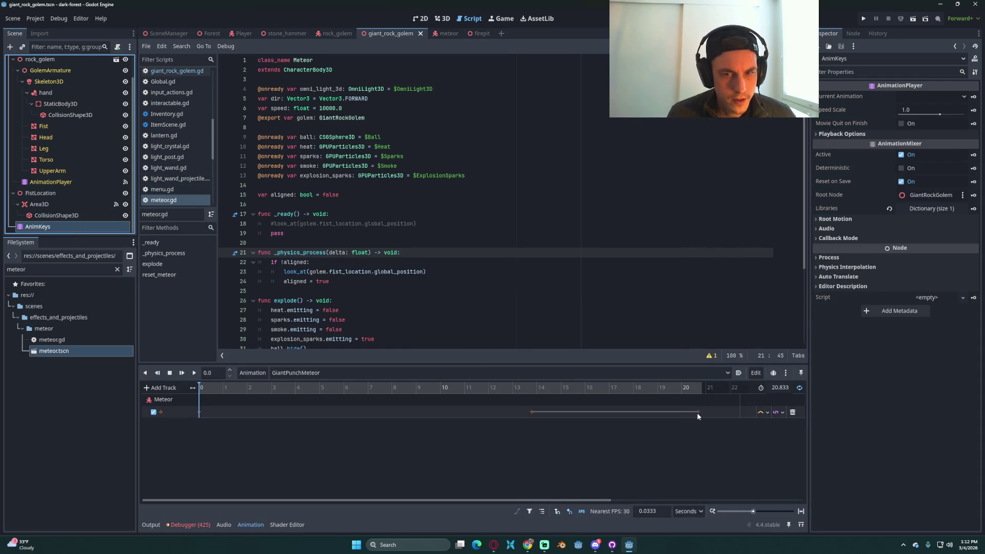
- Move the last meteor track key from 20.7 to 20.8 seconds and preview the animation
{"action": "left_click", "coordinate": [699, 412]}
{"action": "left_click_drag", "start_coordinate": [699, 413], "coordinate": [701, 412]}
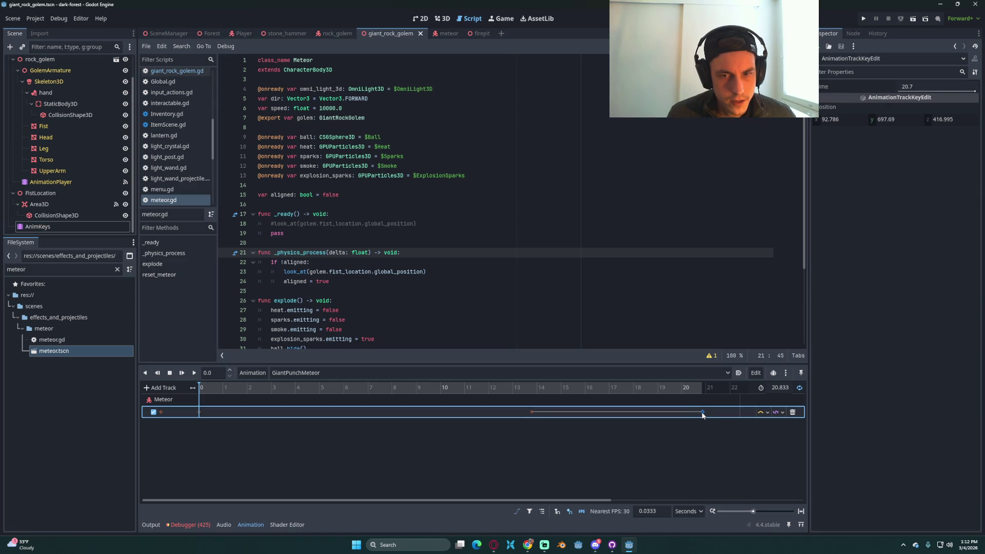
{"action": "mouse_move", "coordinate": [653, 388]}
{"action": "left_mouse_down"}
{"action": "mouse_move", "coordinate": [532, 389]}
{"action": "mouse_move", "coordinate": [666, 395]}
{"action": "mouse_move", "coordinate": [416, 395]}
{"action": "mouse_move", "coordinate": [667, 401]}
{"action": "mouse_move", "coordinate": [701, 412]}
{"action": "left_mouse_up"}
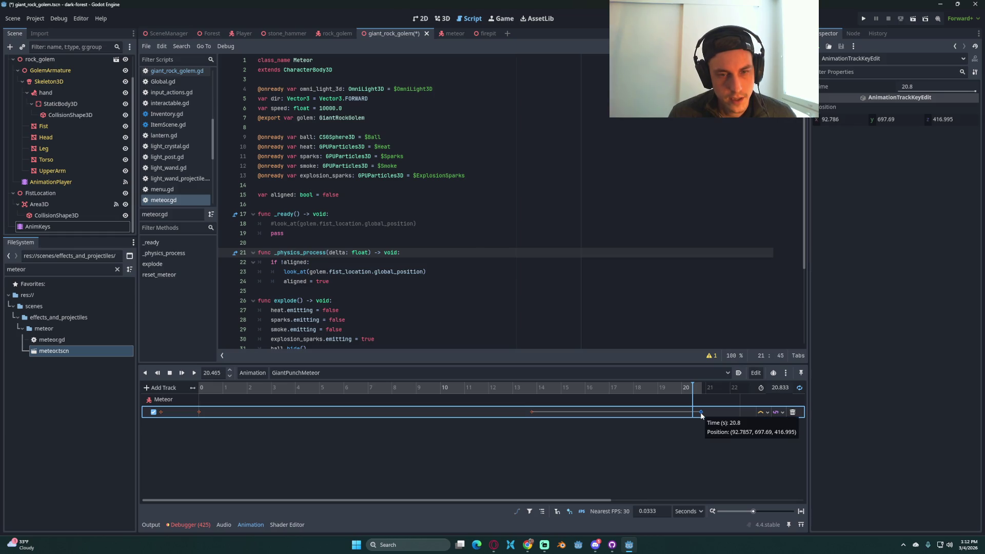
- Save the meteor scene and script, then launch Blender
{"action": "left_click", "coordinate": [390, 291]}
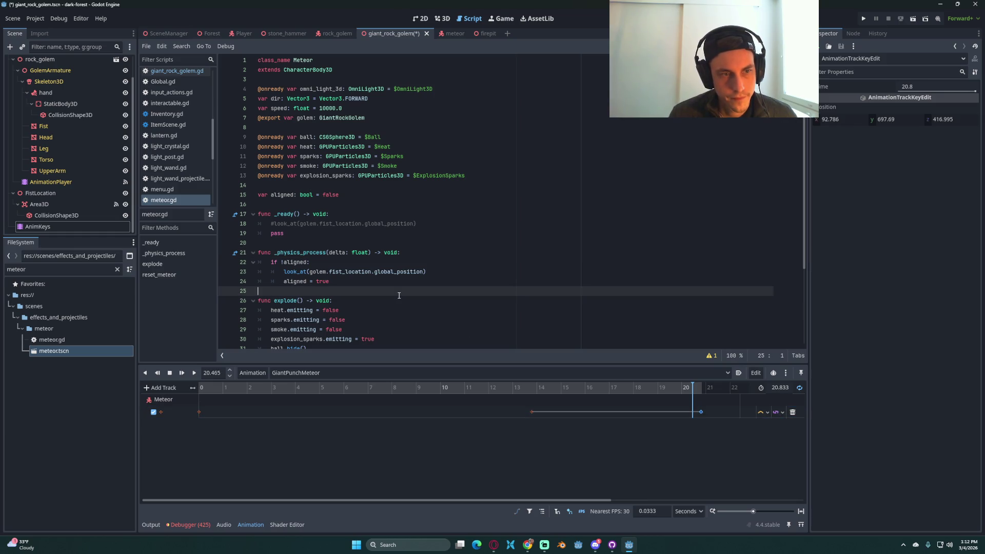
{"action": "key", "text": "ctrl+s"}
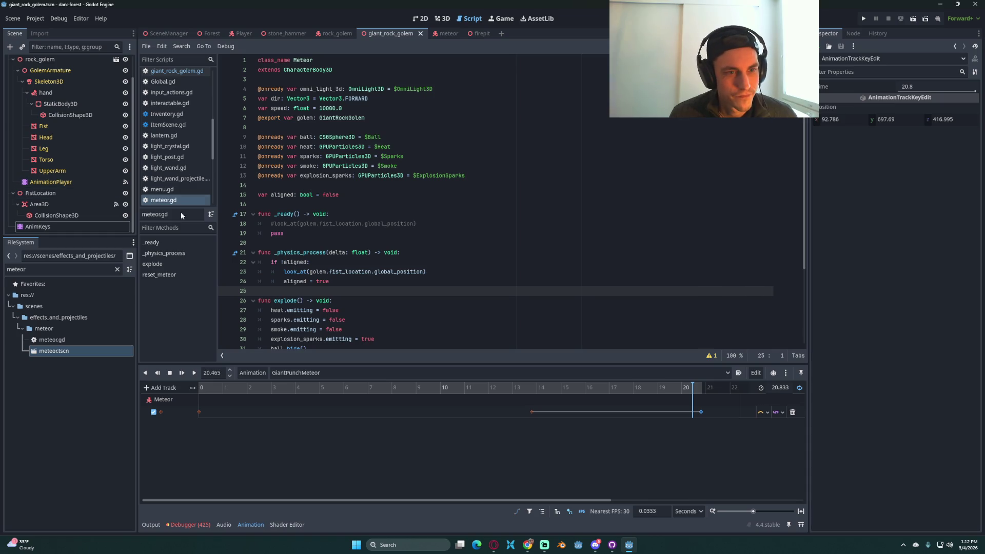
{"action": "scroll", "coordinate": [426, 286], "scroll_direction": "down", "scroll_amount": 2}
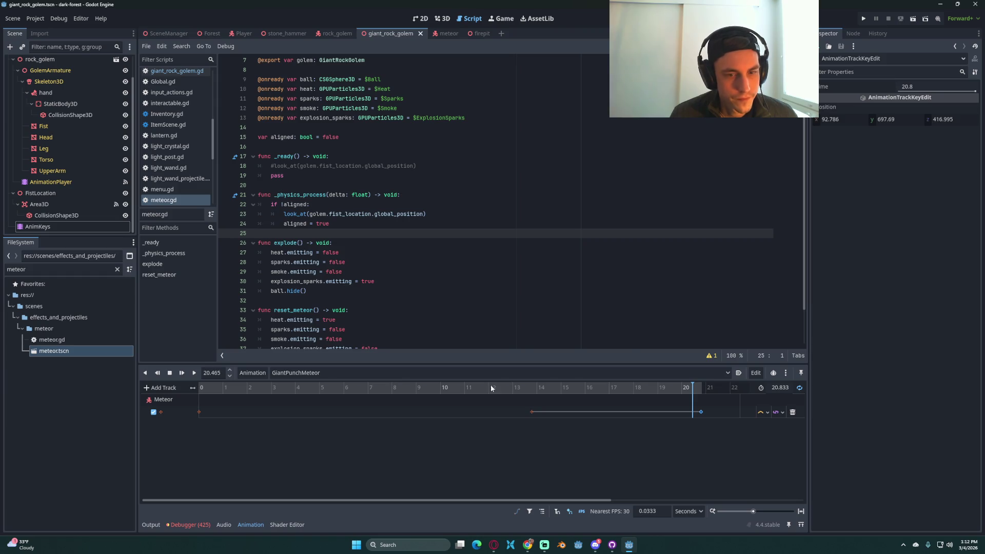
{"action": "left_click", "coordinate": [562, 546]}
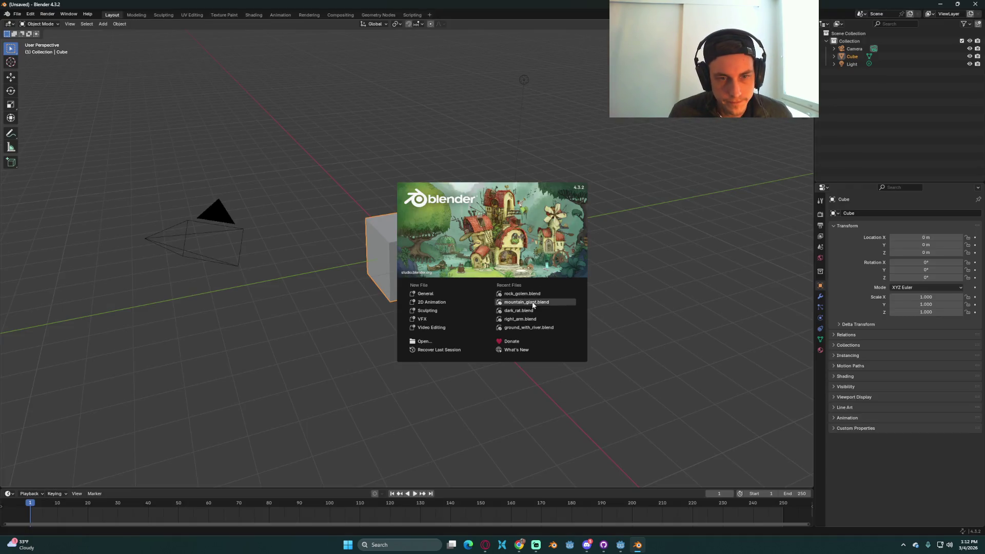
- Load rock_golem.blend from Blender's Recent Files
{"action": "left_click", "coordinate": [523, 293]}
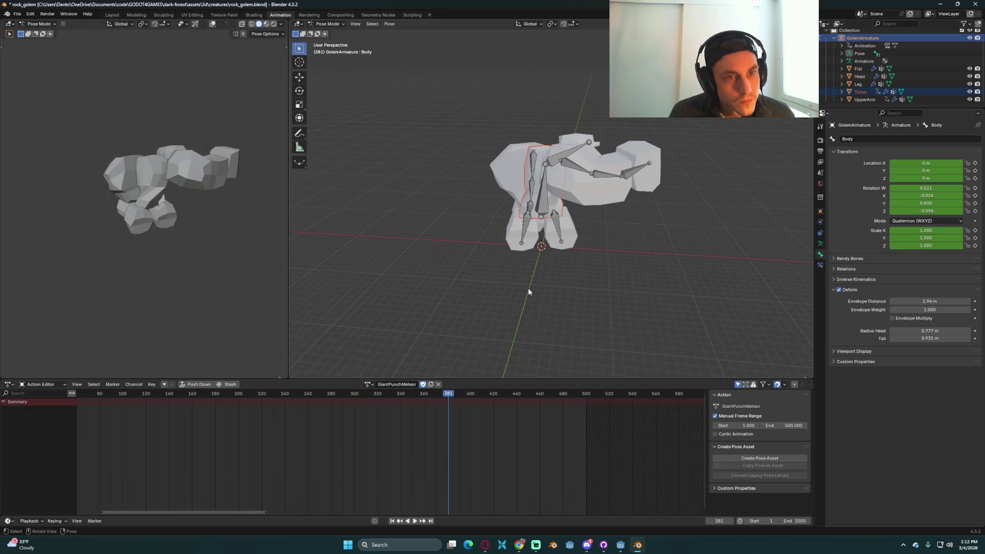
- Select all bones and extend the GiantPunchMeteor action's end frame to 700
{"action": "left_click", "coordinate": [554, 393]}
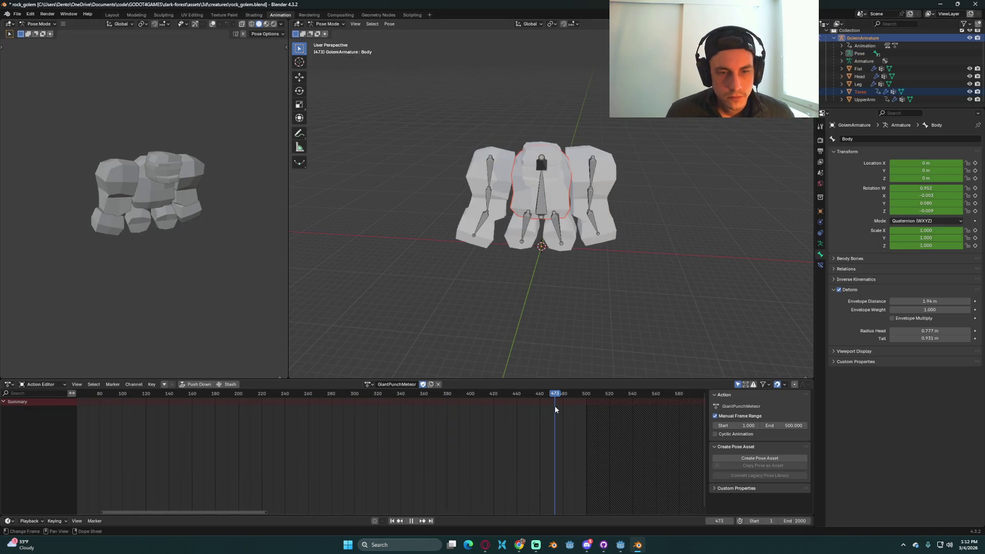
{"action": "key", "text": "a"}
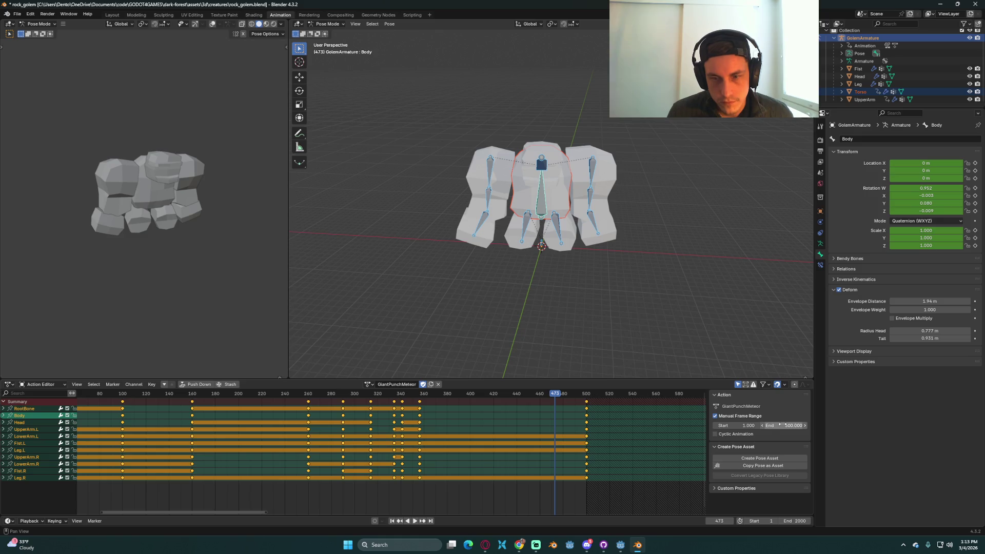
{"action": "left_click", "coordinate": [587, 395]}
{"action": "left_click", "coordinate": [587, 395]}
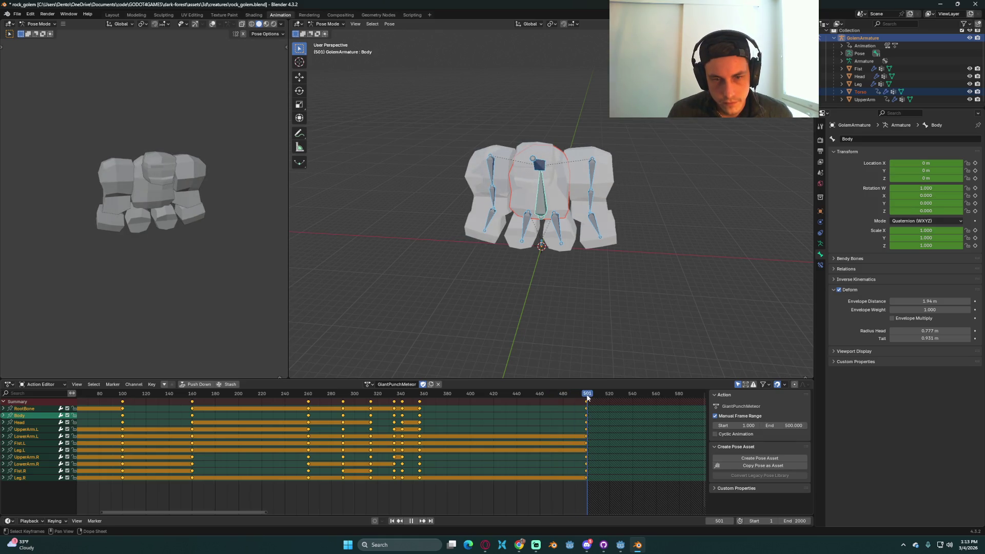
{"action": "key", "text": "space"}
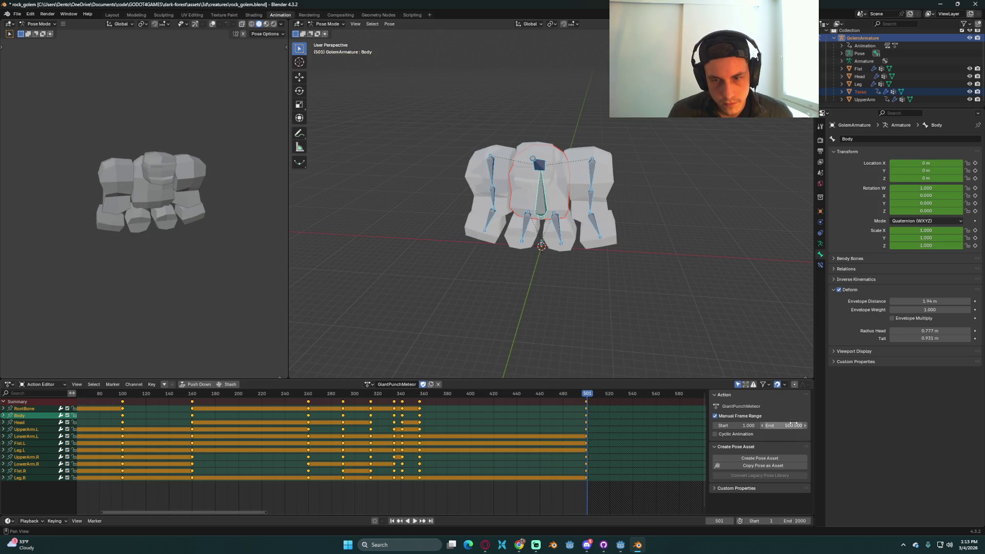
{"action": "left_click", "coordinate": [793, 426]}
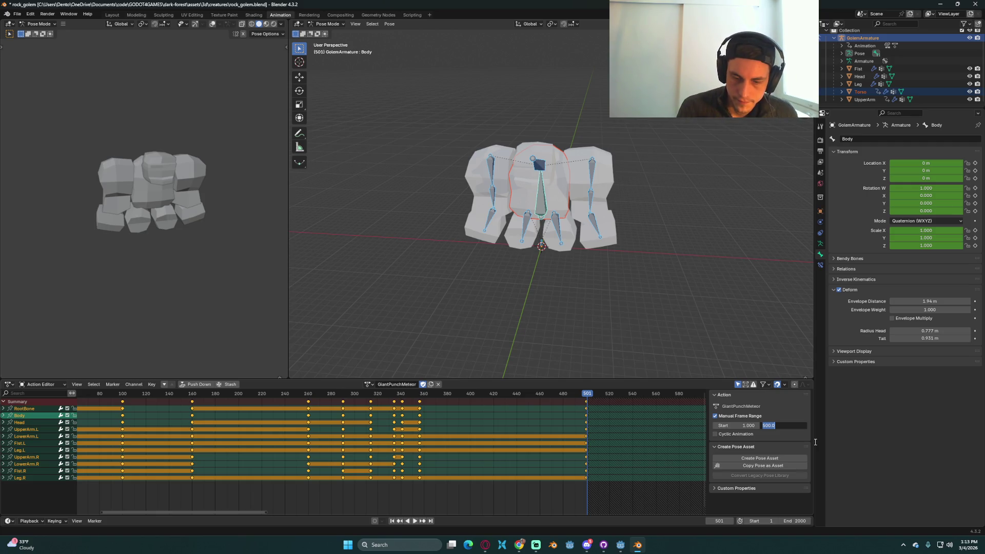
{"action": "type", "text": "700"}
{"action": "key", "text": "Return"}
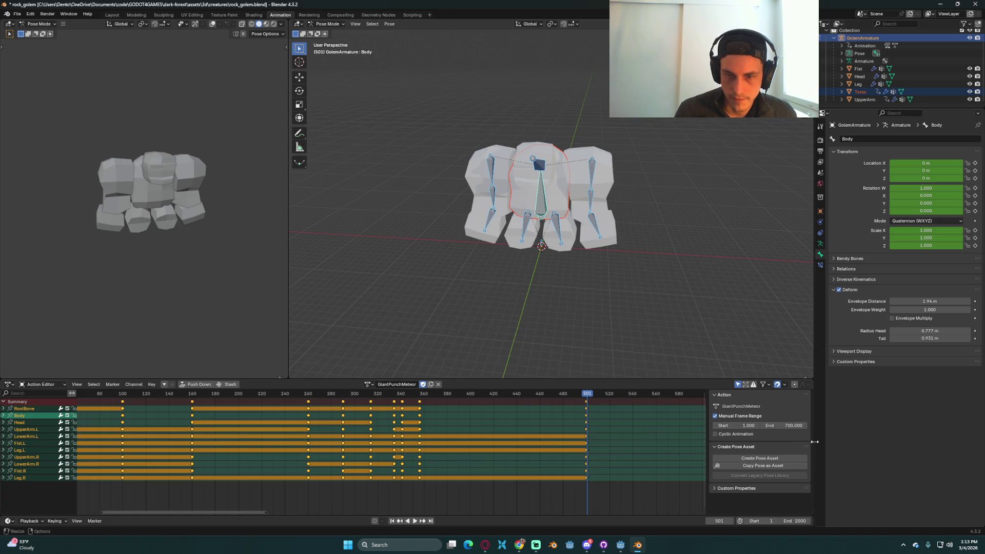
- Paste the copied pose keyframes at frame 700, save rock_golem.blend, and return to Godot
{"action": "left_click_drag", "start_coordinate": [628, 508], "coordinate": [568, 388]}
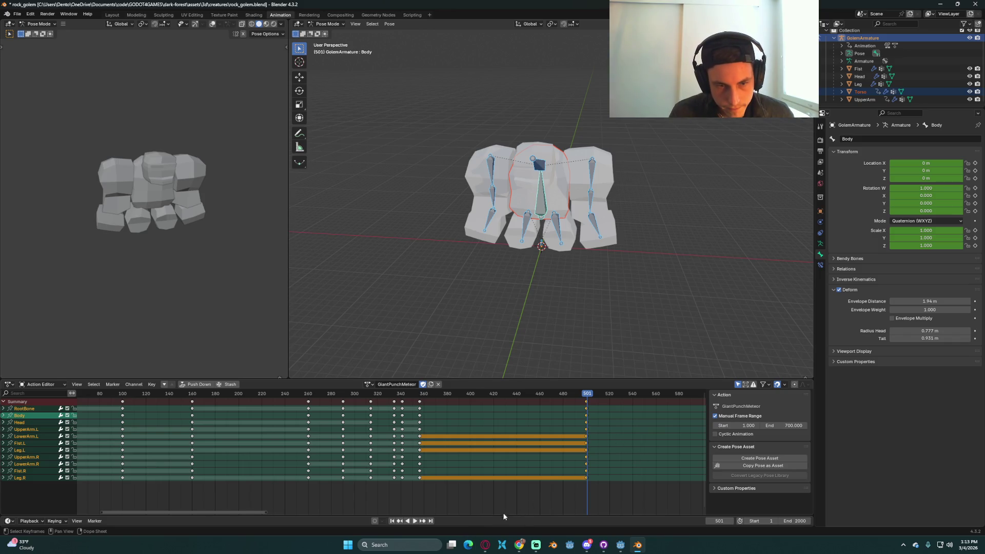
{"action": "left_click_drag", "start_coordinate": [256, 515], "coordinate": [369, 515]}
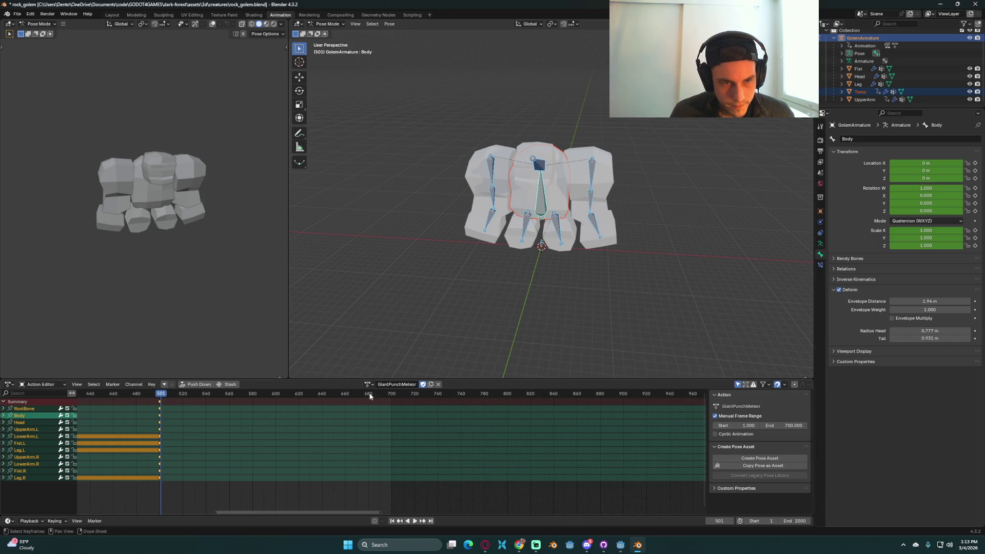
{"action": "left_click_drag", "start_coordinate": [372, 394], "coordinate": [391, 395]}
{"action": "key", "text": "ctrl+v"}
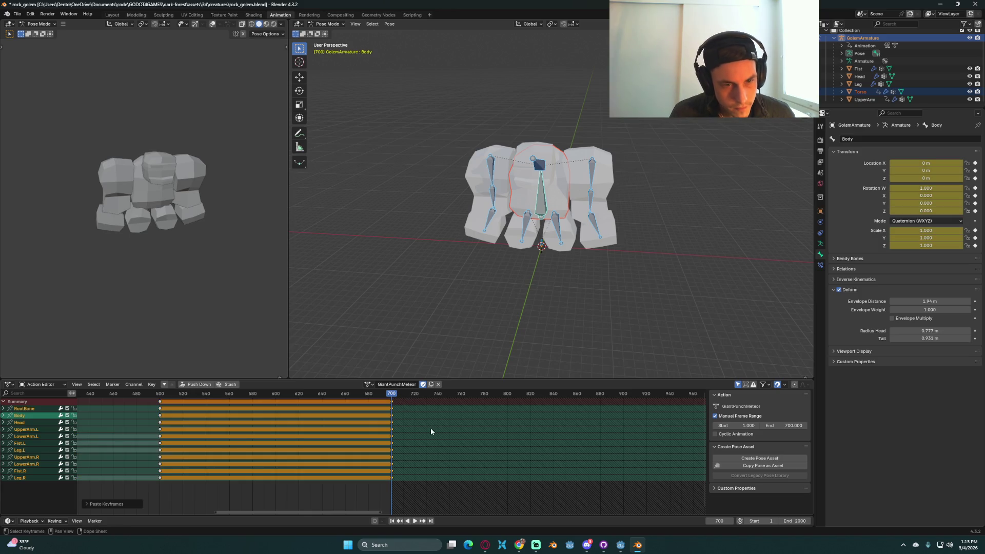
{"action": "key", "text": "ctrl+s"}
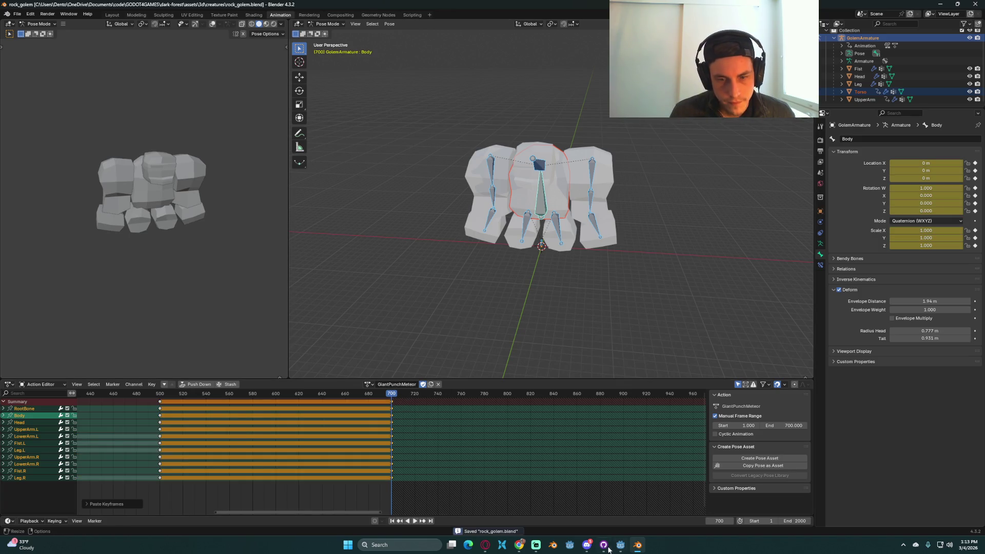
{"action": "left_click", "coordinate": [619, 544]}
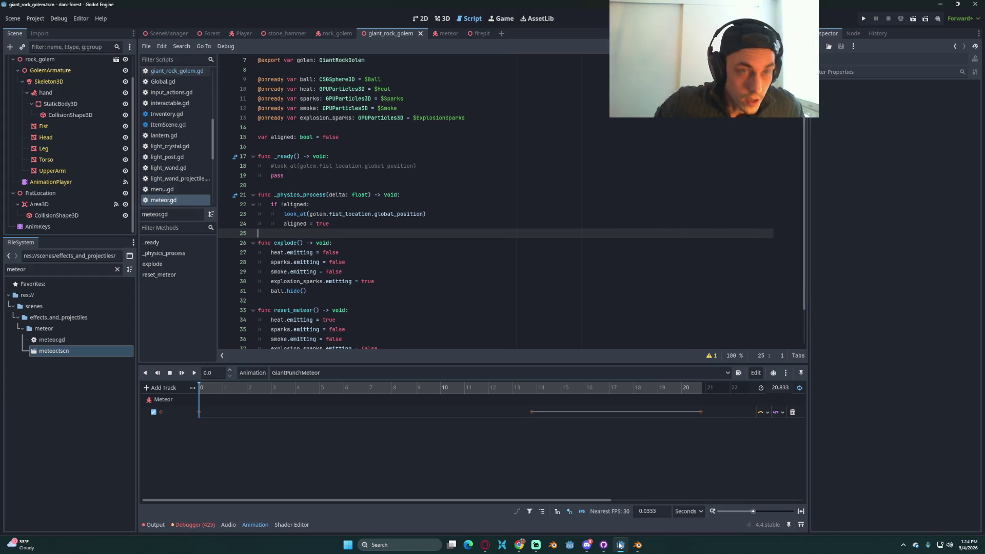
- Save the scene, add an empty line after ball.hide() in explode(), and save meteor.gd
{"action": "left_click", "coordinate": [428, 255]}
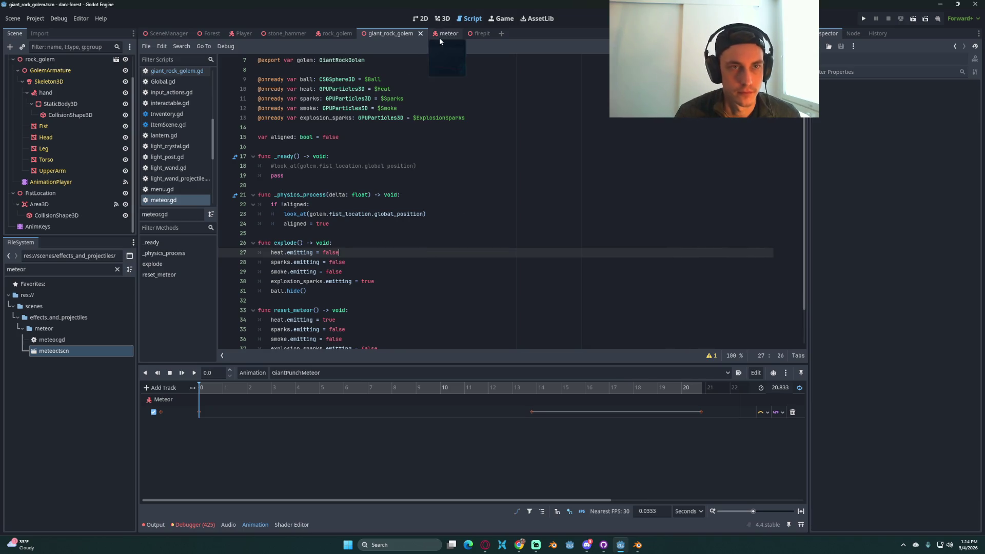
{"action": "left_click", "coordinate": [449, 311]}
{"action": "key", "text": "ctrl+s"}
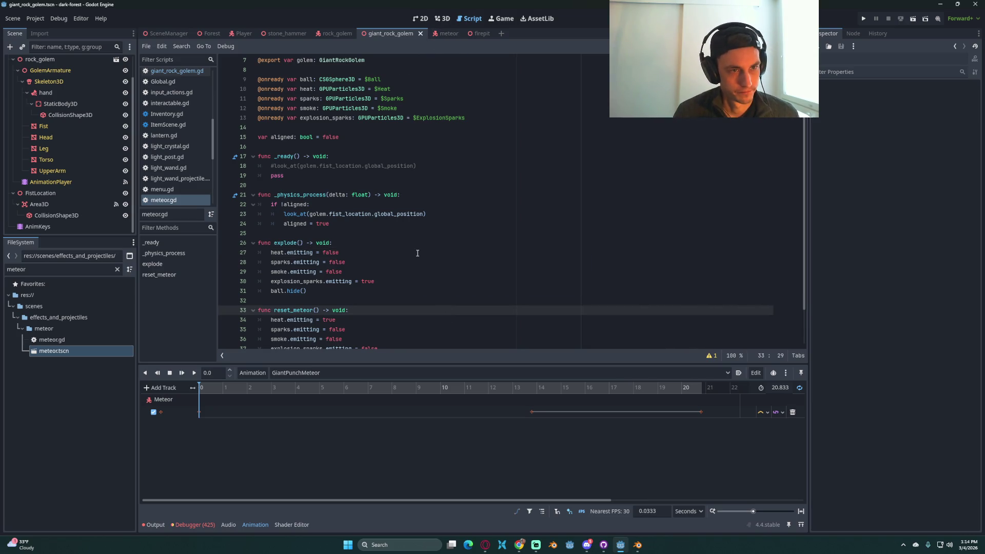
{"action": "left_click", "coordinate": [405, 249]}
{"action": "scroll", "coordinate": [371, 243], "scroll_direction": "down", "scroll_amount": 1}
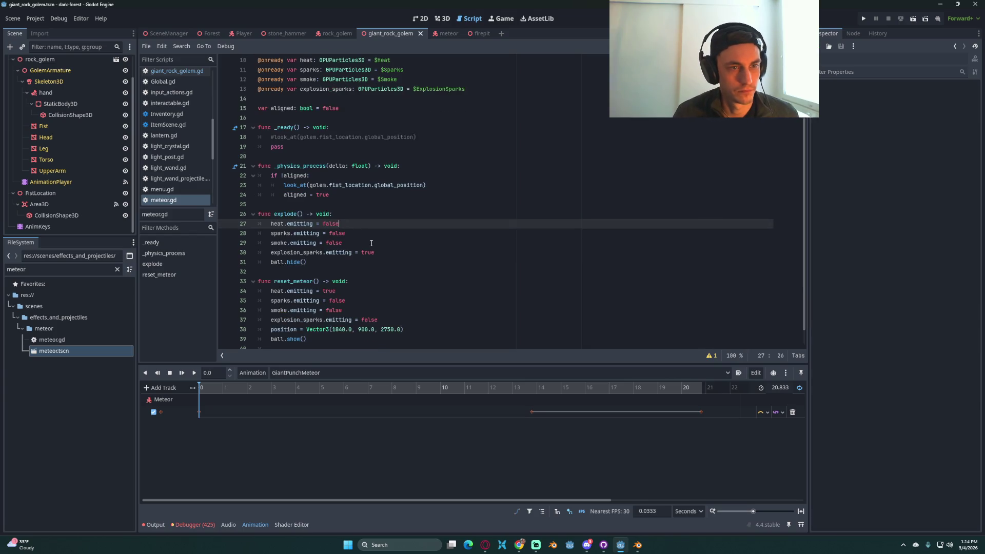
{"action": "left_click", "coordinate": [331, 262]}
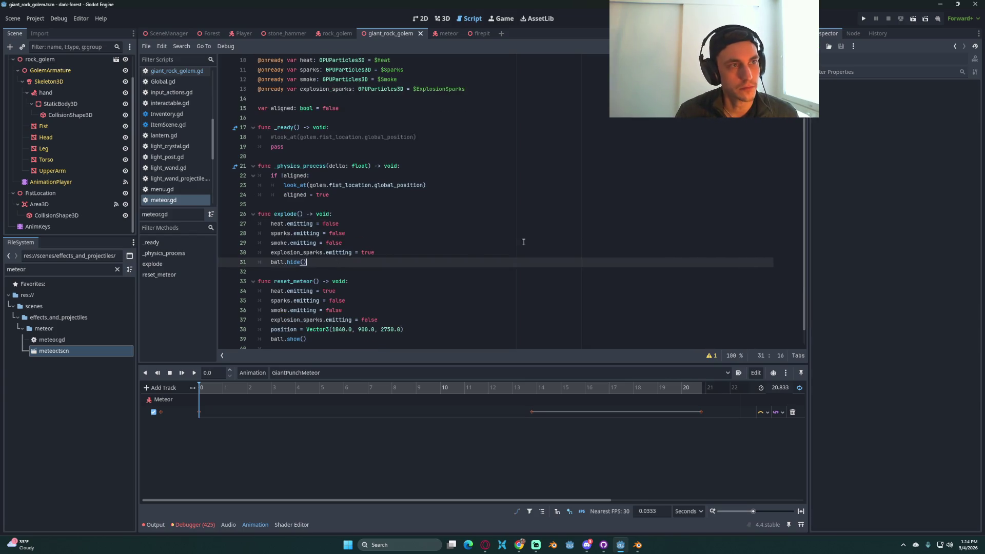
{"action": "key", "text": "Return"}
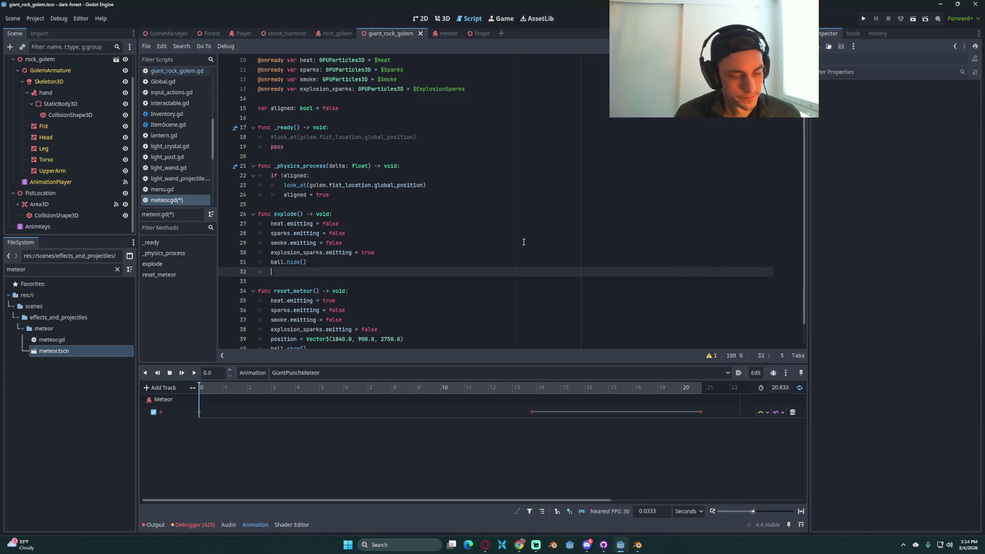
{"action": "key", "text": "ctrl+s"}
- Search all project files for 'create_twe'
{"action": "left_click", "coordinate": [497, 211]}
{"action": "key", "text": "ctrl+shift+f"}
{"action": "type", "text": "c"}
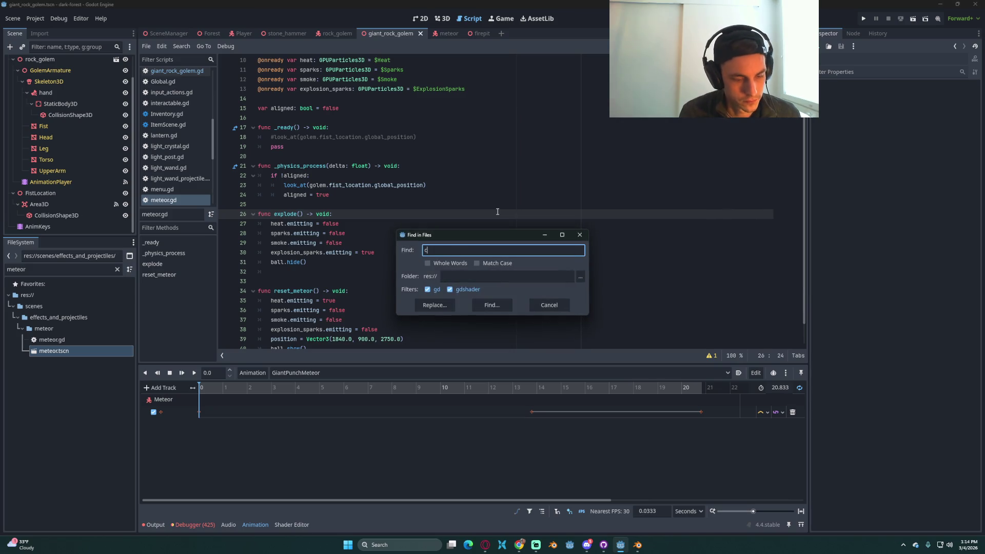
{"action": "type", "text": "reate_twe"}
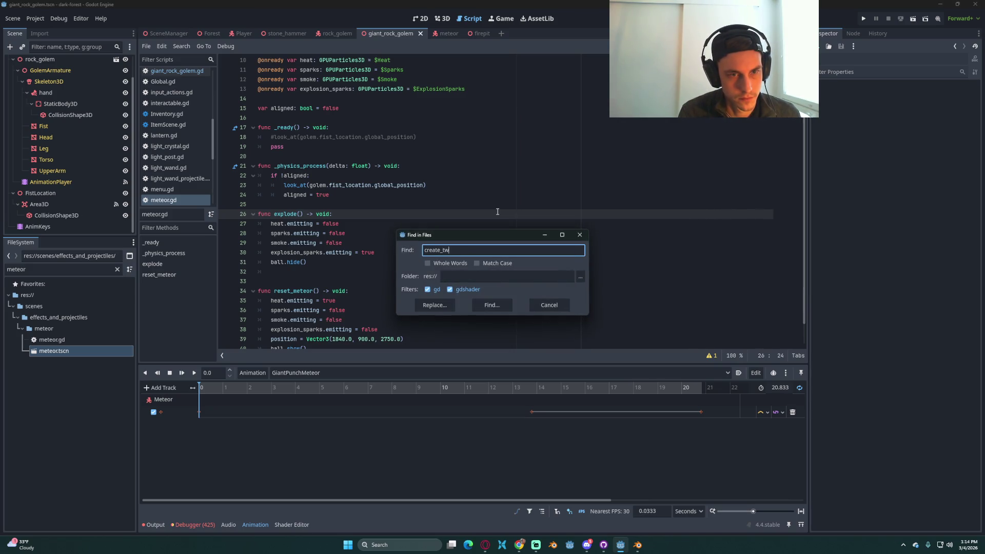
{"action": "key", "text": "Return"}
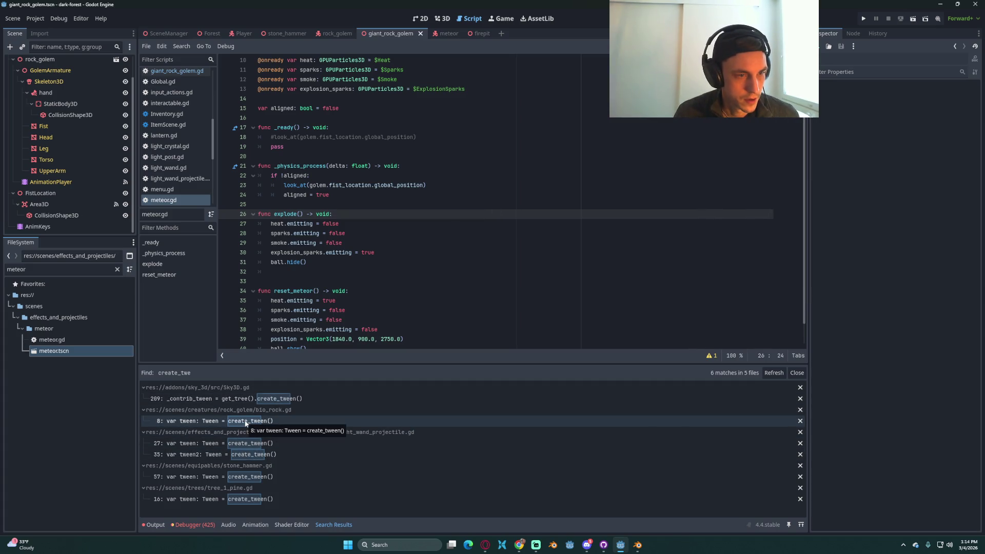
- Add var tween: Tween = create_tween() below ball.hide() in explode()
{"action": "left_click", "coordinate": [358, 263]}
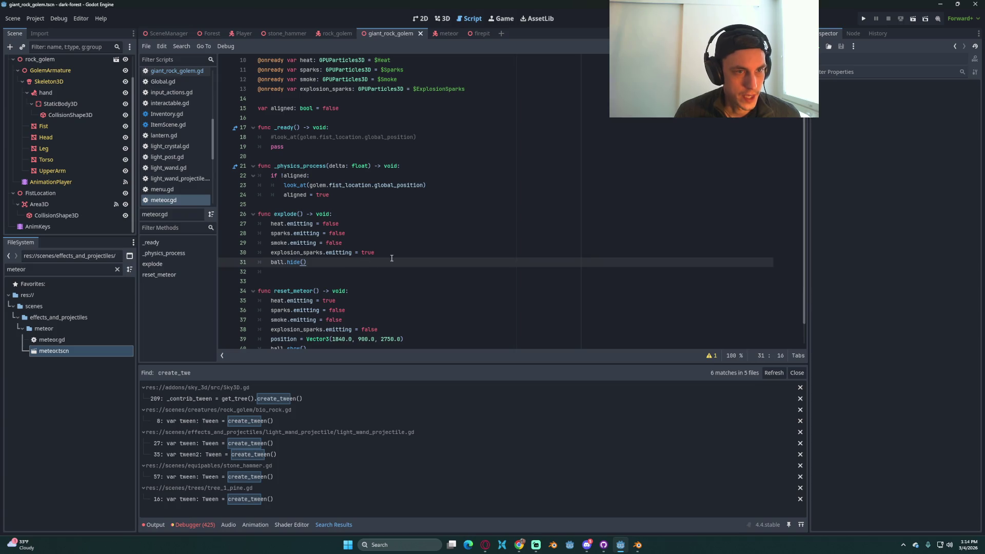
{"action": "key", "text": "Return"}
{"action": "type", "text": "var tw"}
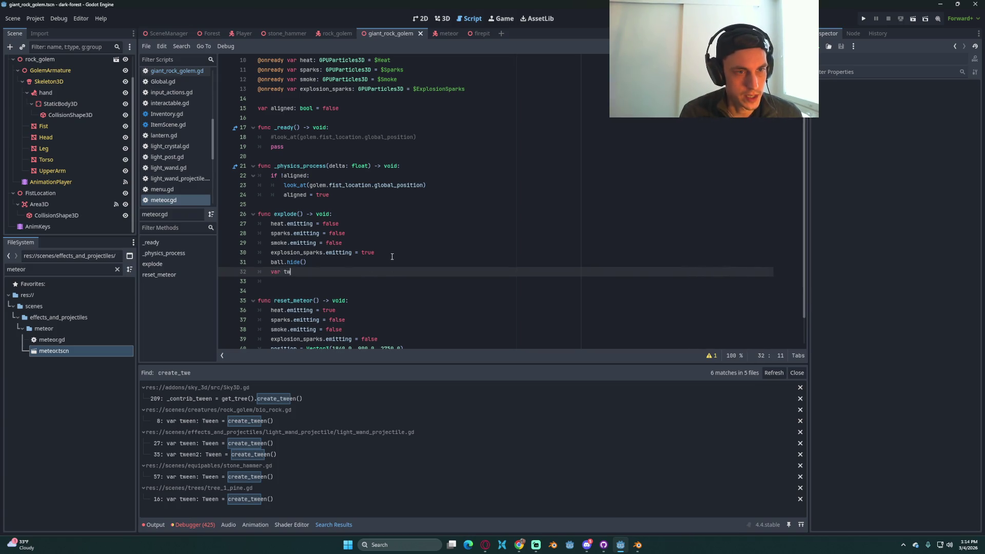
{"action": "type", "text": "een: "}
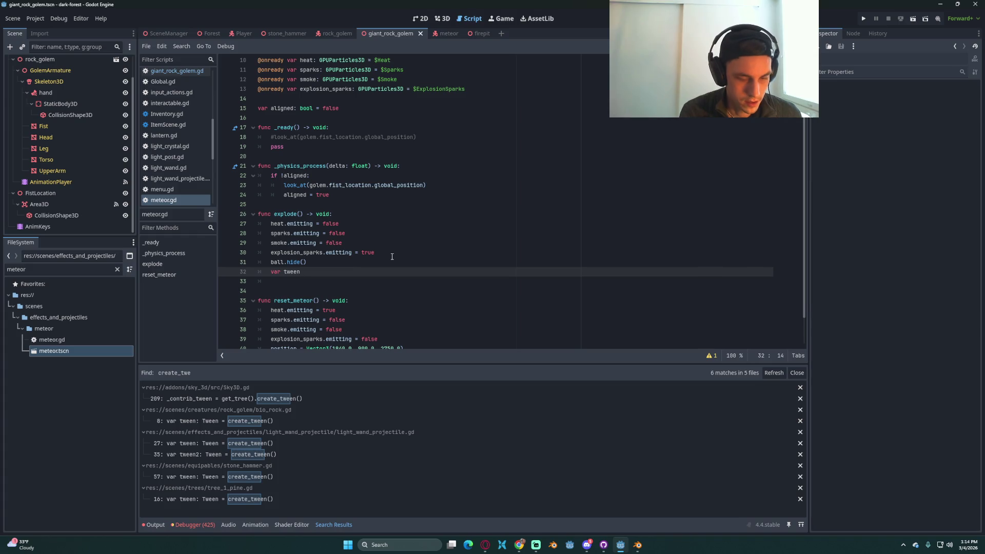
{"action": "type", "text": "Tween"}
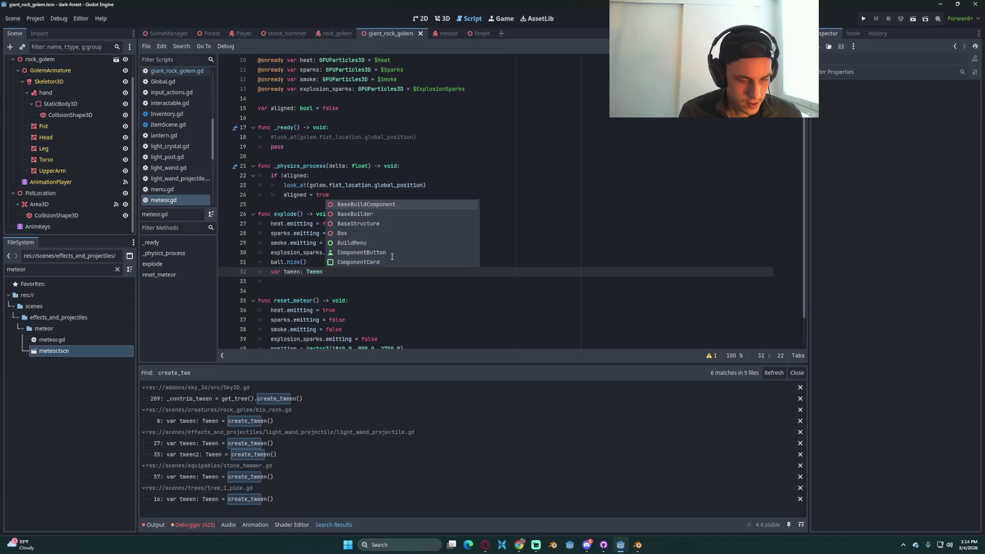
{"action": "type", "text": " = create_"}
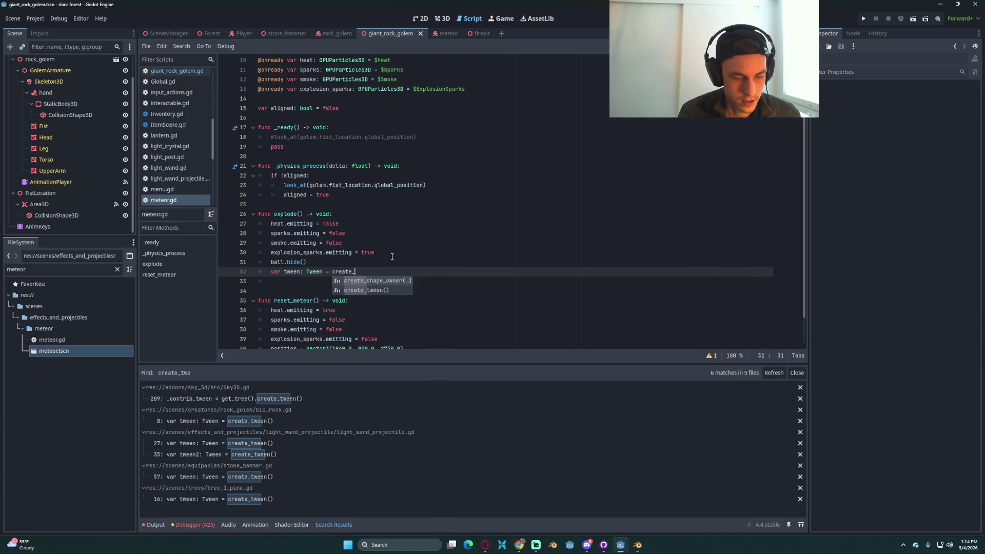
{"action": "type", "text": "tw"}
{"action": "key", "text": "Return"}
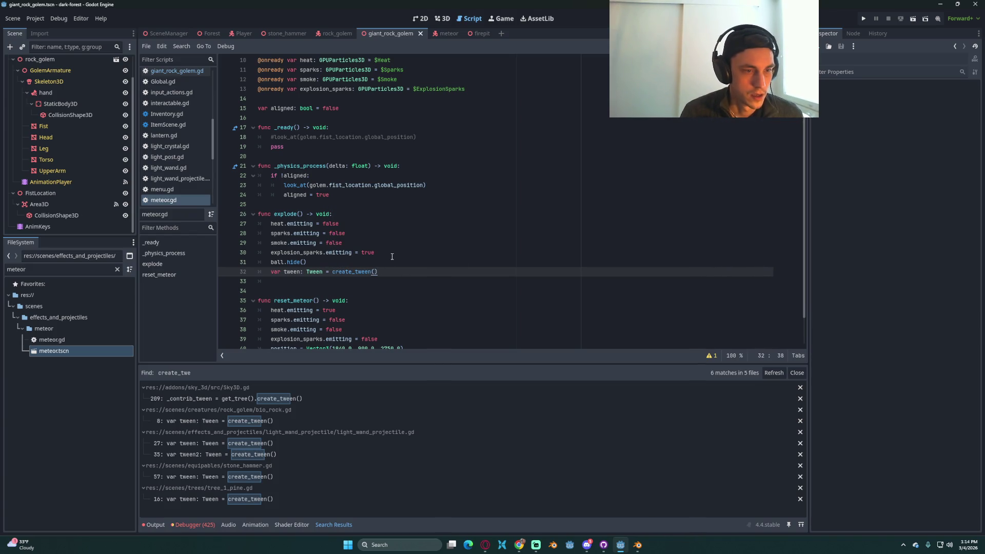
- Open the create_tween match in bio_rock.gd and select its first tween_method block
{"action": "left_click", "coordinate": [248, 421]}
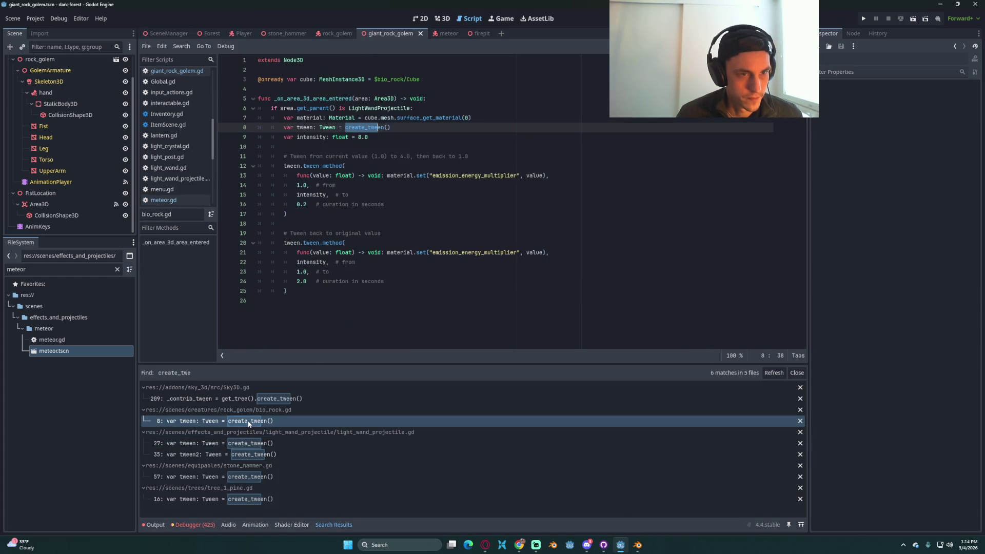
{"action": "key", "text": "Down"}
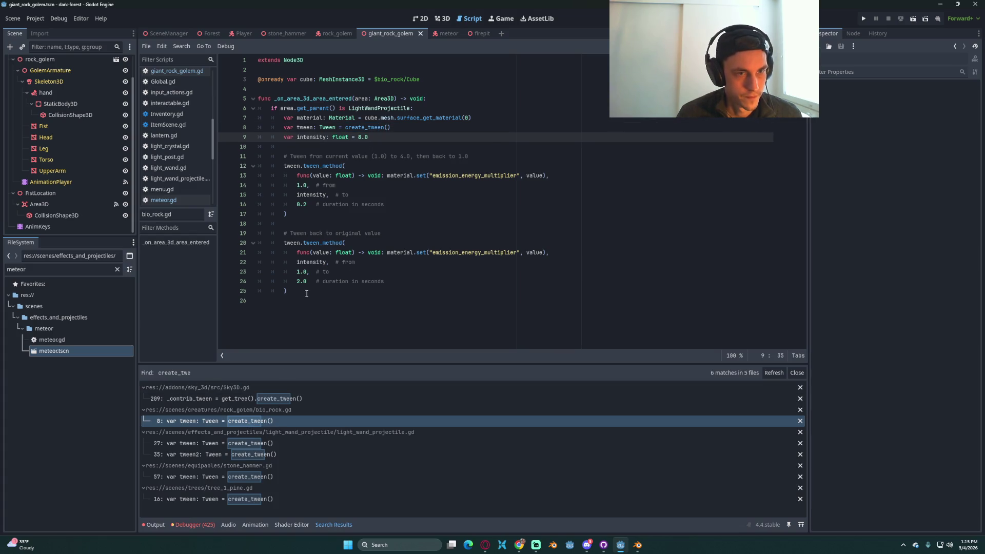
{"action": "left_click_drag", "start_coordinate": [321, 215], "coordinate": [260, 164]}
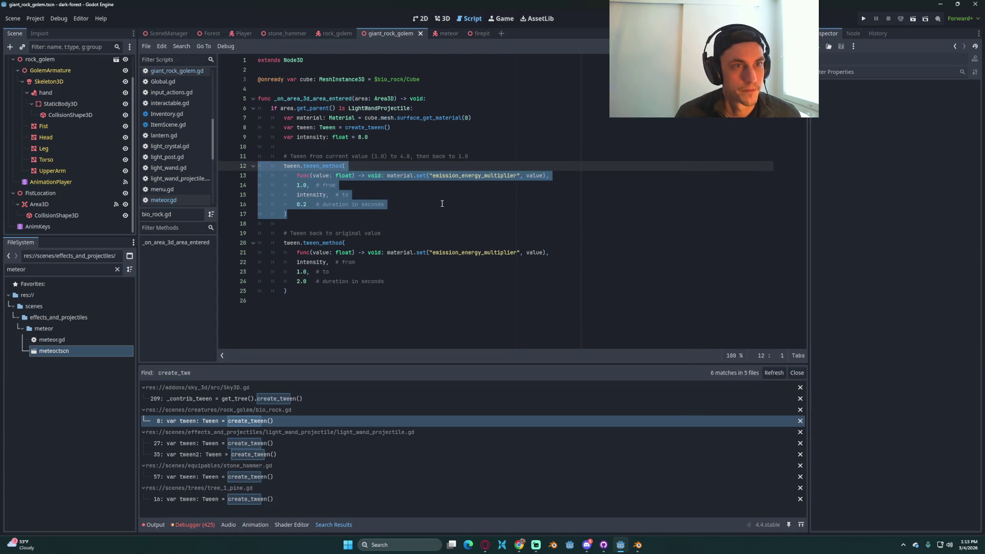
- Open light_wand_projectile.gd's match, select the tween_light fade code, then return to meteor.gd
{"action": "left_click", "coordinate": [251, 422]}
{"action": "left_click", "coordinate": [252, 443]}
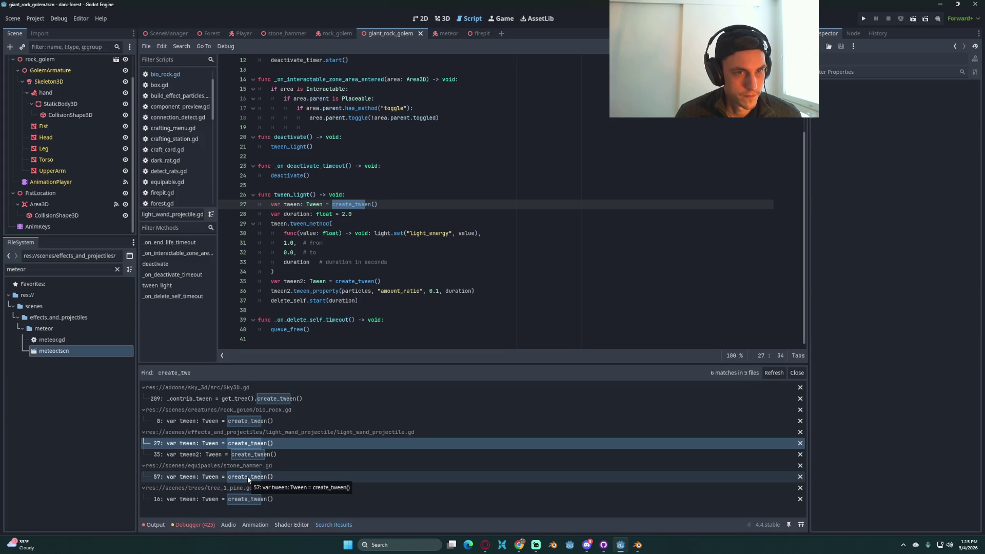
{"action": "left_click_drag", "start_coordinate": [276, 271], "coordinate": [253, 199]}
{"action": "key", "text": "ctrl+c"}
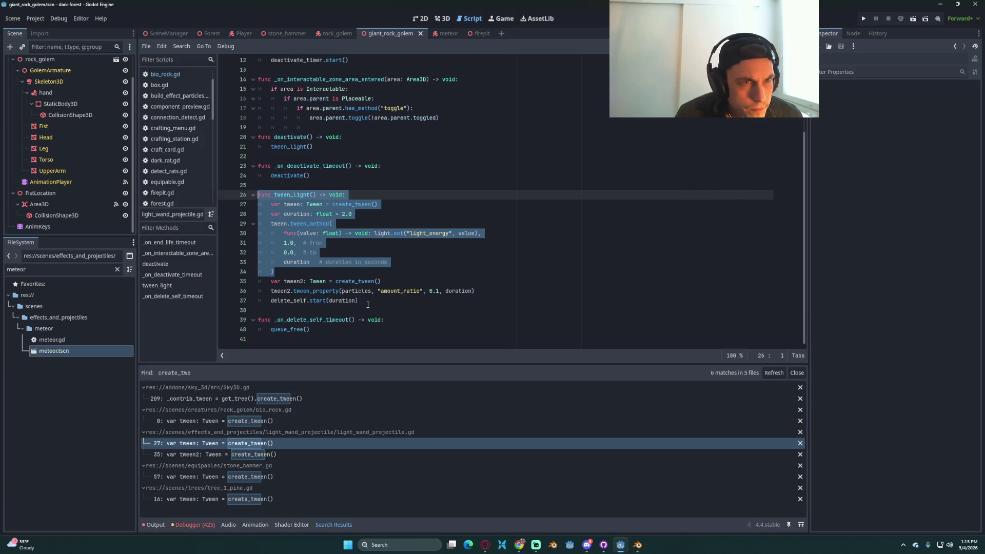
{"action": "scroll", "coordinate": [367, 305], "scroll_direction": "up", "scroll_amount": 4}
{"action": "scroll", "coordinate": [371, 304], "scroll_direction": "down", "scroll_amount": 4}
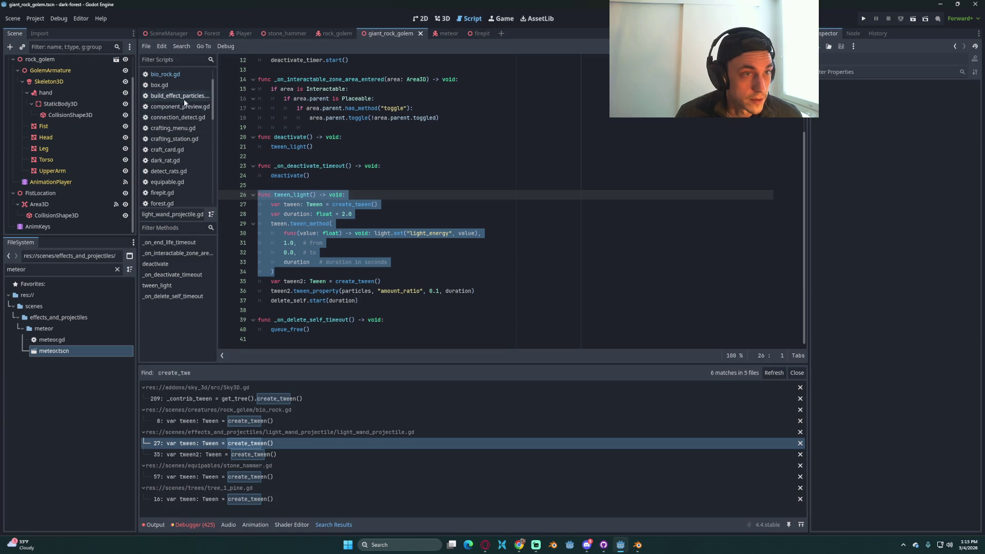
{"action": "left_click", "coordinate": [439, 33]}
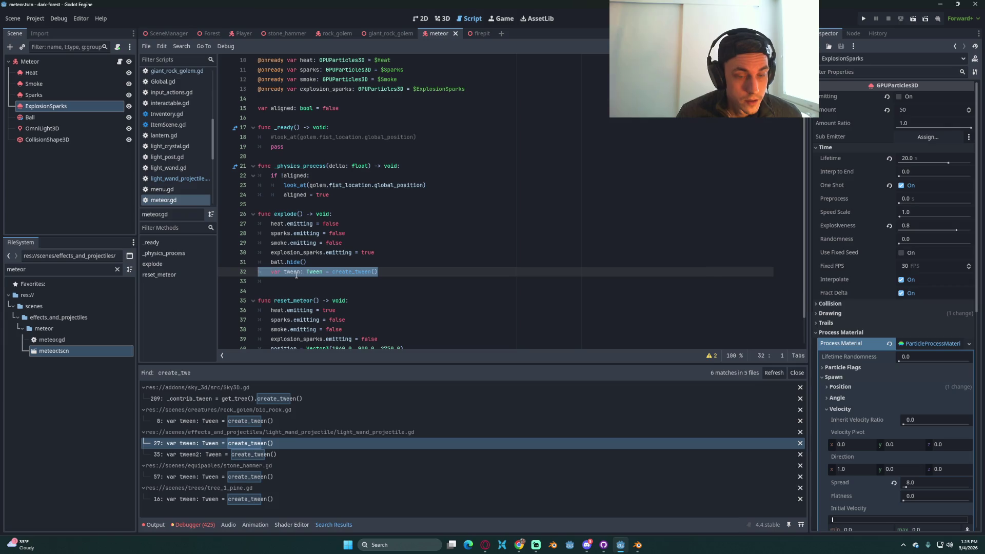
- Replace the tween line with a new func tween_light_to_zero() -> void: header
{"action": "key", "text": "BackSpace"}
{"action": "key", "text": "Return"}
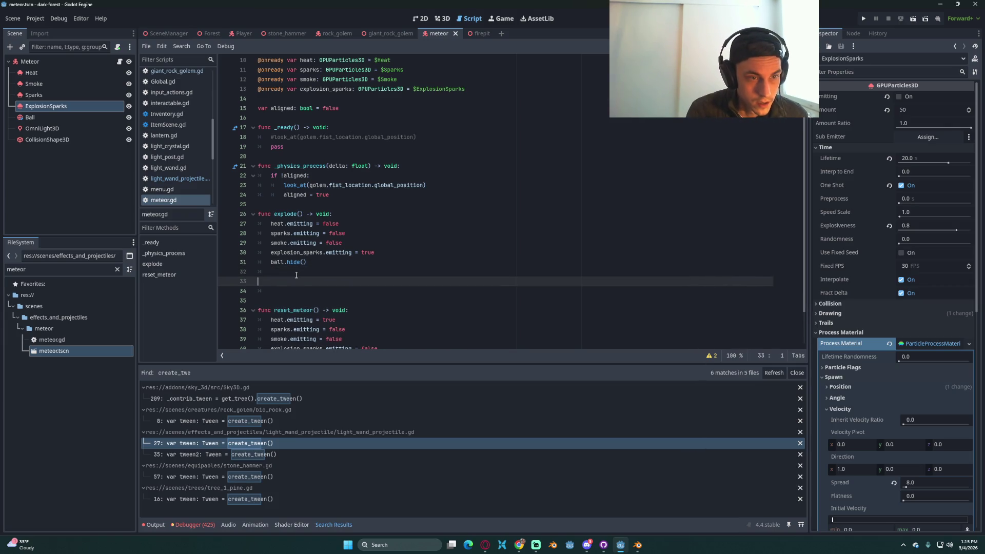
{"action": "type", "text": "func tween_"}
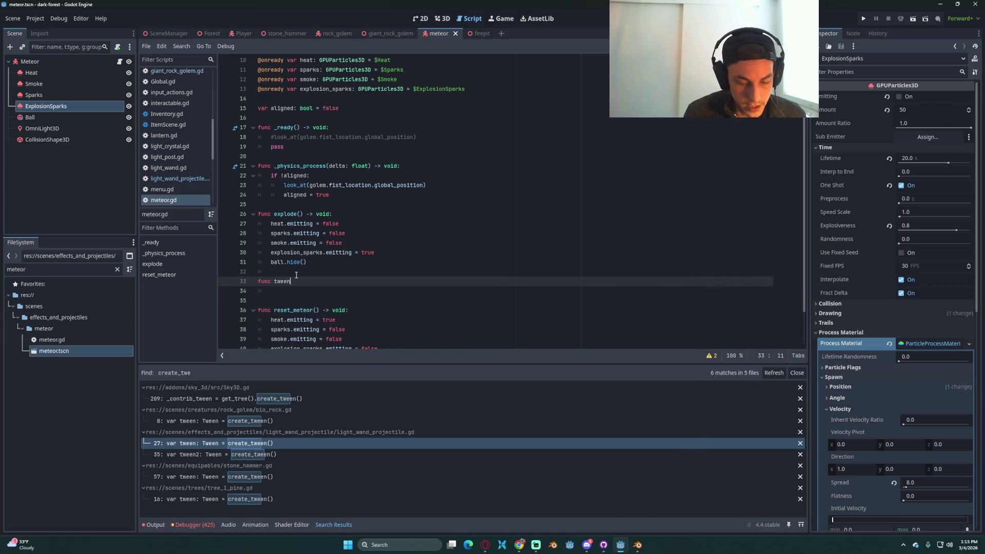
{"action": "type", "text": "light_to_z"}
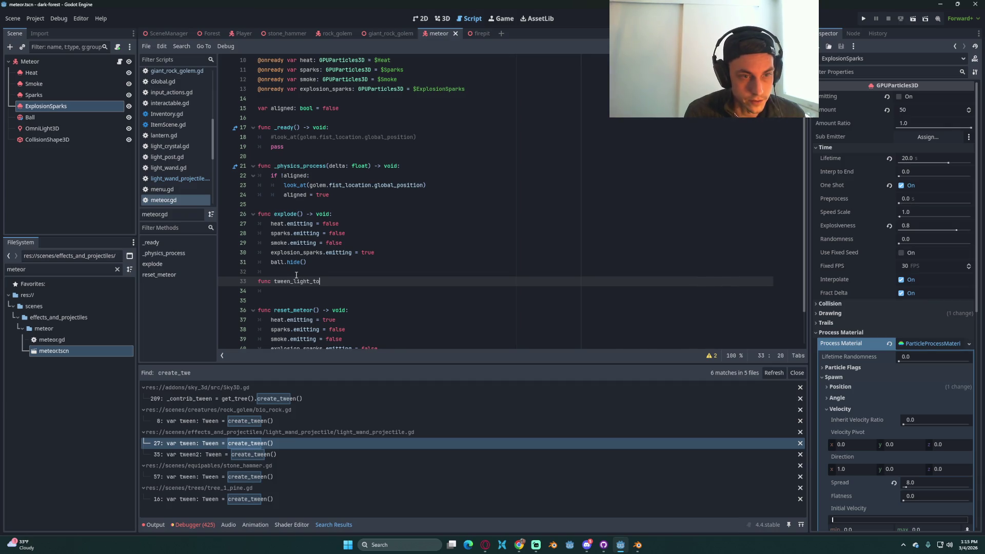
{"action": "type", "text": "ero"}
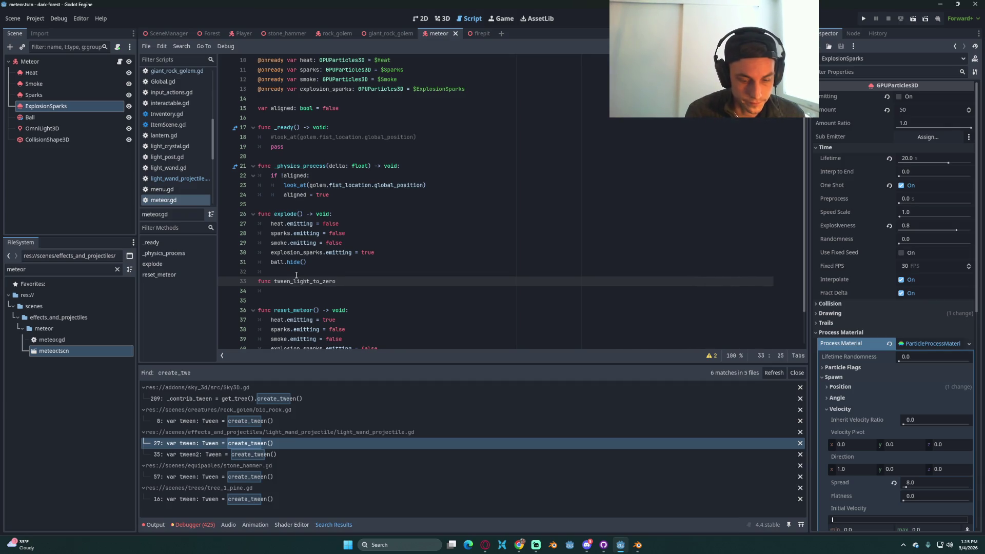
{"action": "type", "text": "() -> "}
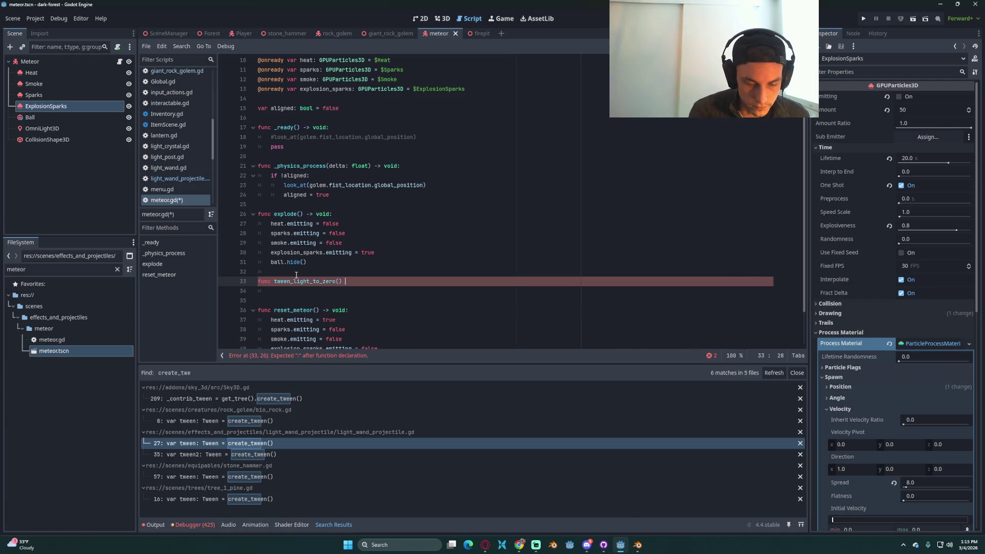
{"action": "type", "text": "void:"}
{"action": "key", "text": "Return"}
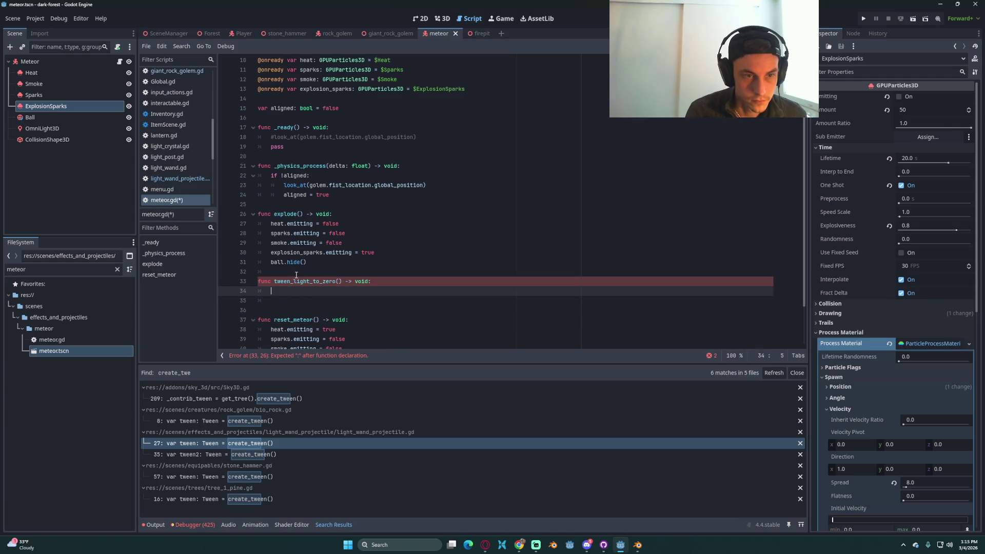
- Paste the tween_method fade code, drop its duplicate header, retarget it to omni_light_3d, and save
{"action": "key", "text": "ctrl+v"}
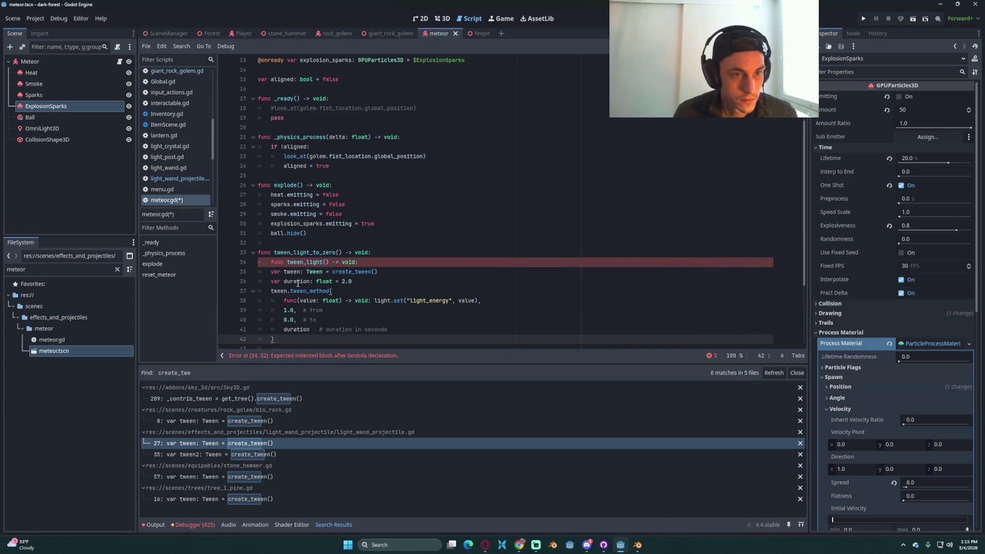
{"action": "left_click_drag", "start_coordinate": [354, 265], "coordinate": [248, 262]}
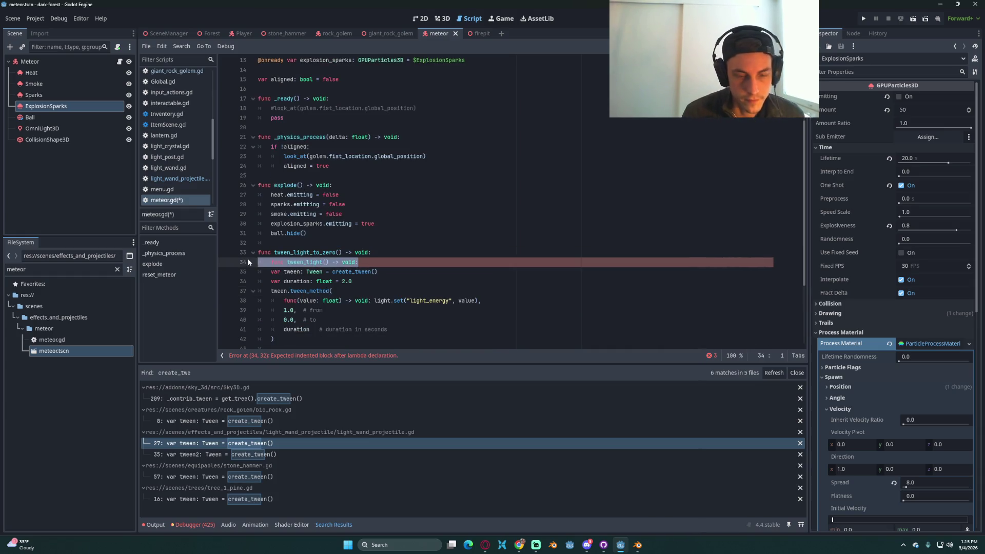
{"action": "key", "text": "BackSpace"}
{"action": "key", "text": "BackSpace"}
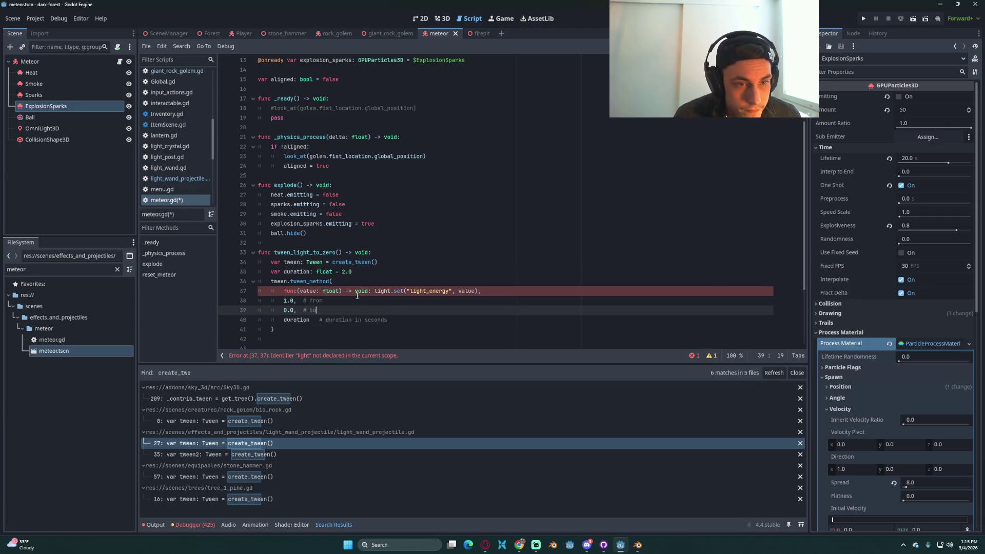
{"action": "left_click", "coordinate": [364, 320]}
{"action": "left_click", "coordinate": [426, 310]}
{"action": "scroll", "coordinate": [426, 308], "scroll_direction": "down", "scroll_amount": 1}
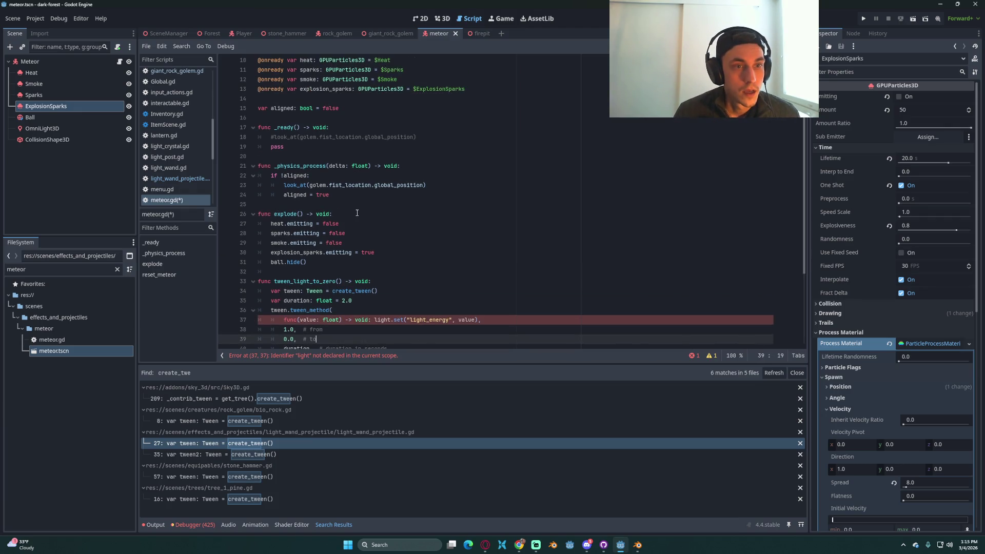
{"action": "scroll", "coordinate": [359, 218], "scroll_direction": "down", "scroll_amount": 2}
{"action": "double_click", "coordinate": [382, 204]}
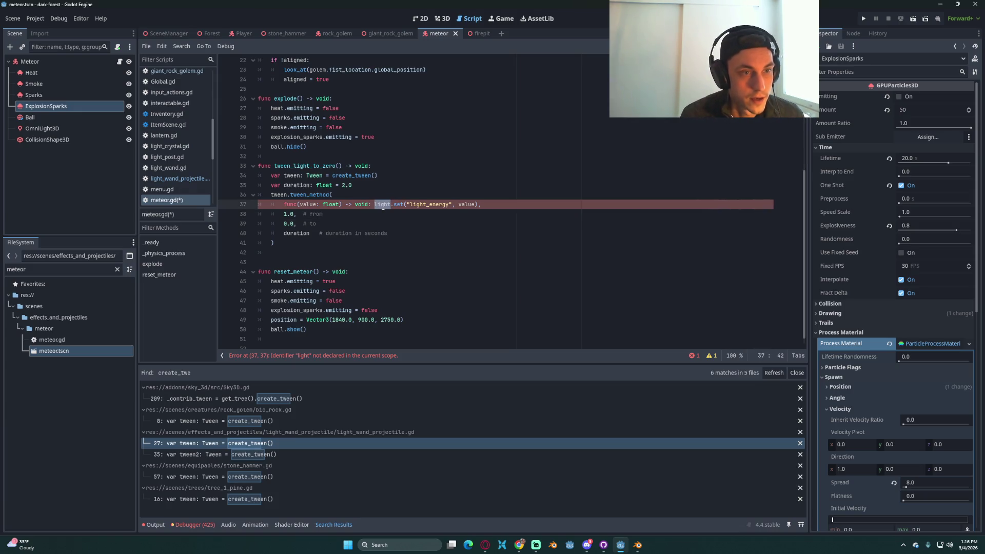
{"action": "type", "text": "omni"}
{"action": "key", "text": "Return"}
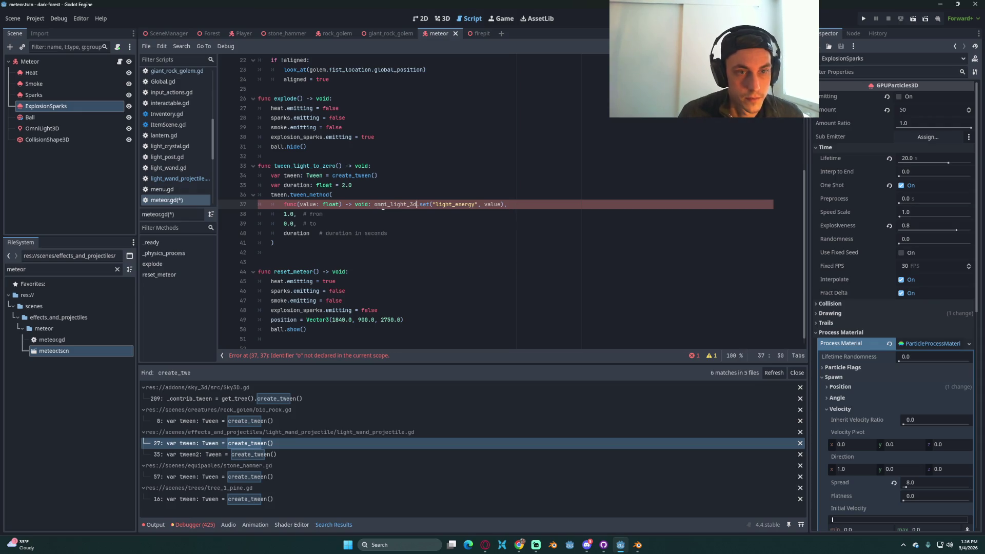
{"action": "left_click", "coordinate": [470, 222]}
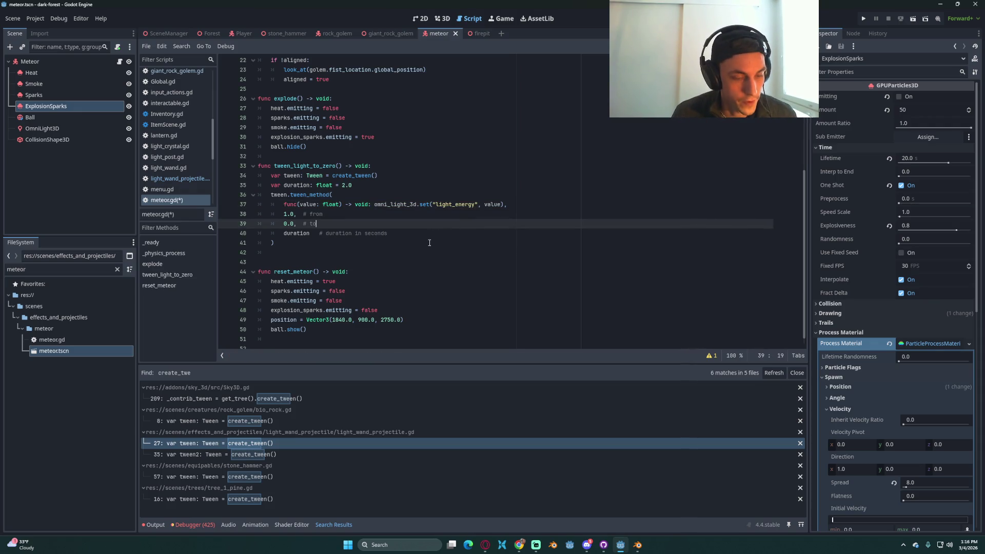
{"action": "key", "text": "ctrl+s"}
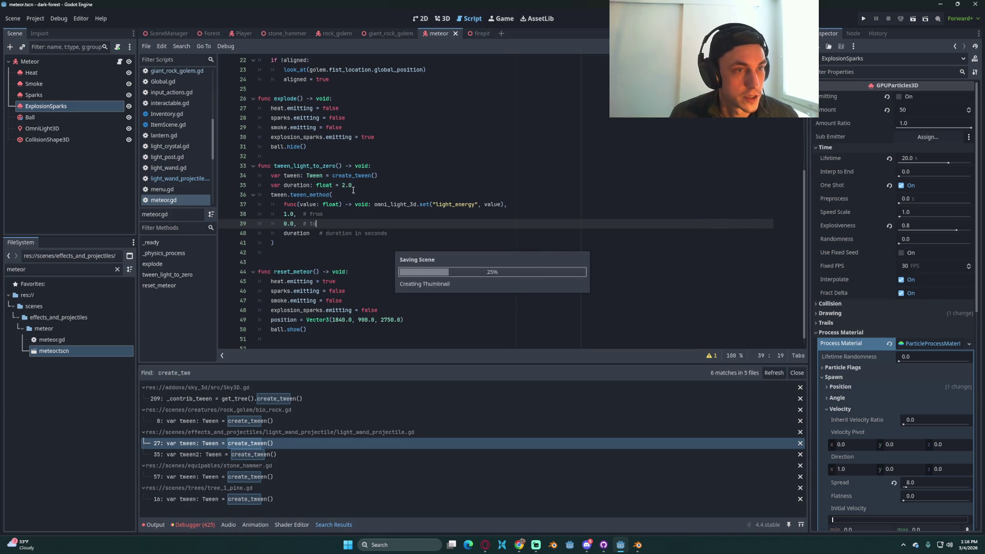
- Inspect the Sparks and ExplosionSparks node properties
{"action": "left_click", "coordinate": [344, 187]}
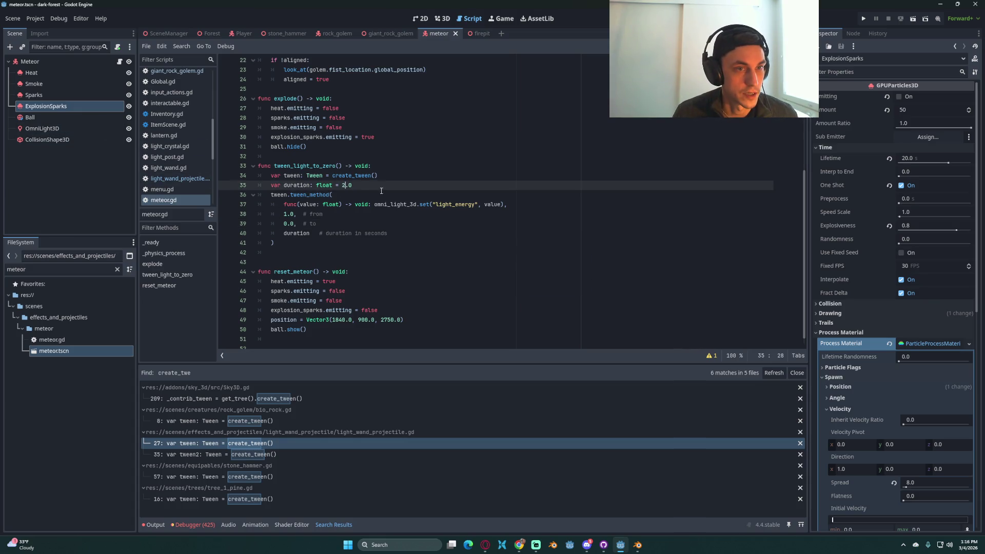
{"action": "left_click", "coordinate": [59, 94]}
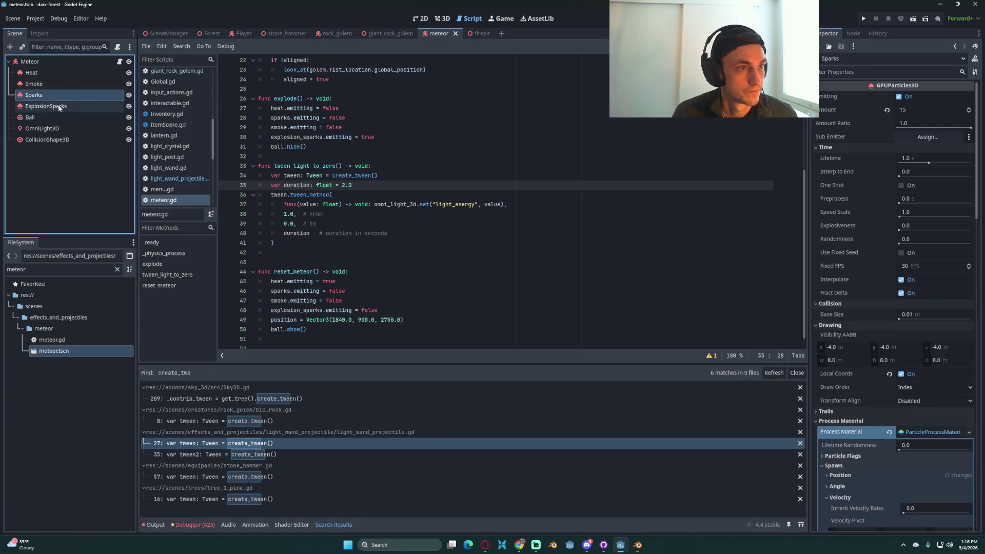
{"action": "left_click", "coordinate": [59, 107]}
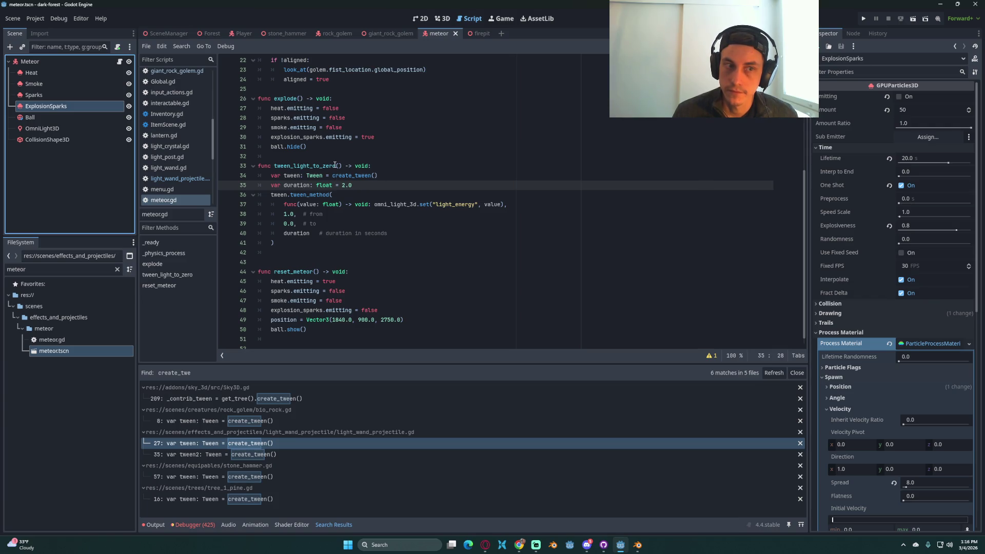
- Rename tween_light_to_zero to tween_light_up
{"action": "left_click_drag", "start_coordinate": [336, 165], "coordinate": [323, 166]}
{"action": "key", "text": "BackSpace"}
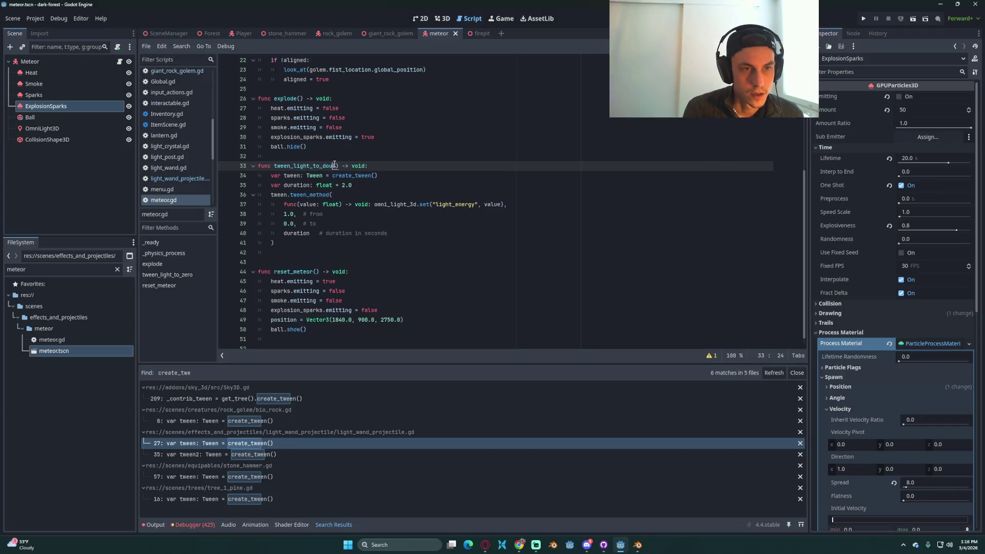
{"action": "key", "text": "BackSpace"}
{"action": "key", "text": "BackSpace"}
{"action": "key", "text": "BackSpace"}
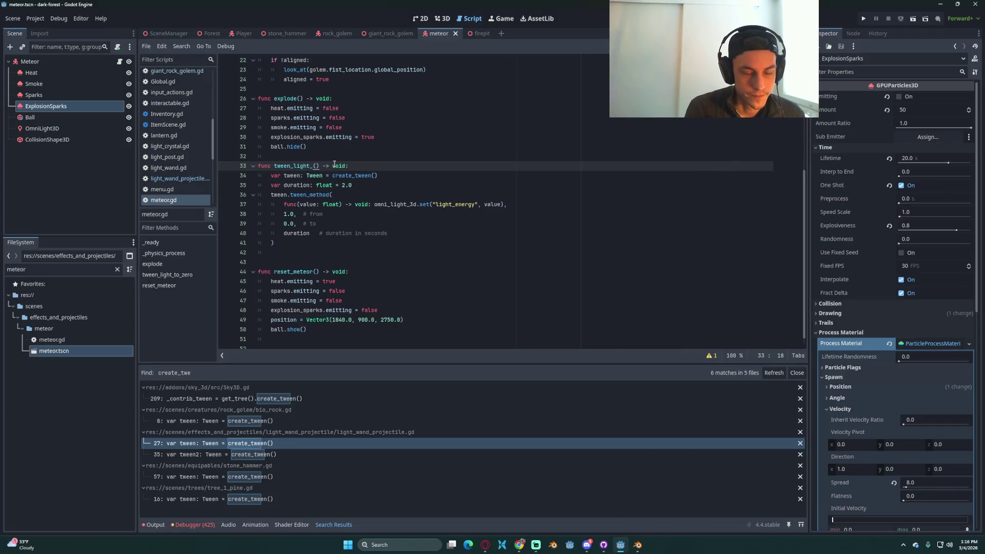
{"action": "type", "text": "up"}
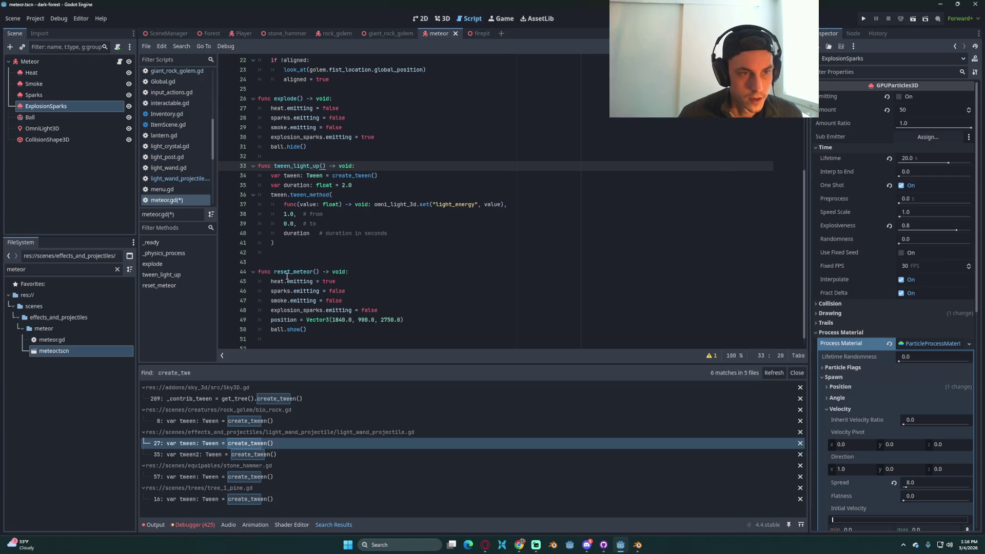
- Paste a copy of the tween_light_up function below it
{"action": "left_click", "coordinate": [288, 248]}
{"action": "key", "text": "shift+Up"}
{"action": "key", "text": "shift+Up"}
{"action": "key", "text": "shift+Up"}
{"action": "key", "text": "ctrl+c"}
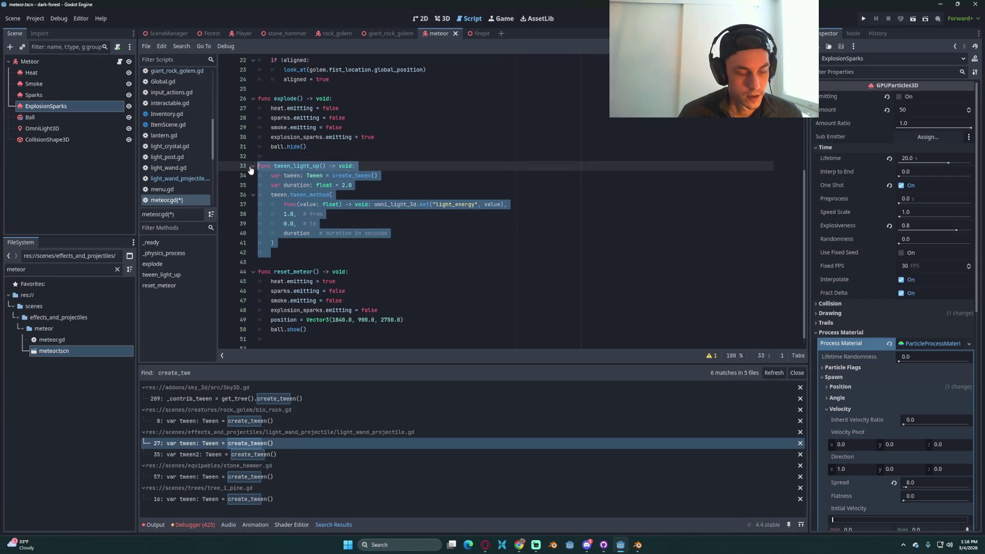
{"action": "left_click", "coordinate": [280, 263]}
{"action": "key", "text": "Return"}
{"action": "key", "text": "Up"}
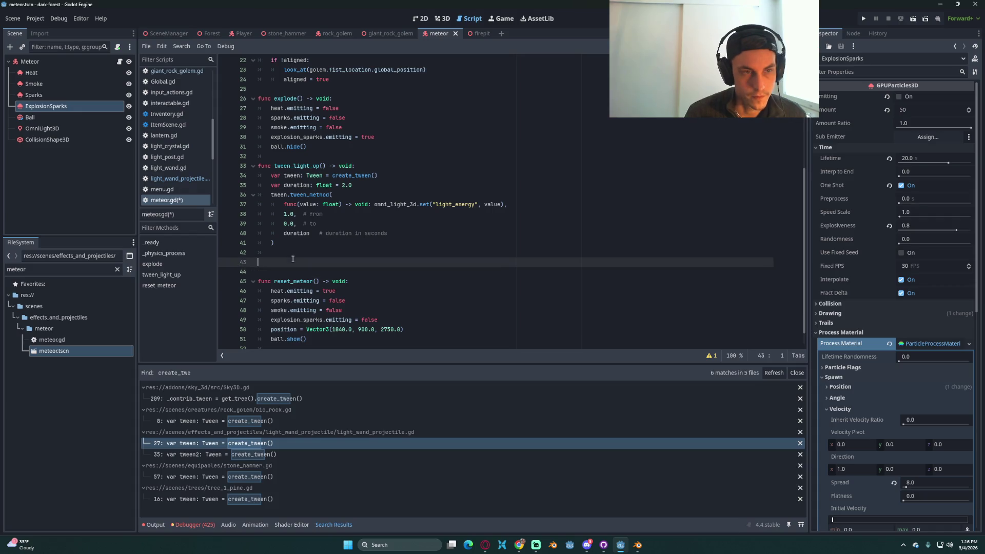
{"action": "key", "text": "ctrl+v"}
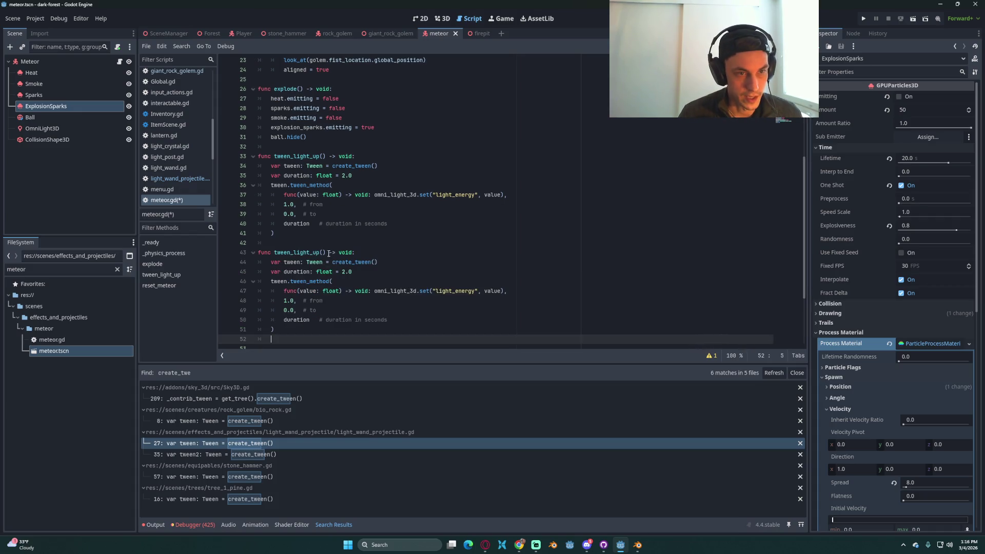
- Rename the copy to tween_light_down, save, and check the OmniLight3D node's energy
{"action": "left_click", "coordinate": [329, 253]}
{"action": "key", "text": "BackSpace"}
{"action": "type", "text": "down"}
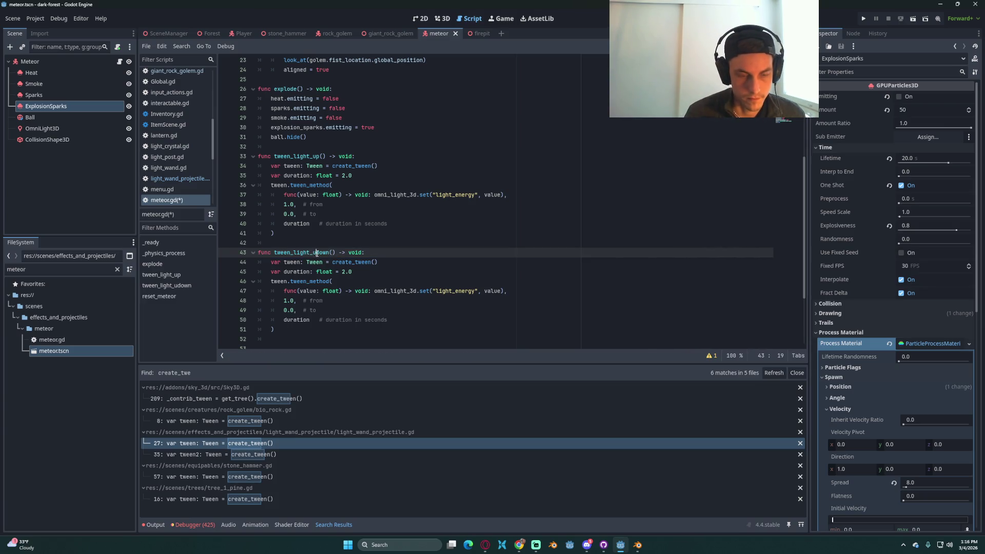
{"action": "key", "text": "BackSpace"}
{"action": "left_click", "coordinate": [375, 291]}
{"action": "key", "text": "ctrl+s"}
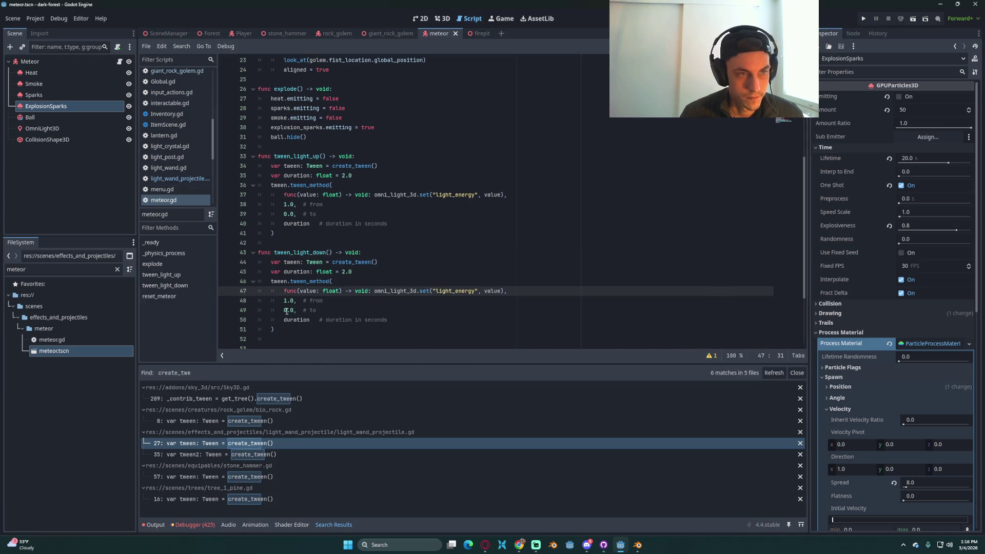
{"action": "left_click", "coordinate": [49, 129]}
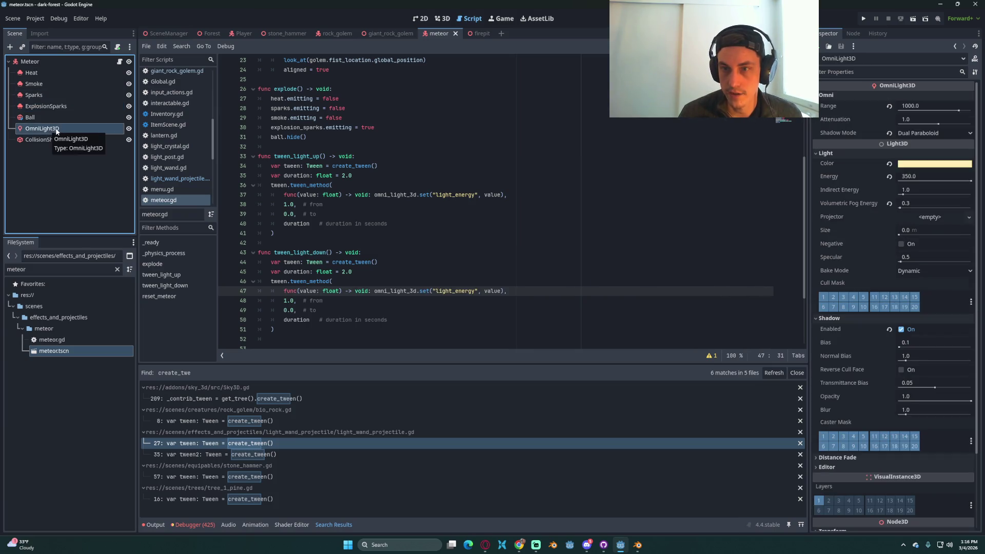
{"action": "left_click", "coordinate": [40, 62]}
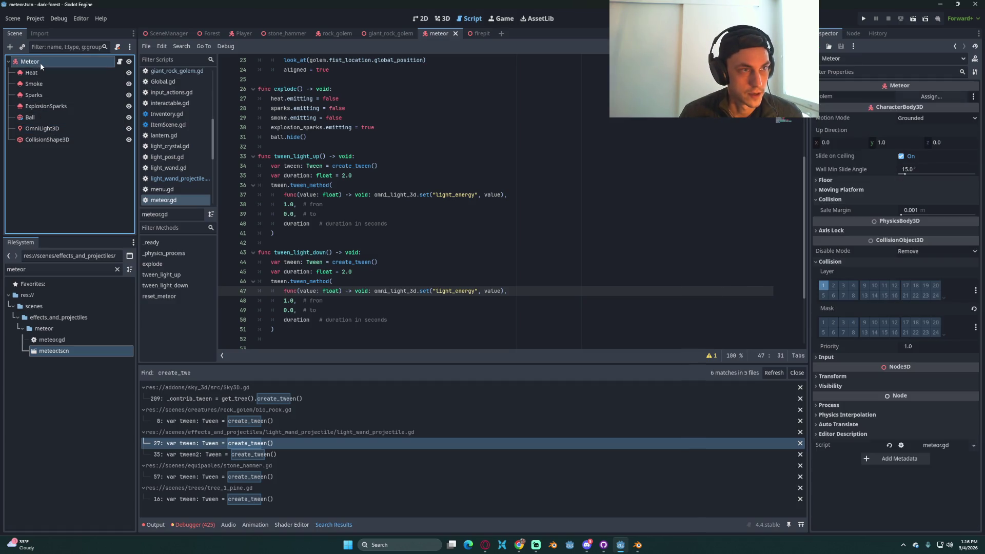
{"action": "left_click", "coordinate": [402, 266]}
{"action": "left_click", "coordinate": [376, 277]}
{"action": "left_click", "coordinate": [357, 281]}
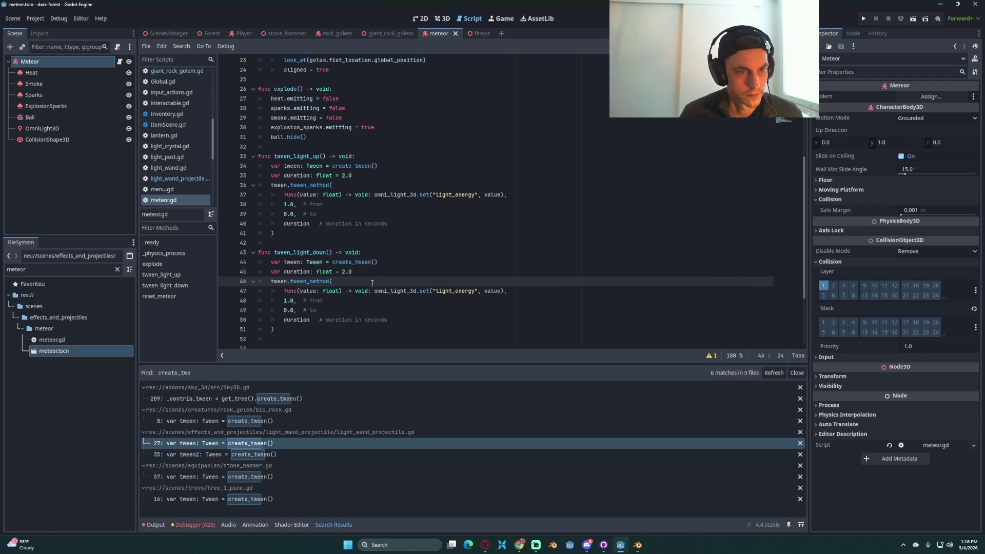
{"action": "scroll", "coordinate": [374, 267], "scroll_direction": "up", "scroll_amount": 7}
{"action": "left_click", "coordinate": [388, 117]}
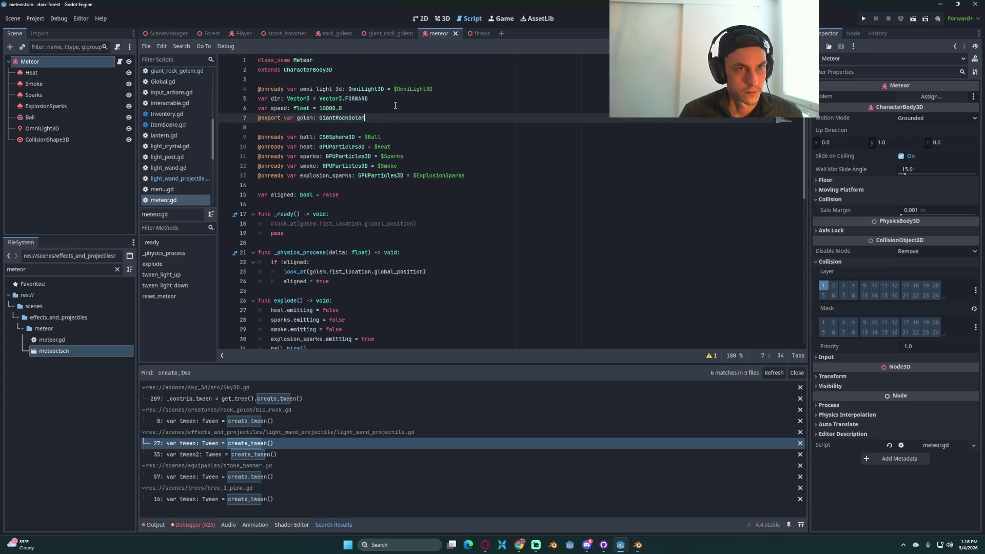
{"action": "key", "text": "Return"}
{"action": "key", "text": "Return"}
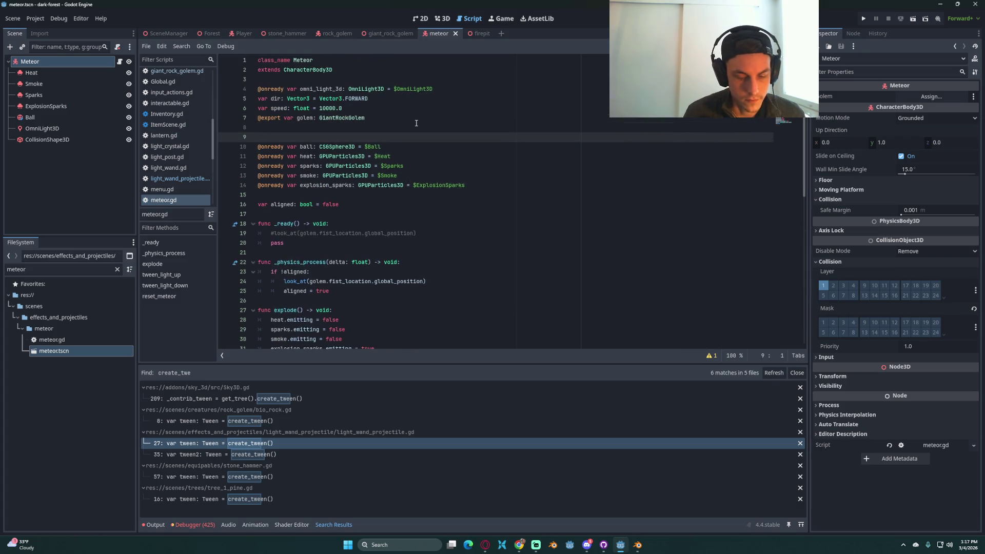
{"action": "type", "text": "var"}
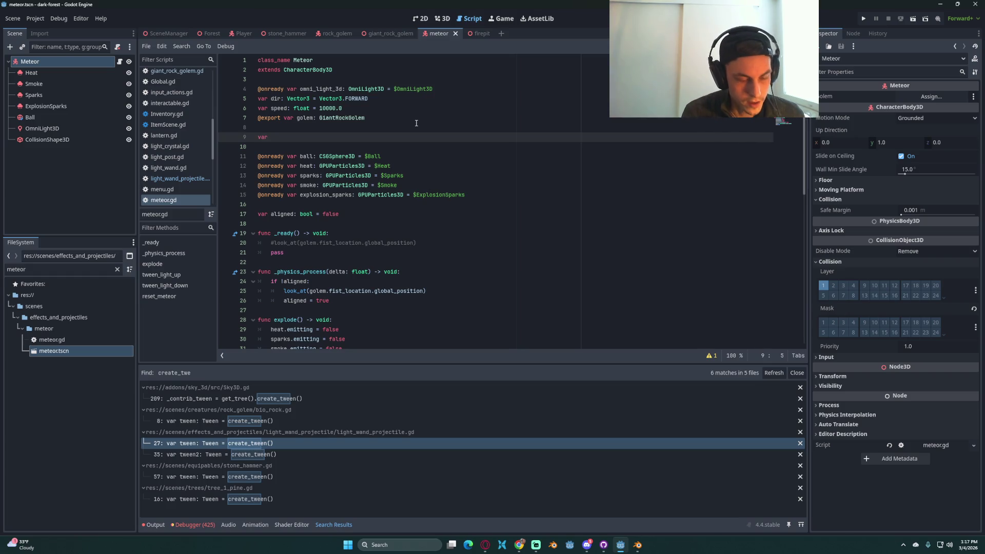
{"action": "key", "text": "BackSpace"}
{"action": "key", "text": "BackSpace"}
{"action": "key", "text": "BackSpace"}
{"action": "type", "text": "@expo"}
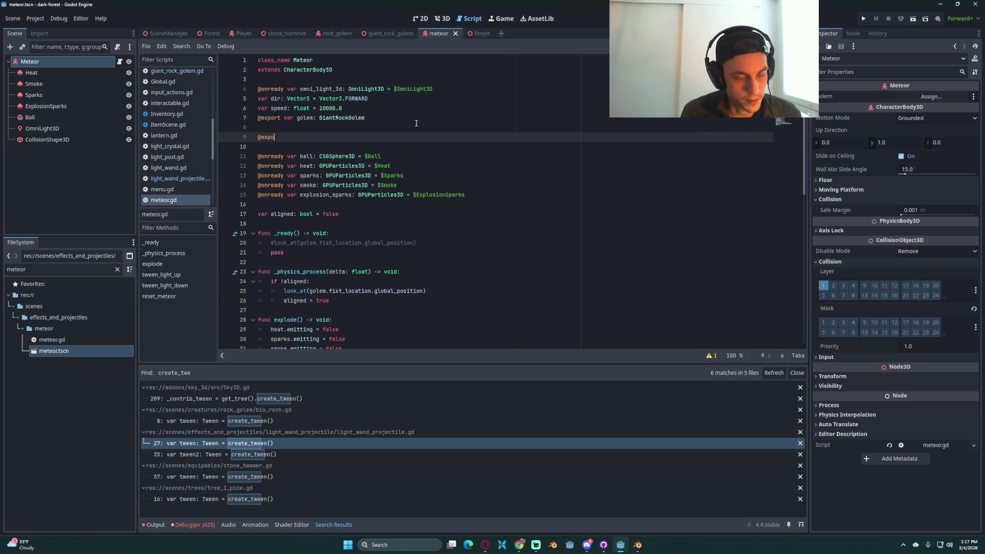
{"action": "type", "text": "rt var "}
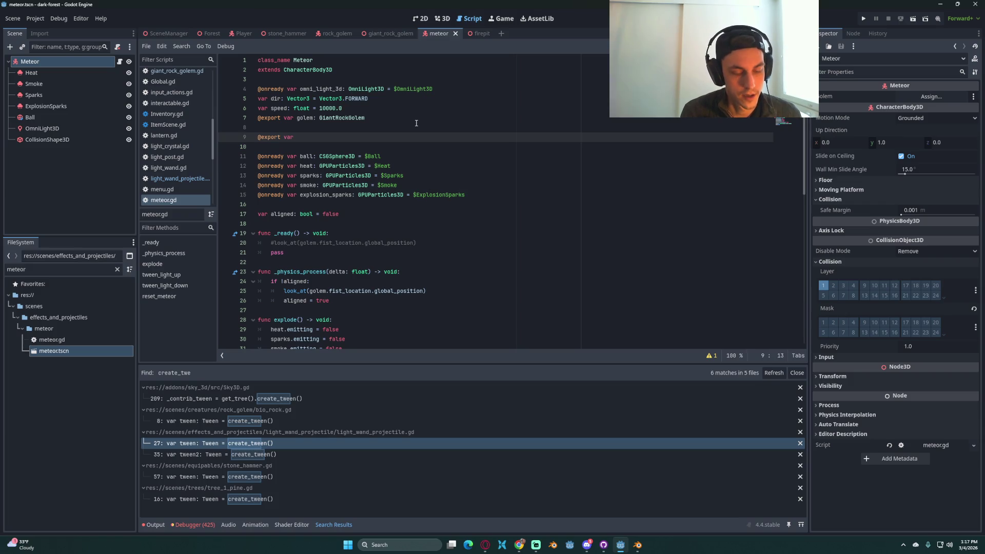
{"action": "type", "text": "total_"}
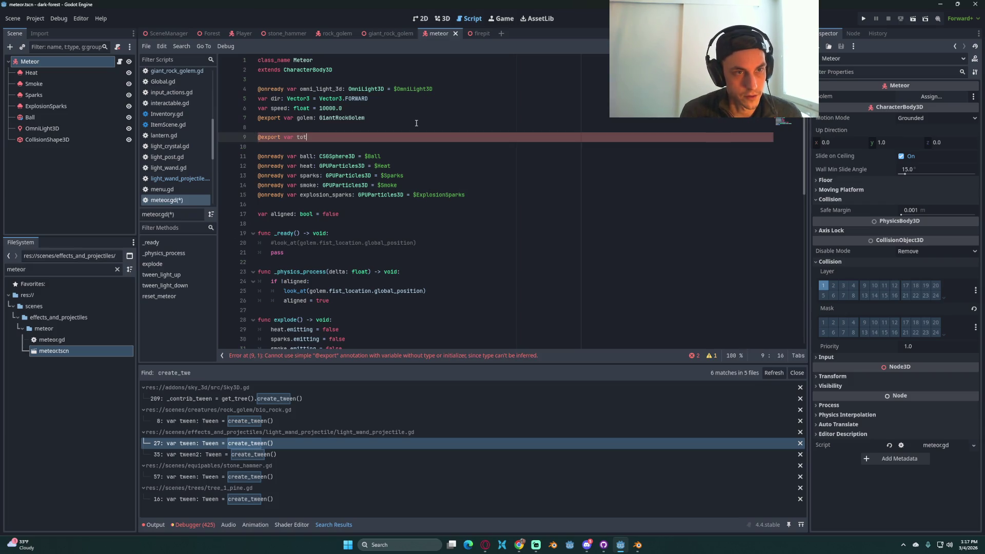
{"action": "type", "text": "energy: "}
{"action": "type", "text": "flo"}
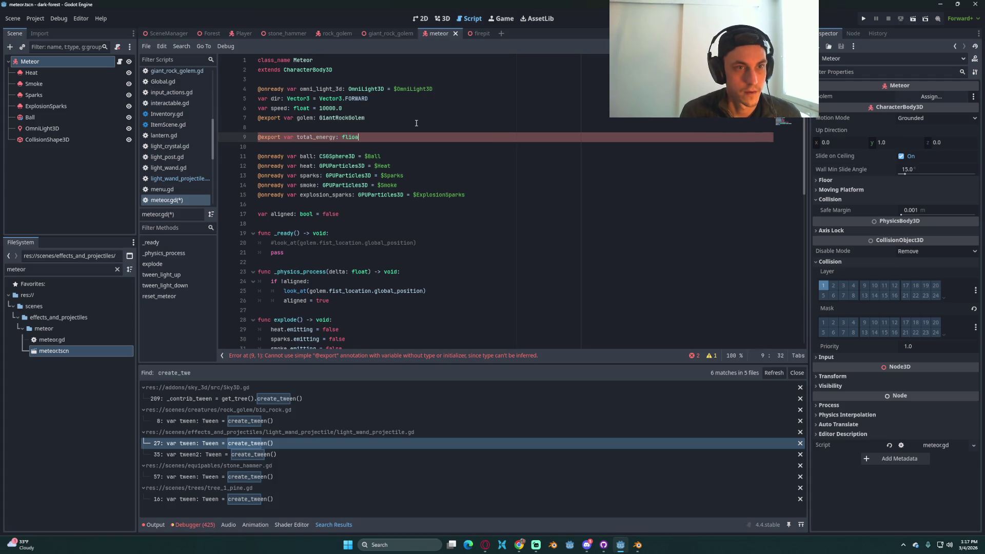
{"action": "type", "text": "at = 34"}
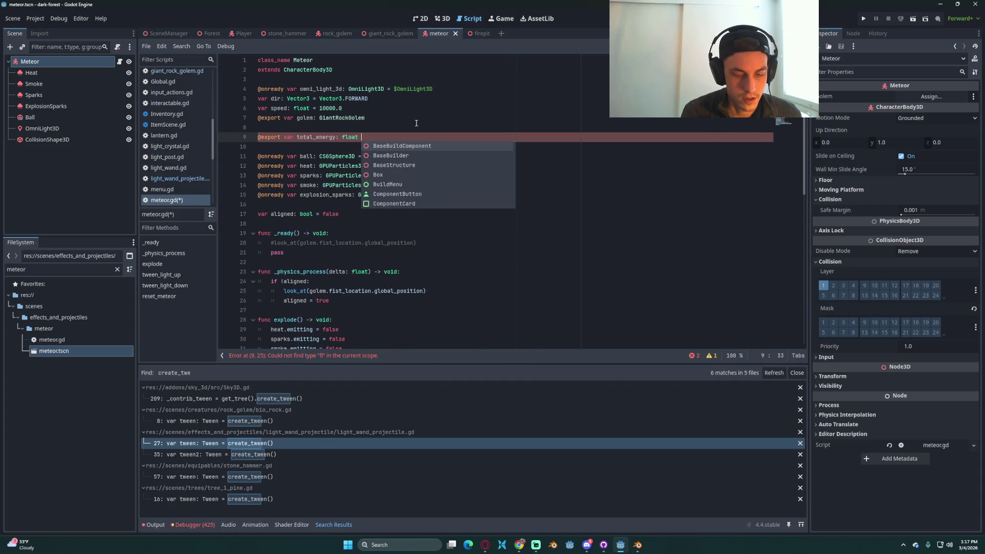
{"action": "key", "text": "BackSpace"}
{"action": "type", "text": "50.0"}
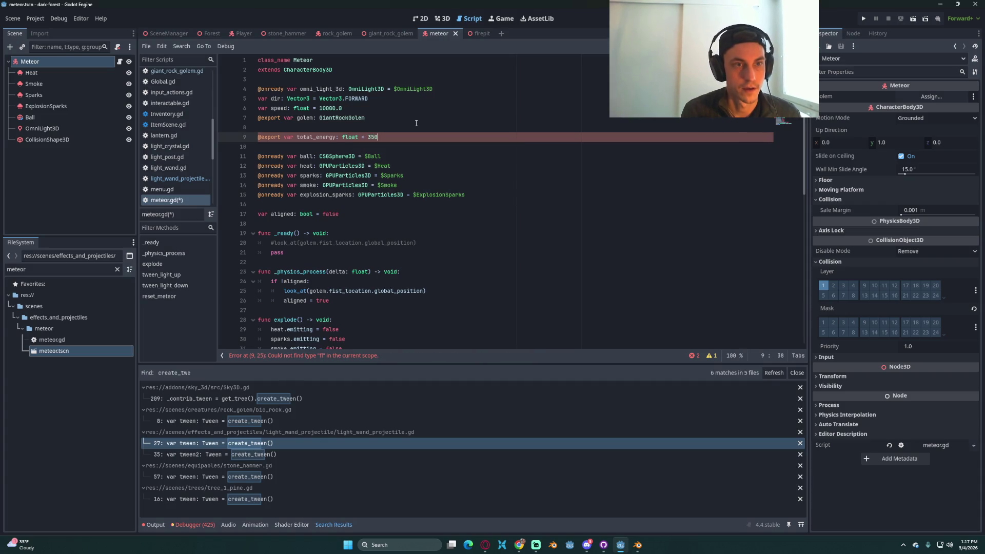
{"action": "key", "text": "ctrl+s"}
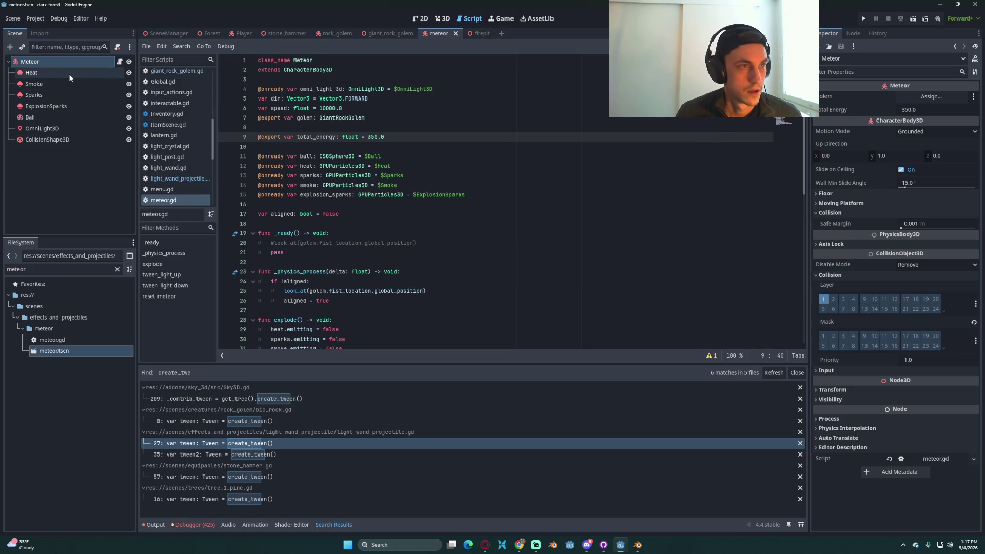
- Revert the OmniLight3D's Energy to its default 1.0 and save the scene
{"action": "left_click", "coordinate": [58, 118]}
{"action": "left_click", "coordinate": [42, 128]}
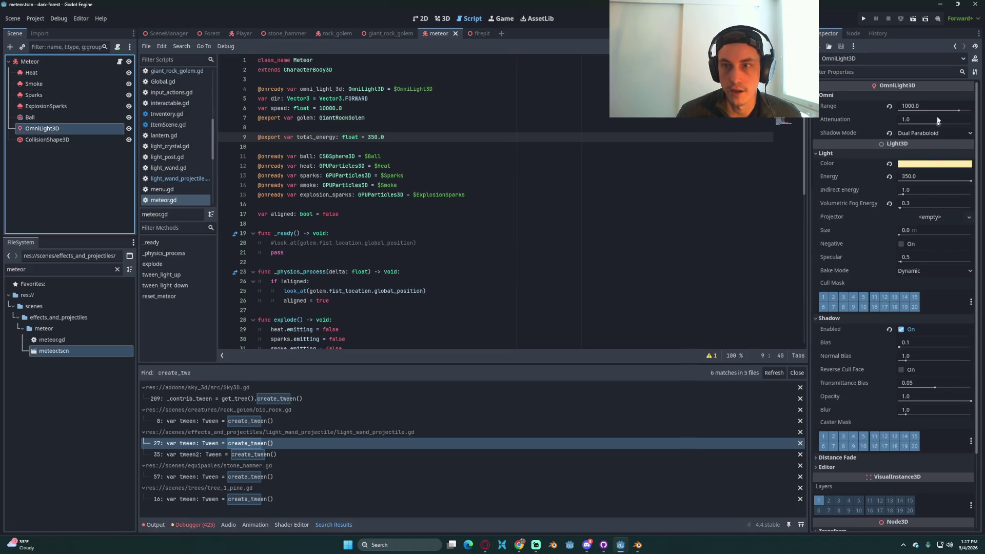
{"action": "left_click", "coordinate": [890, 177]}
{"action": "left_click", "coordinate": [889, 177]}
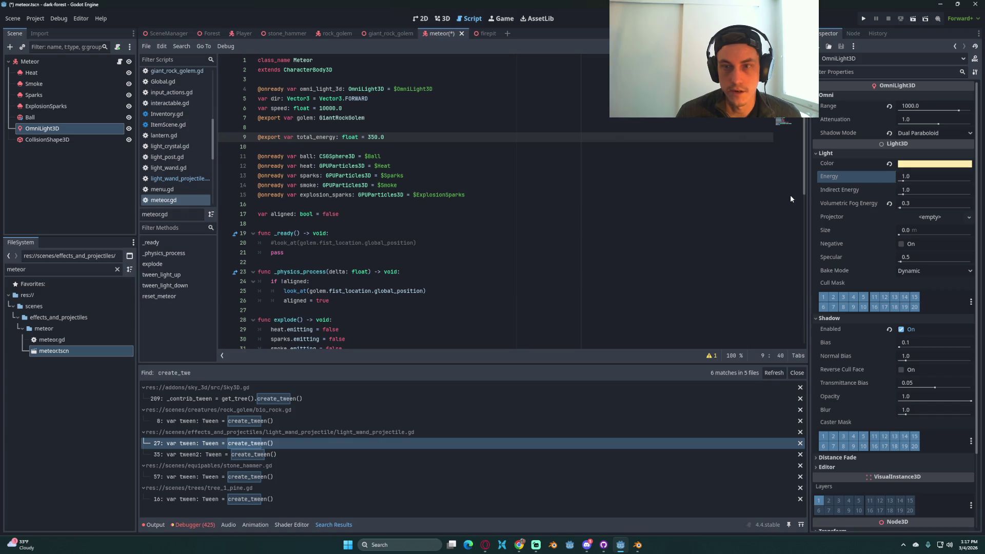
{"action": "key", "text": "ctrl+s"}
- Replace the comment in _ready with 'omni_light_3d.light_energy = total_energy' and save the script
{"action": "left_click", "coordinate": [451, 166]}
{"action": "left_click_drag", "start_coordinate": [455, 240], "coordinate": [273, 243]}
{"action": "type", "text": "cmn"}
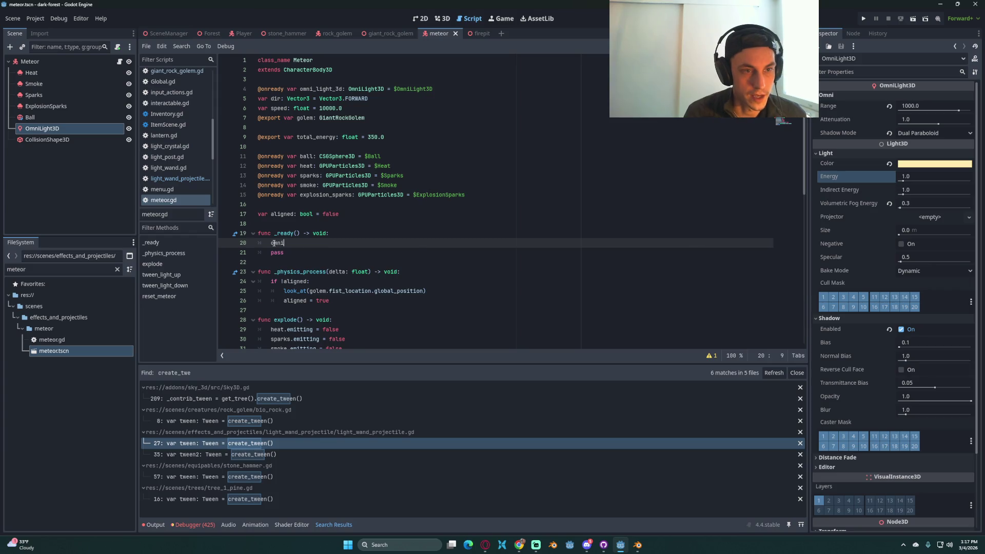
{"action": "key", "text": "Return"}
{"action": "type", "text": "light_3d.li"}
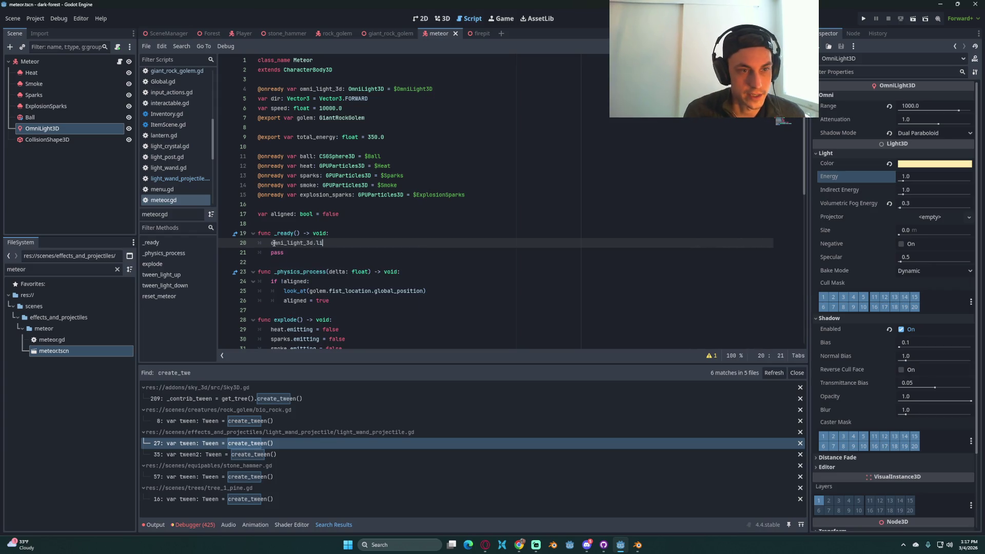
{"action": "key", "text": "Down"}
{"action": "key", "text": "Down"}
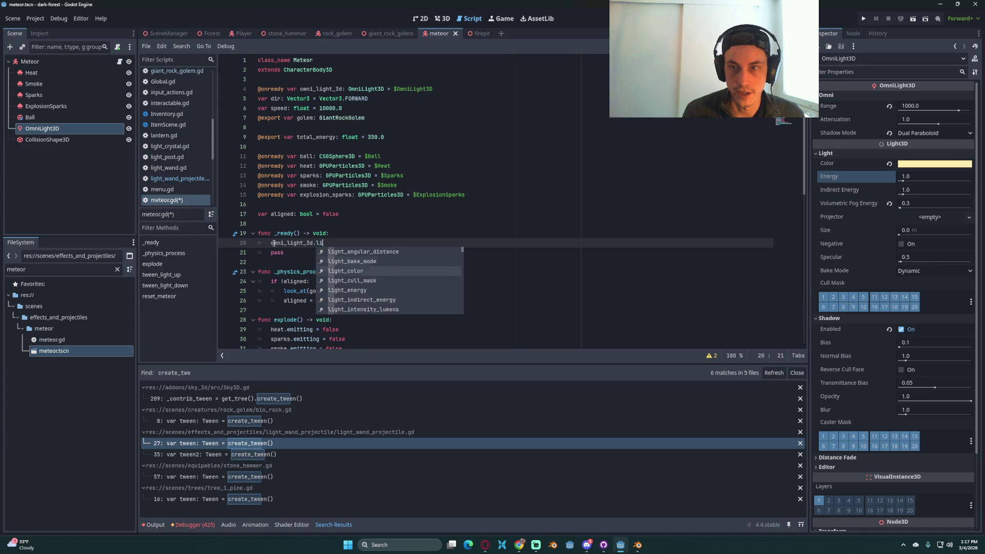
{"action": "key", "text": "Down"}
{"action": "key", "text": "Down"}
{"action": "key", "text": "Return"}
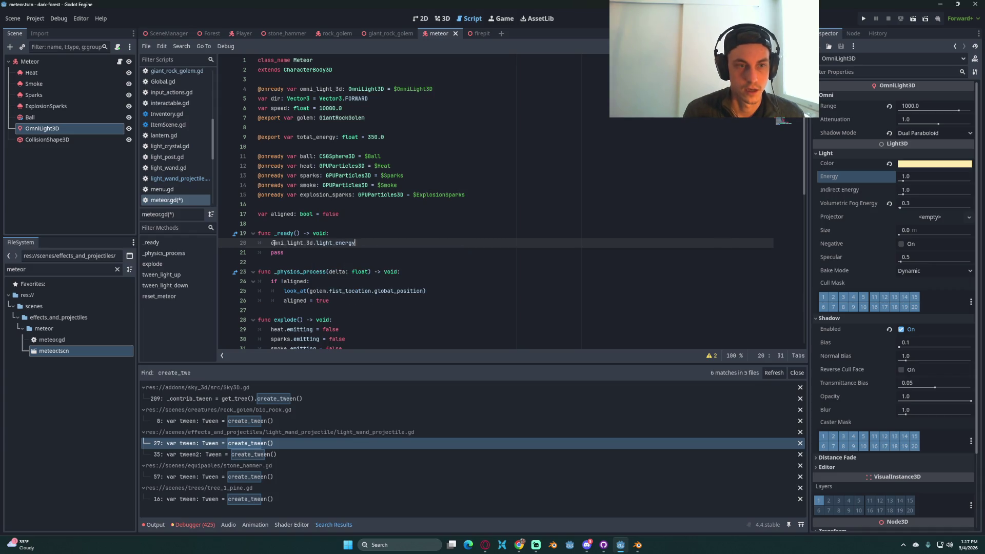
{"action": "type", "text": "tota"}
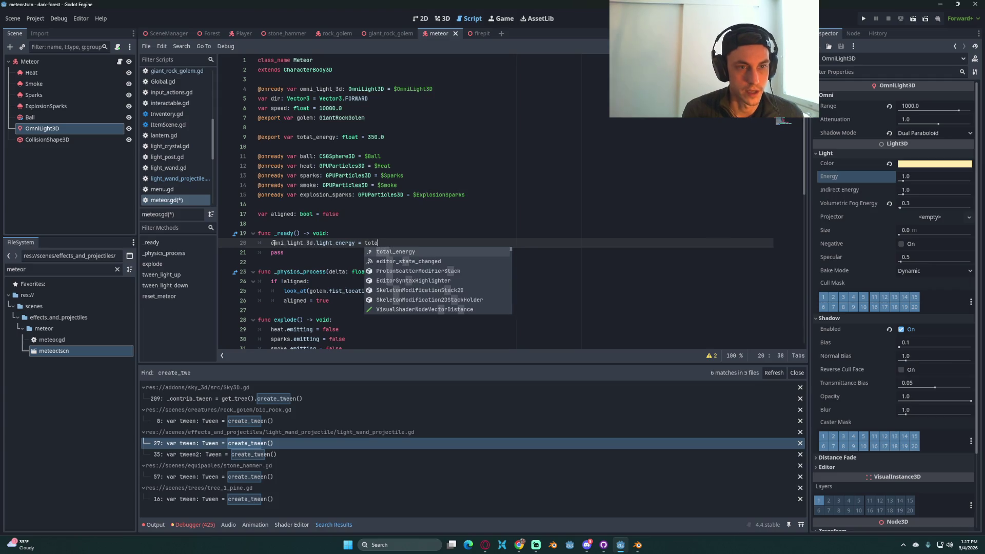
{"action": "key", "text": "Return"}
{"action": "key", "text": "ctrl+s"}
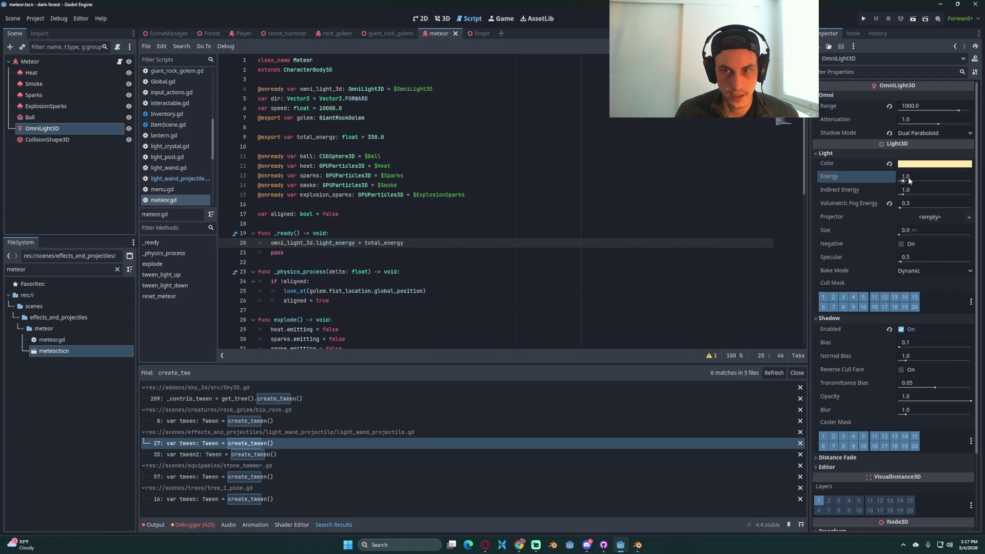
- Delete the leftover pass line in _ready and select the Meteor root node
{"action": "left_click", "coordinate": [472, 262]}
{"action": "left_click", "coordinate": [405, 250]}
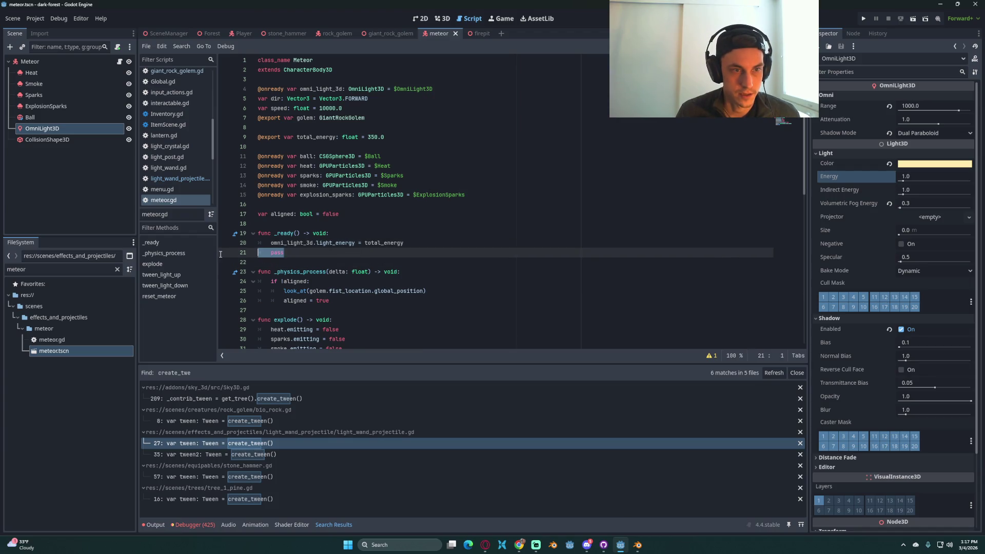
{"action": "key", "text": "BackSpace"}
{"action": "key", "text": "BackSpace"}
{"action": "key", "text": "BackSpace"}
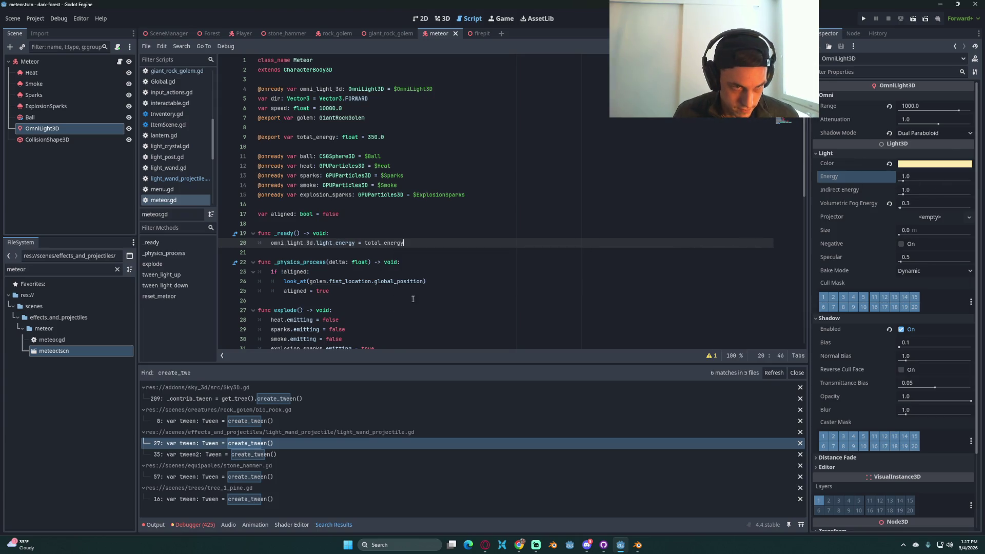
{"action": "left_click", "coordinate": [31, 61]}
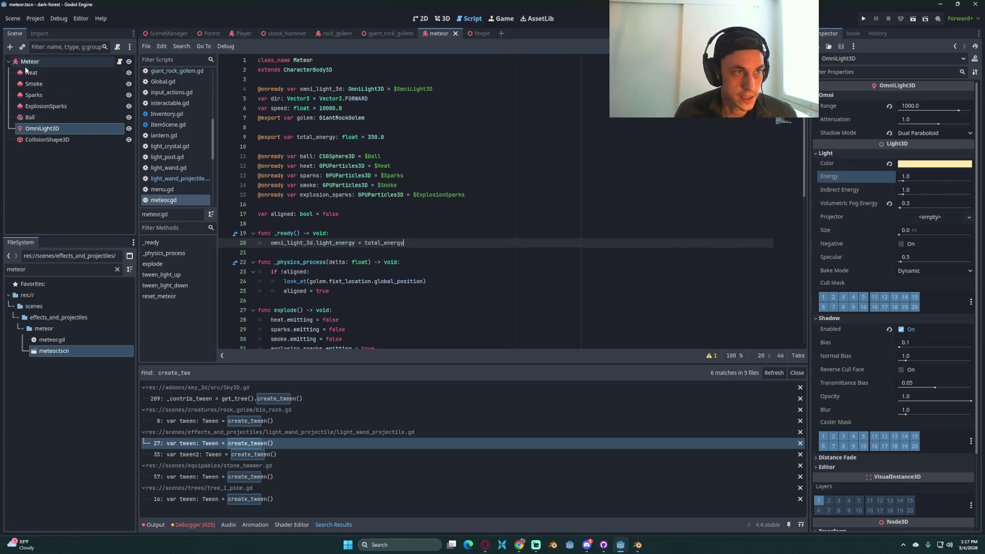
- In tween_light_up, change the from value to total_energy and the to value to total_energy * 1.4
{"action": "left_click", "coordinate": [42, 128]}
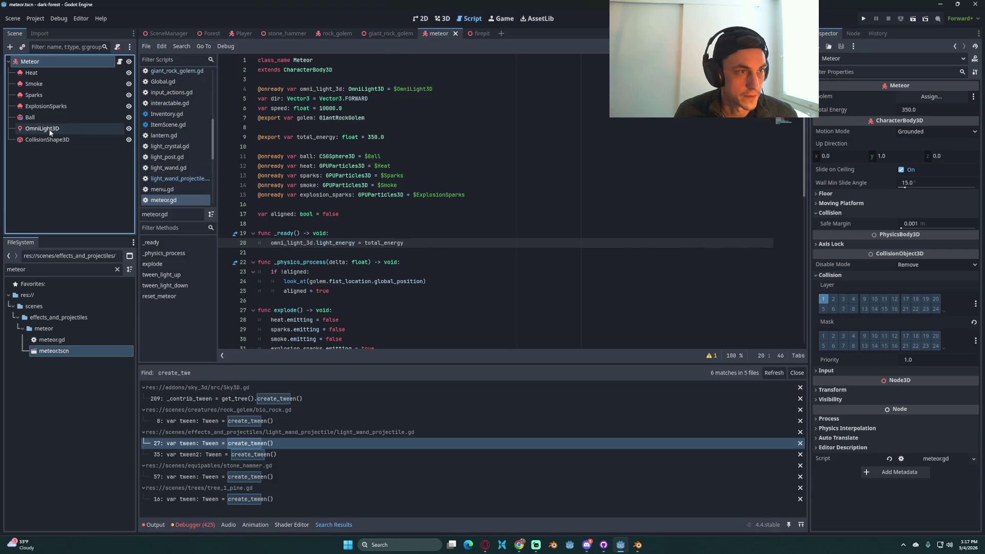
{"action": "scroll", "coordinate": [418, 246], "scroll_direction": "down", "scroll_amount": 9}
{"action": "scroll", "coordinate": [354, 207], "scroll_direction": "up", "scroll_amount": 1}
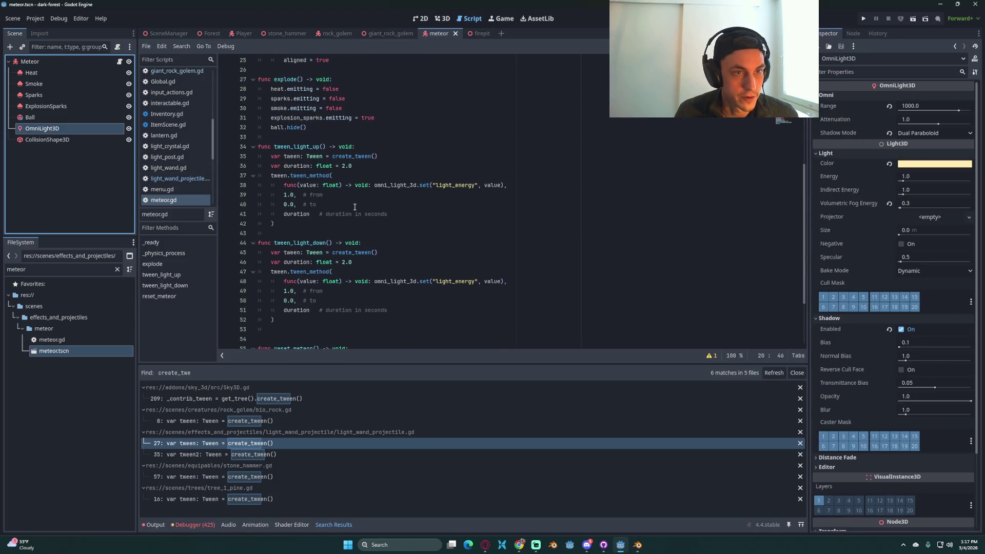
{"action": "double_click", "coordinate": [289, 195]}
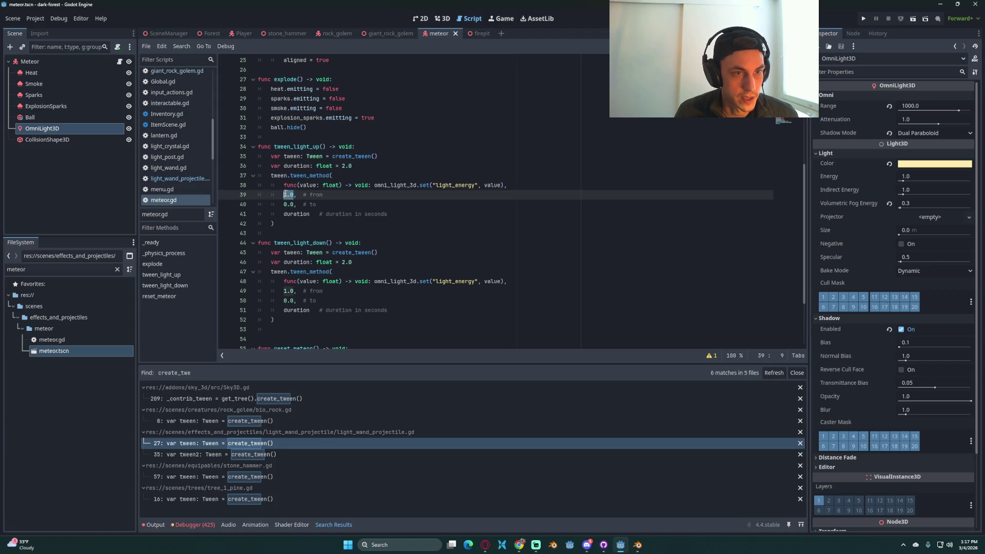
{"action": "left_click", "coordinate": [294, 204]}
{"action": "key", "text": "ctrl+z"}
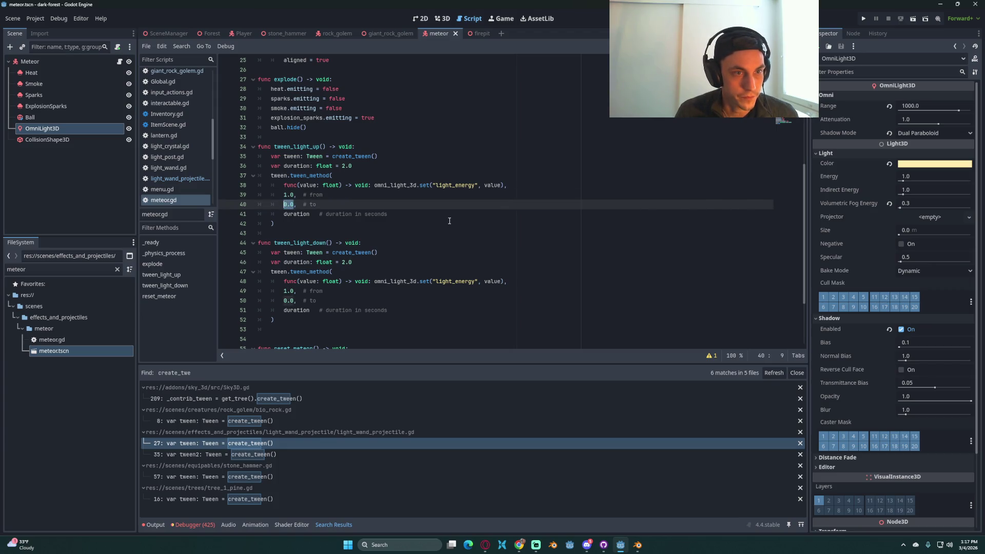
{"action": "double_click", "coordinate": [293, 195]}
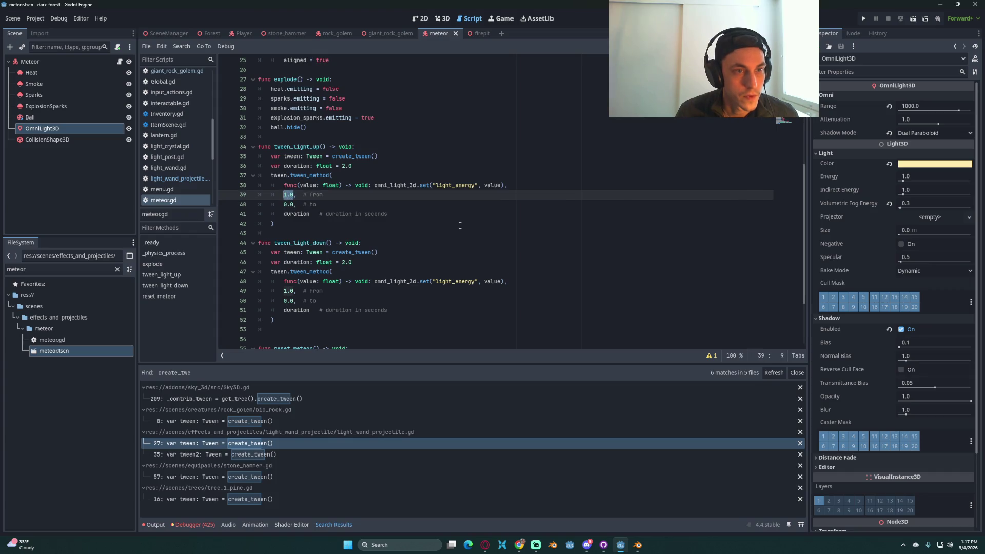
{"action": "type", "text": "total_energy"}
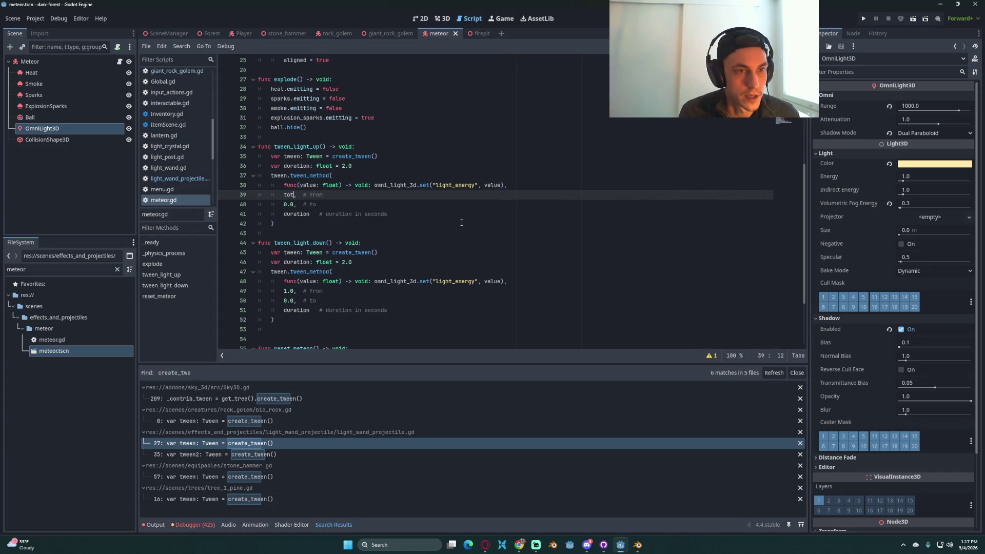
{"action": "double_click", "coordinate": [293, 205]}
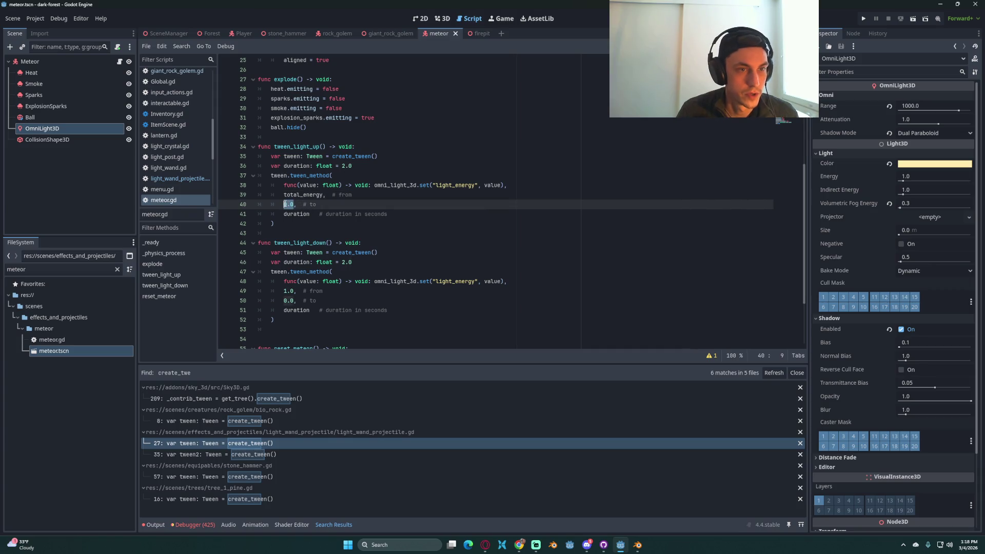
{"action": "type", "text": "total"}
{"action": "key", "text": "Return"}
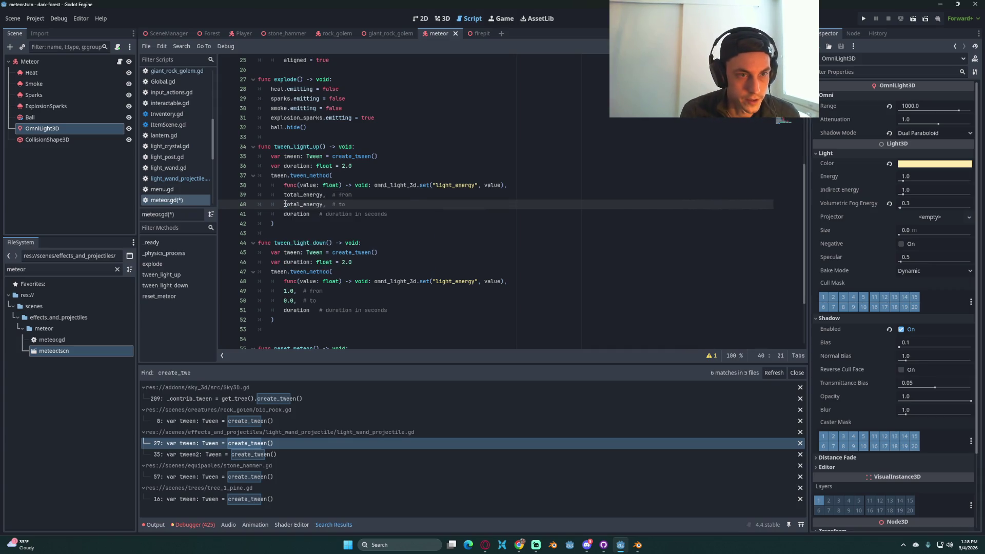
{"action": "type", "text": "* 1.4"}
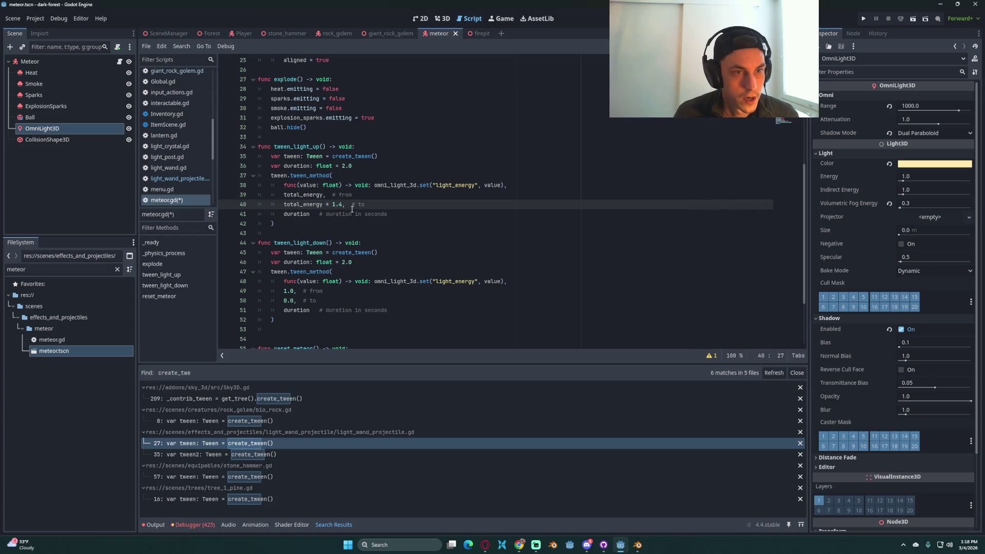
- Change tween_light_up's duration from 2.0 to 1.0 and save the script
{"action": "left_click", "coordinate": [460, 213]}
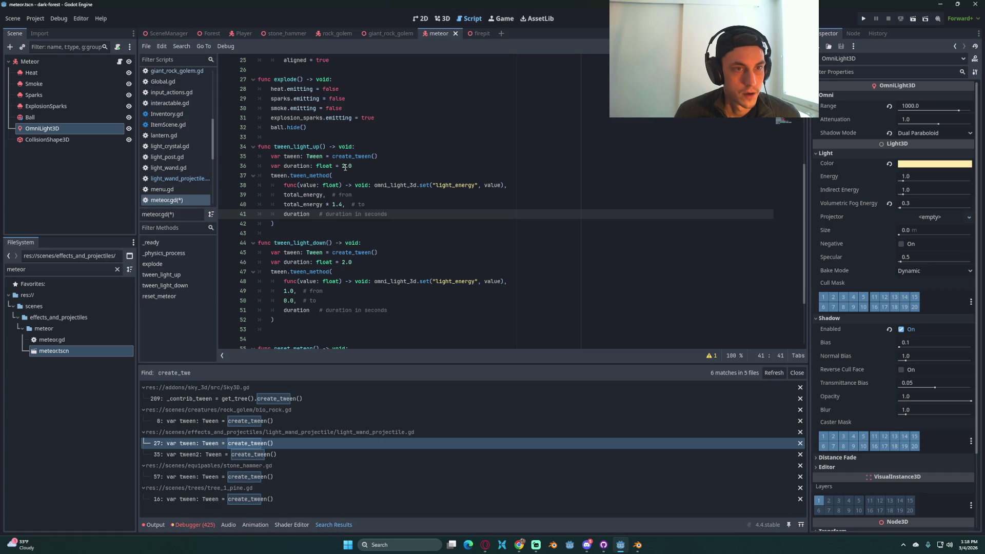
{"action": "left_click", "coordinate": [381, 169]}
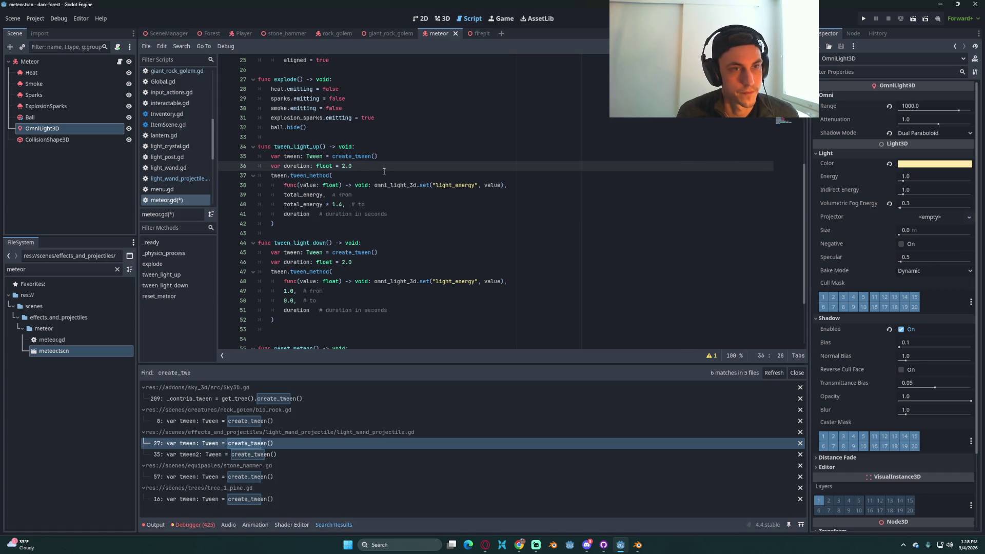
{"action": "key", "text": "BackSpace"}
{"action": "key", "text": "BackSpace"}
{"action": "key", "text": "BackSpace"}
{"action": "type", "text": "1.0"}
{"action": "key", "text": "ctrl+s"}
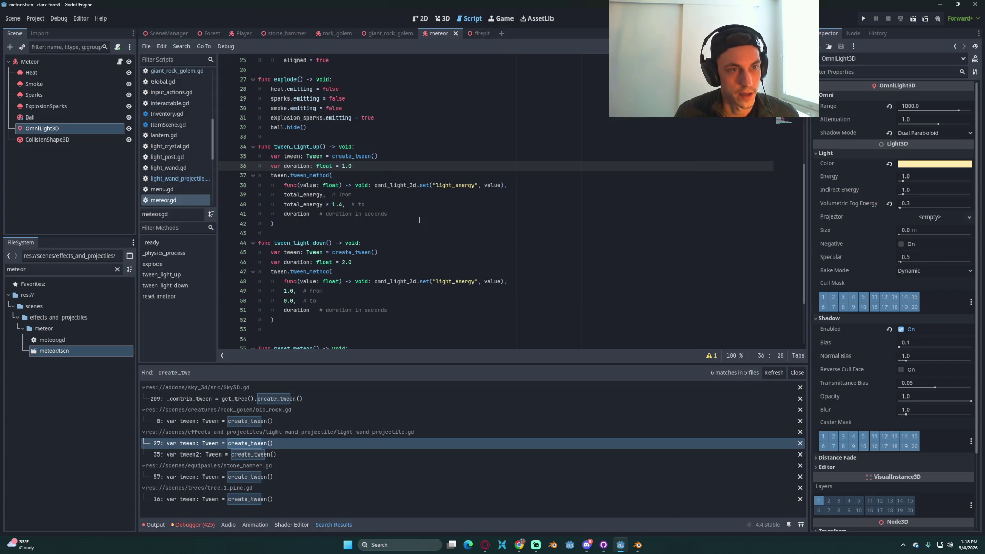
{"action": "left_click", "coordinate": [419, 220]}
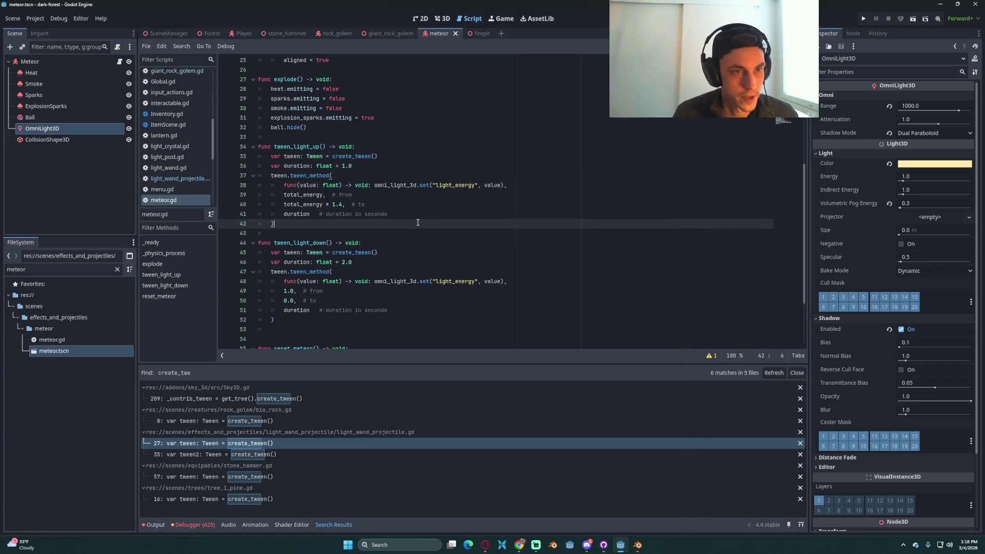
- Change tween_light_down's duration from 2.0 to 10.0
{"action": "left_click", "coordinate": [312, 301]}
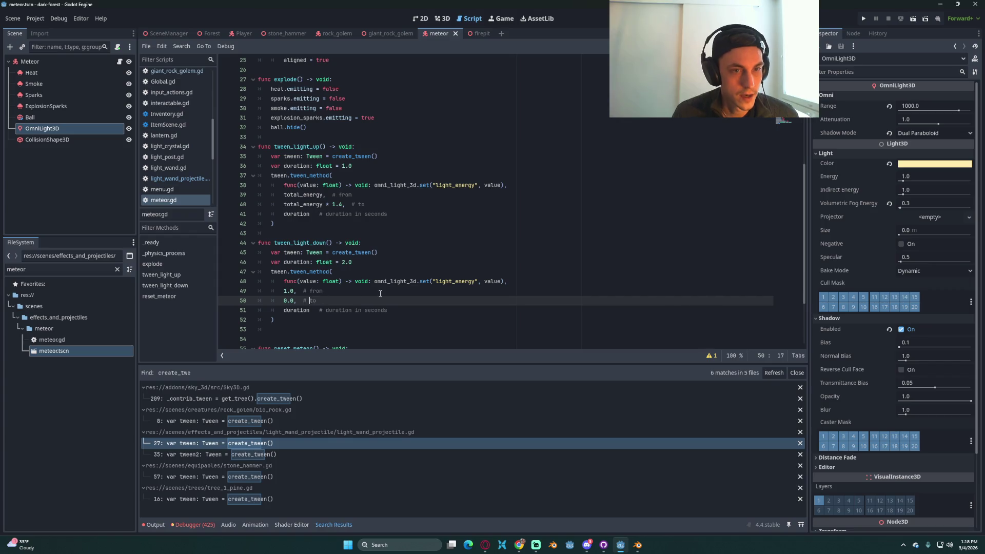
{"action": "left_click", "coordinate": [418, 292]}
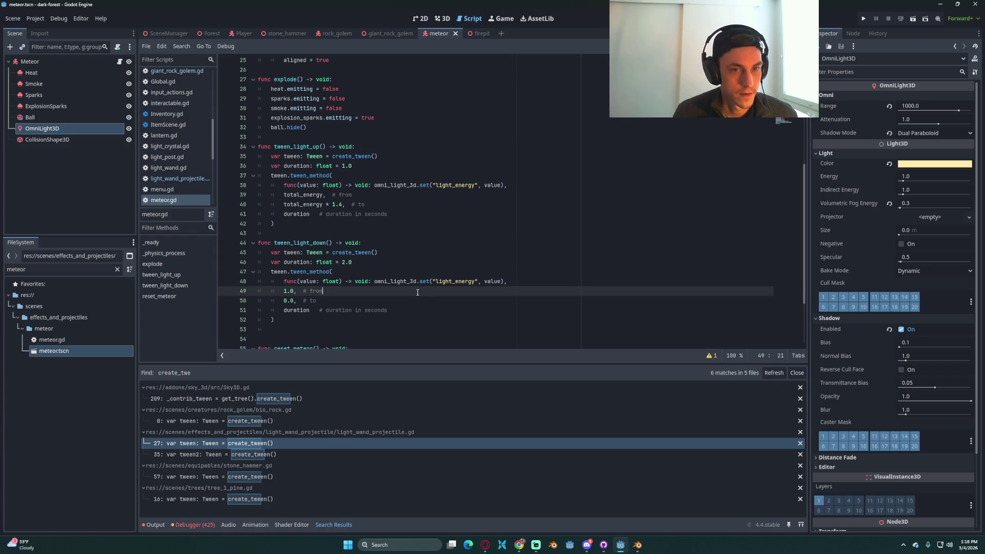
{"action": "left_click", "coordinate": [345, 262]}
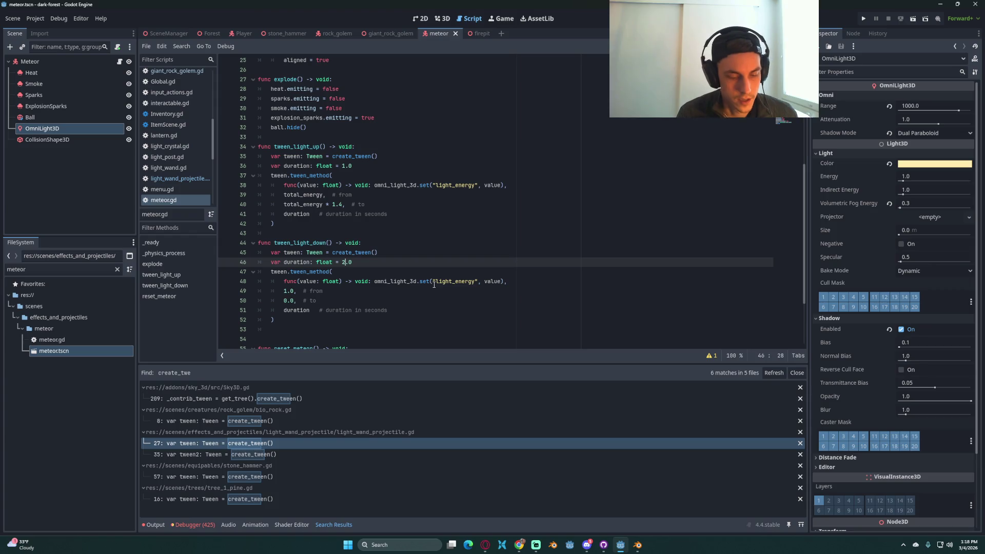
{"action": "key", "text": "BackSpace"}
{"action": "type", "text": "10"}
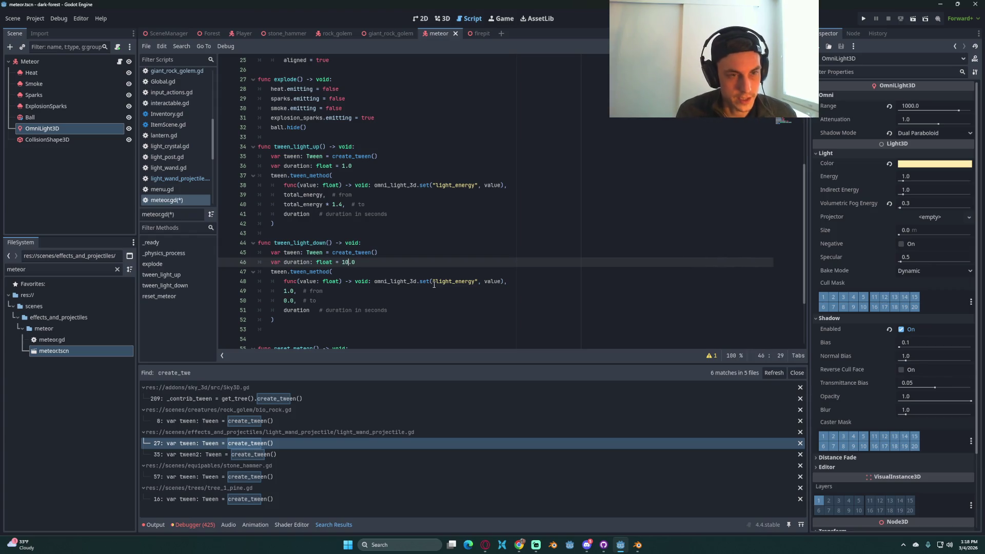
- Replace tween_light_down's 1.0 start value with total_energy * 1.4 and save the script
{"action": "left_click_drag", "start_coordinate": [295, 291], "coordinate": [285, 290]}
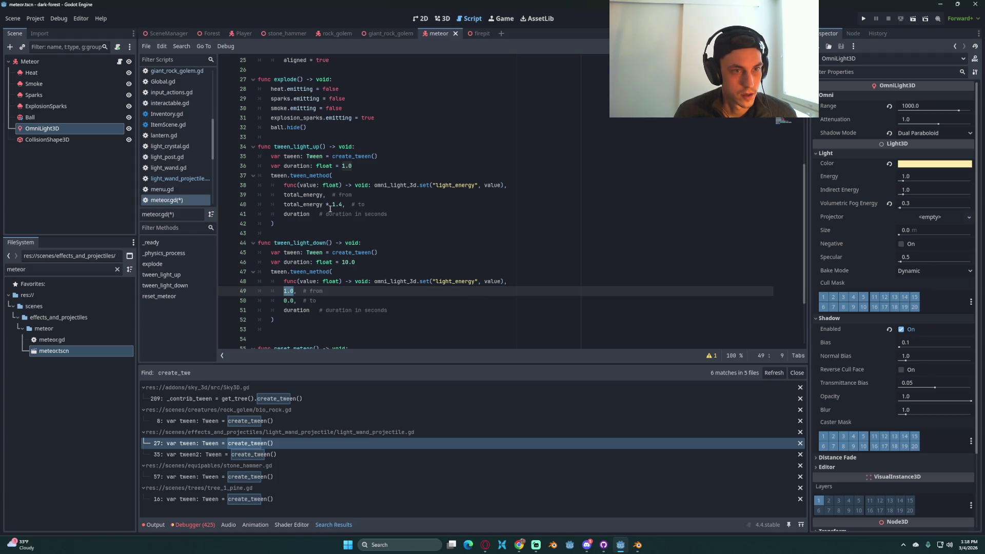
{"action": "type", "text": "tota"}
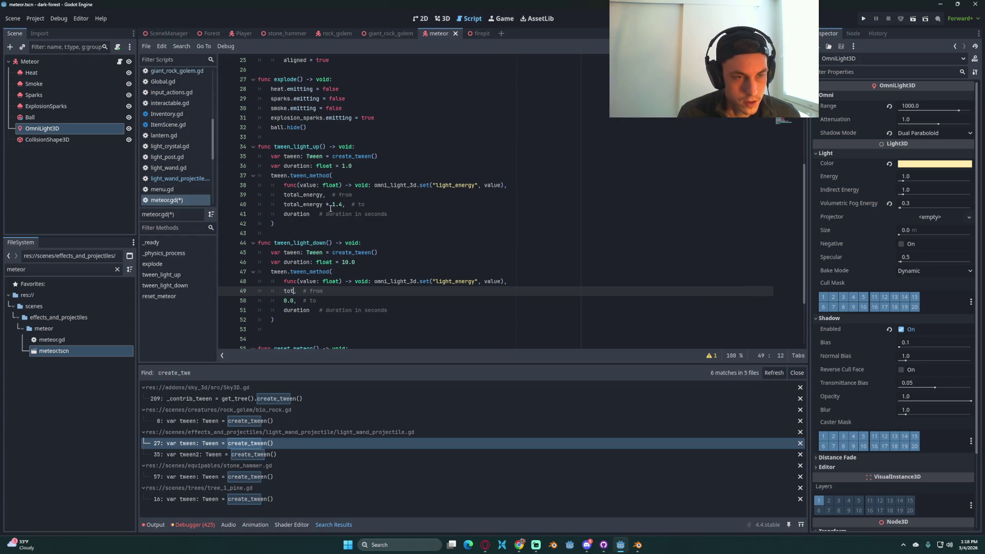
{"action": "key", "text": "Return"}
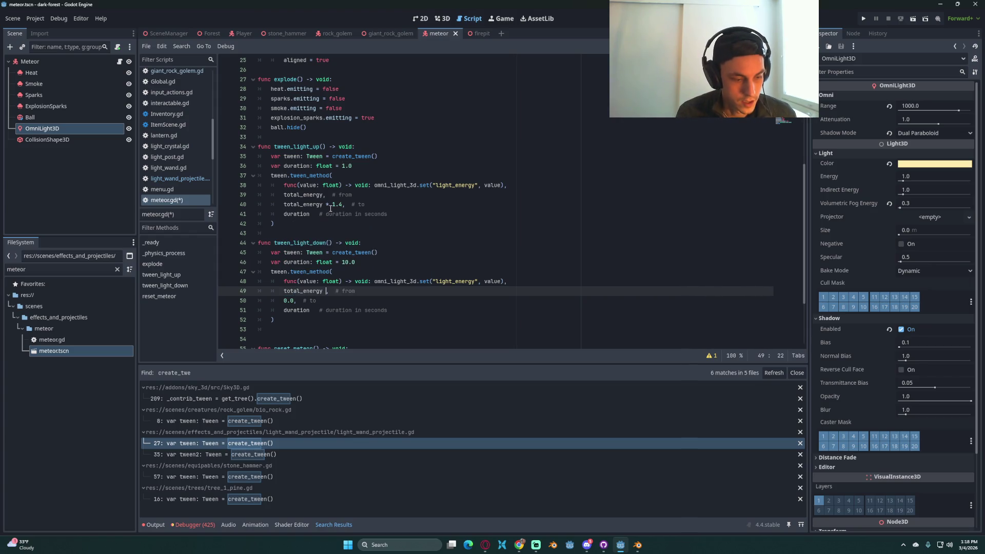
{"action": "type", "text": "* 1.4"}
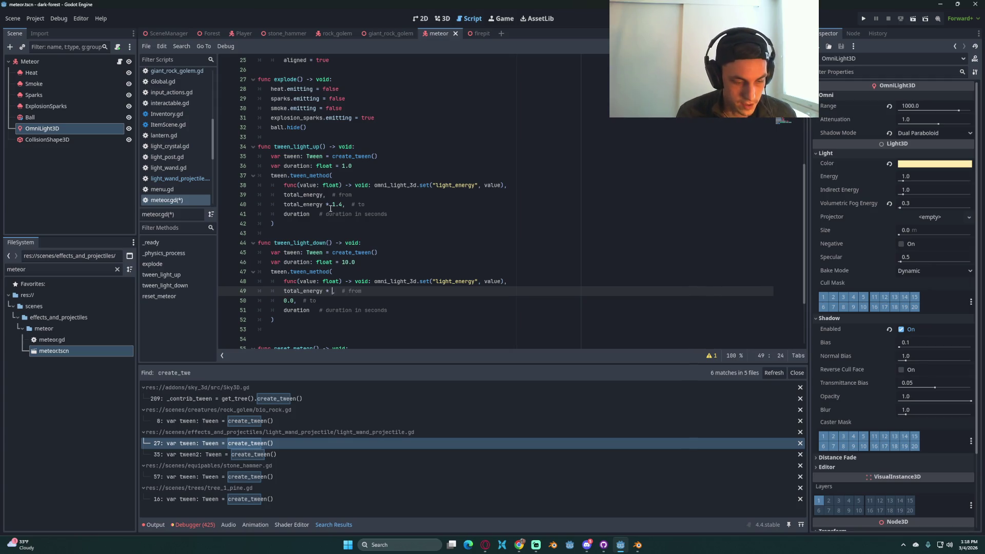
{"action": "key", "text": "Down"}
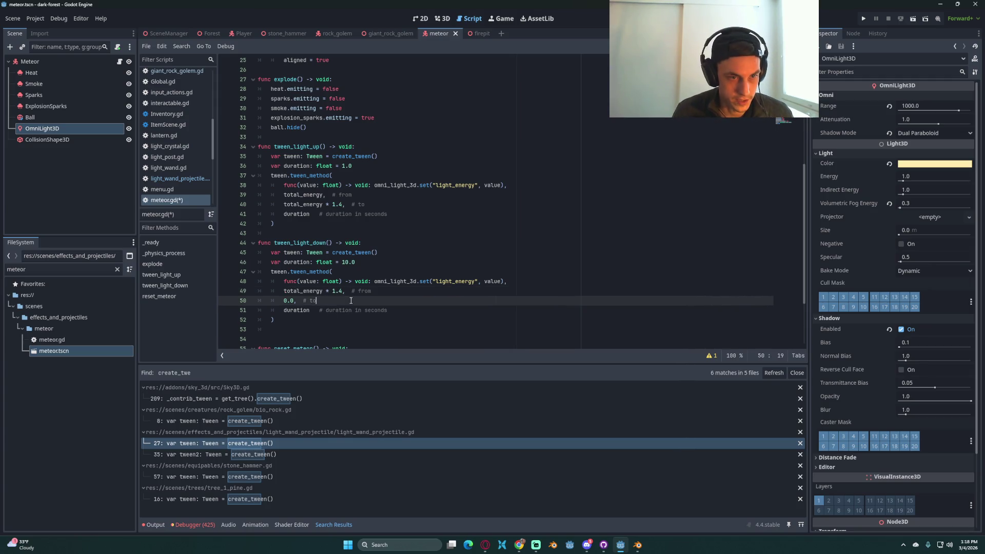
{"action": "key", "text": "ctrl+s"}
{"action": "left_click", "coordinate": [480, 315]}
{"action": "key", "text": "ctrl+s"}
{"action": "key", "text": "Down"}
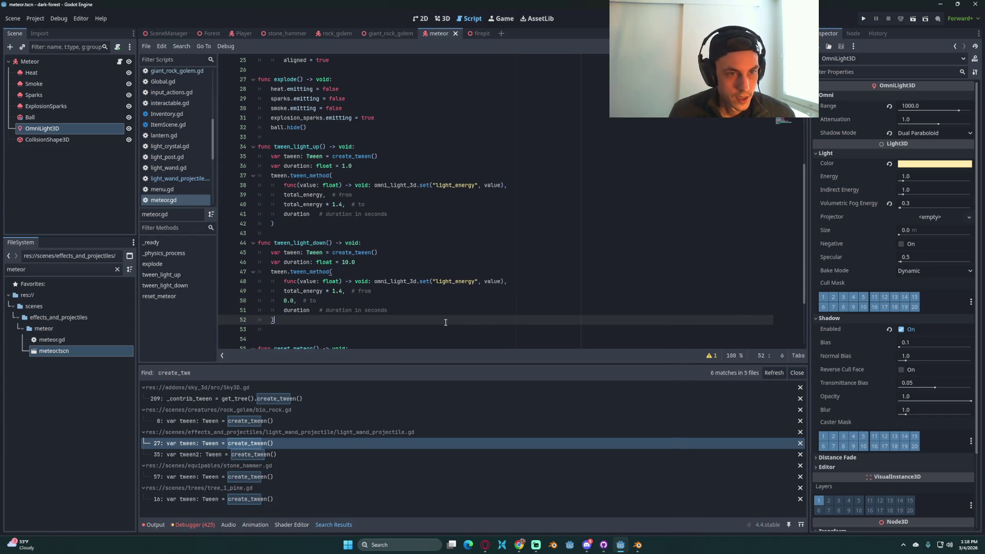
{"action": "key", "text": "ctrl+s"}
- Add 'omni_light_3d.light_energy = total_energy' after ball.show() in reset_meteor and save
{"action": "scroll", "coordinate": [358, 310], "scroll_direction": "down", "scroll_amount": 3}
{"action": "key", "text": "ctrl+s"}
{"action": "left_click", "coordinate": [344, 318]}
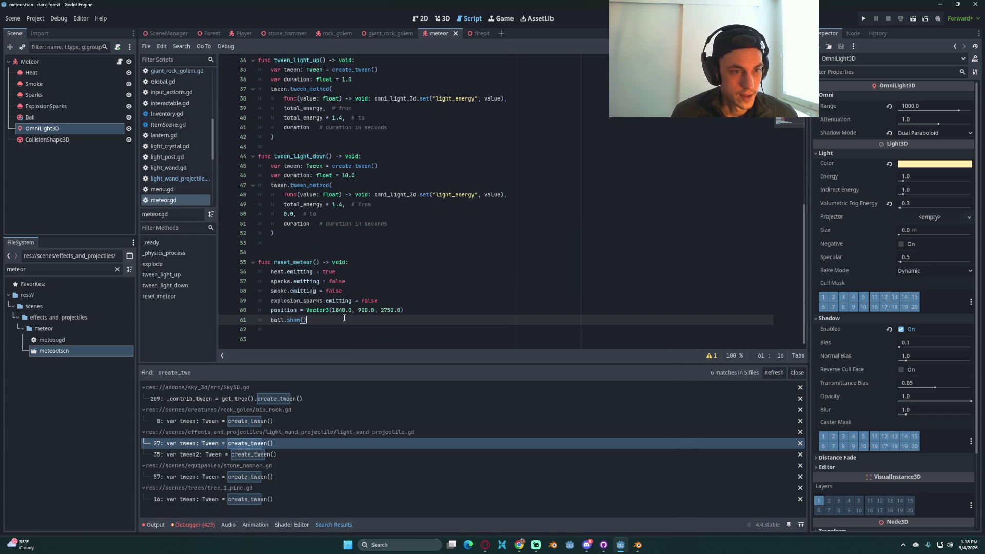
{"action": "key", "text": "Return"}
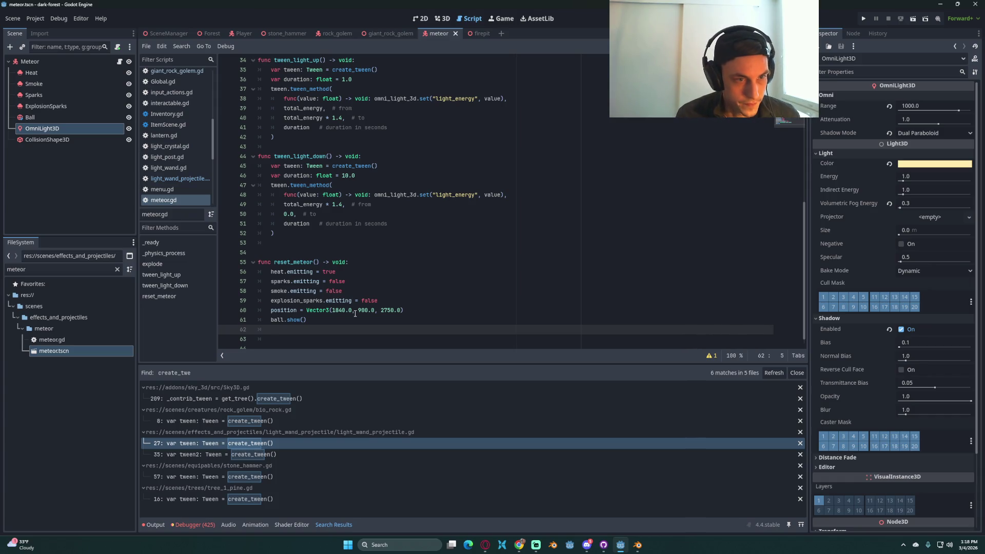
{"action": "type", "text": "l"}
{"action": "type", "text": "omni"}
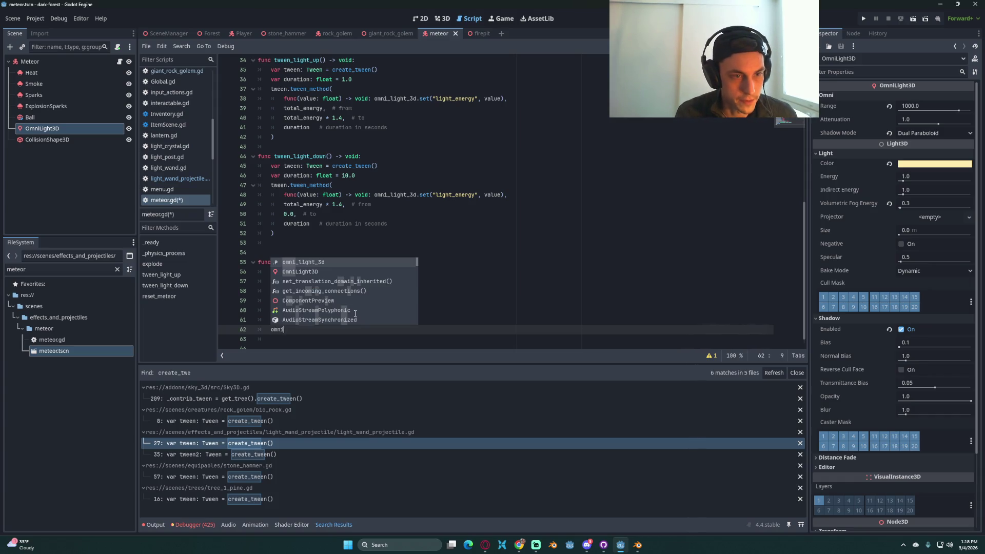
{"action": "key", "text": "Return"}
{"action": "type", "text": ".light"}
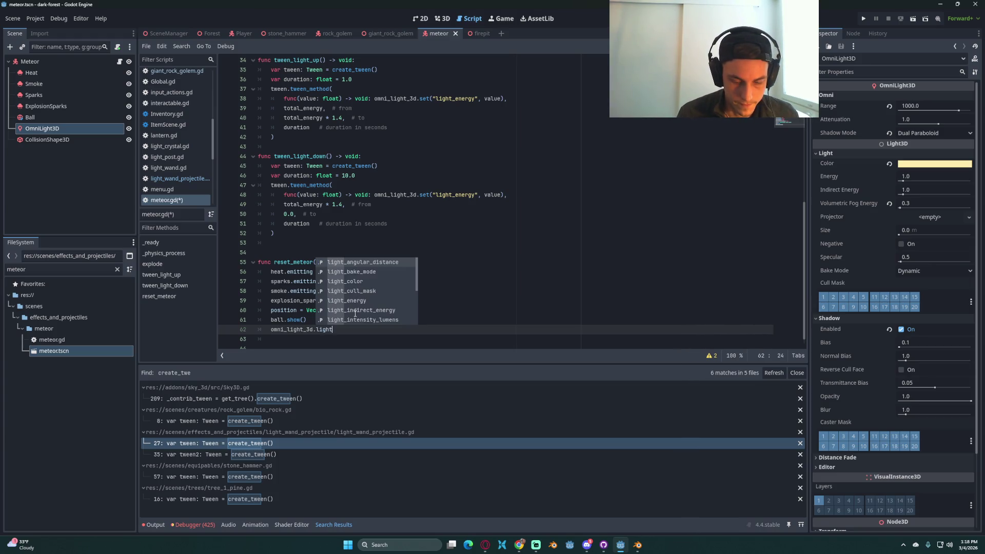
{"action": "key", "text": "Down"}
{"action": "key", "text": "Down"}
{"action": "key", "text": "Down"}
{"action": "key", "text": "Return"}
{"action": "type", "text": "= "}
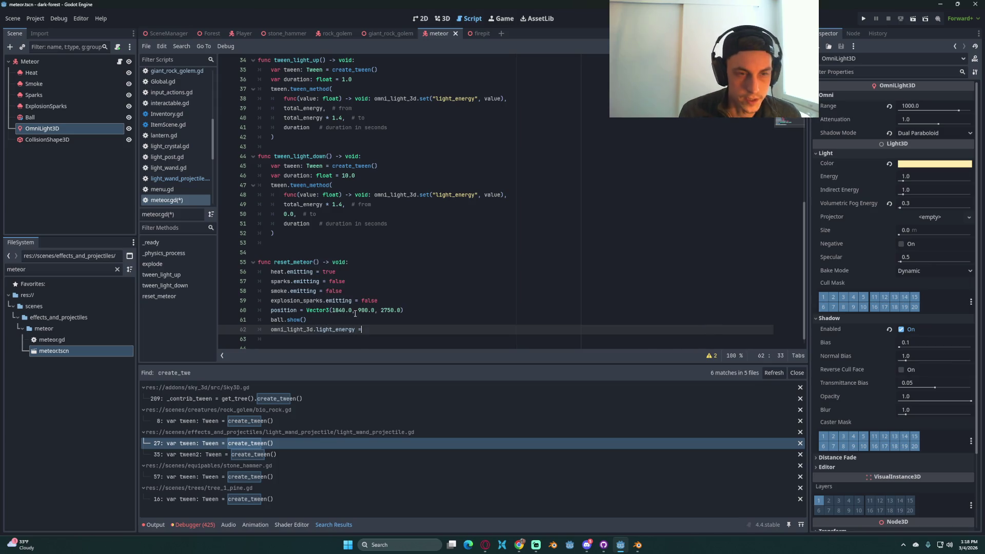
{"action": "type", "text": "tota"}
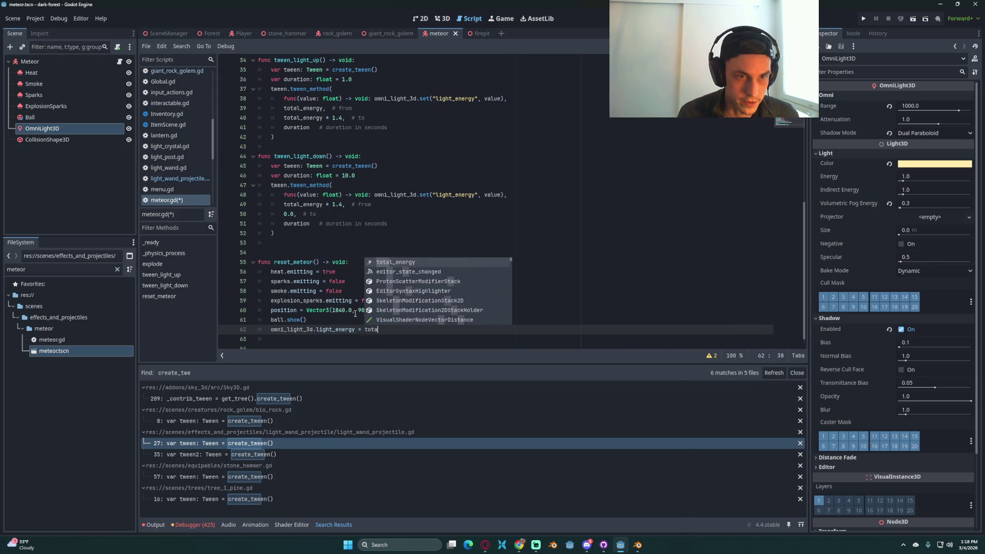
{"action": "key", "text": "Return"}
{"action": "key", "text": "ctrl+s"}
{"action": "scroll", "coordinate": [446, 292], "scroll_direction": "up", "scroll_amount": 8}
- Insert a tween_light_up() call after 'explosion_sparks.emitting = true' in explode and save
{"action": "scroll", "coordinate": [446, 293], "scroll_direction": "down", "scroll_amount": 1}
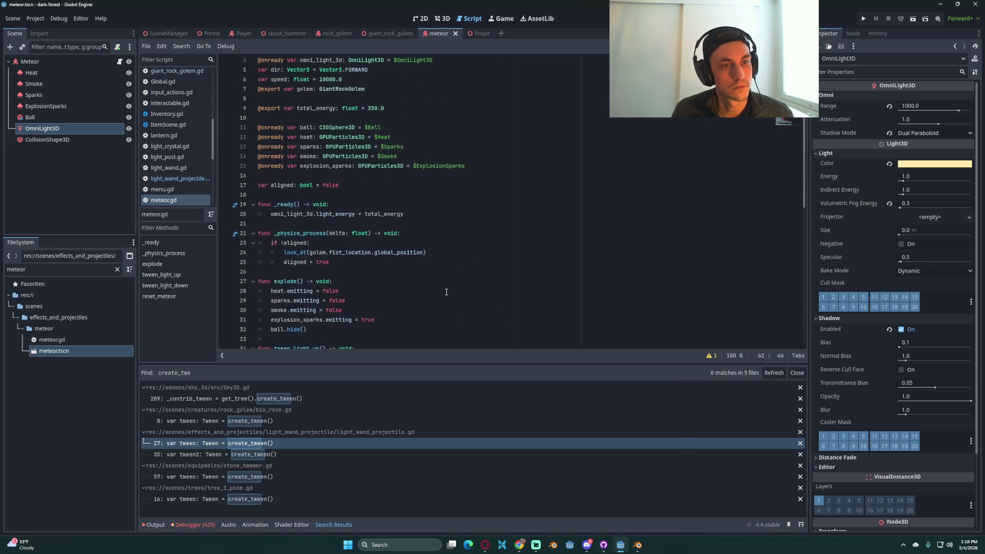
{"action": "key", "text": "ctrl+s"}
{"action": "left_click", "coordinate": [383, 243]}
{"action": "key", "text": "ctrl+s"}
{"action": "left_click", "coordinate": [419, 237]}
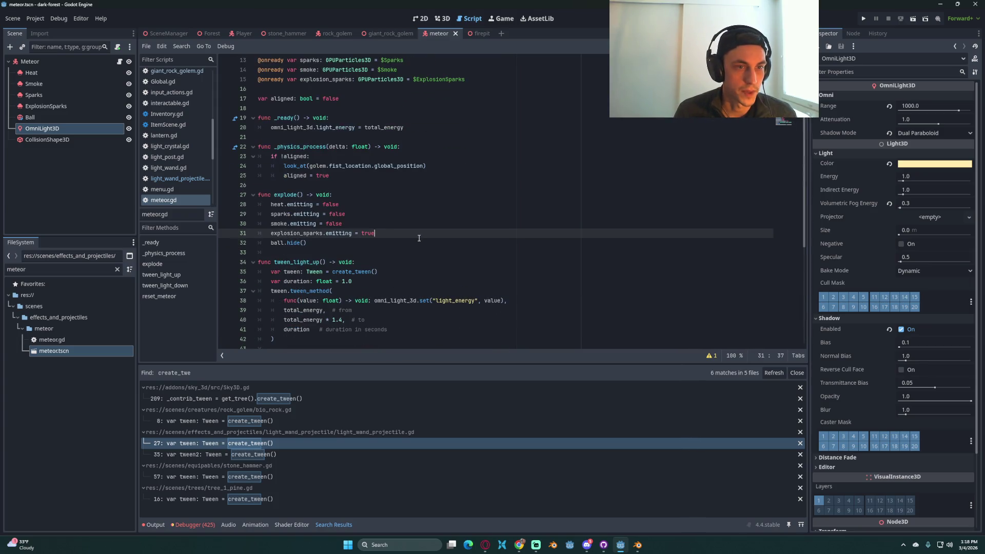
{"action": "key", "text": "Return"}
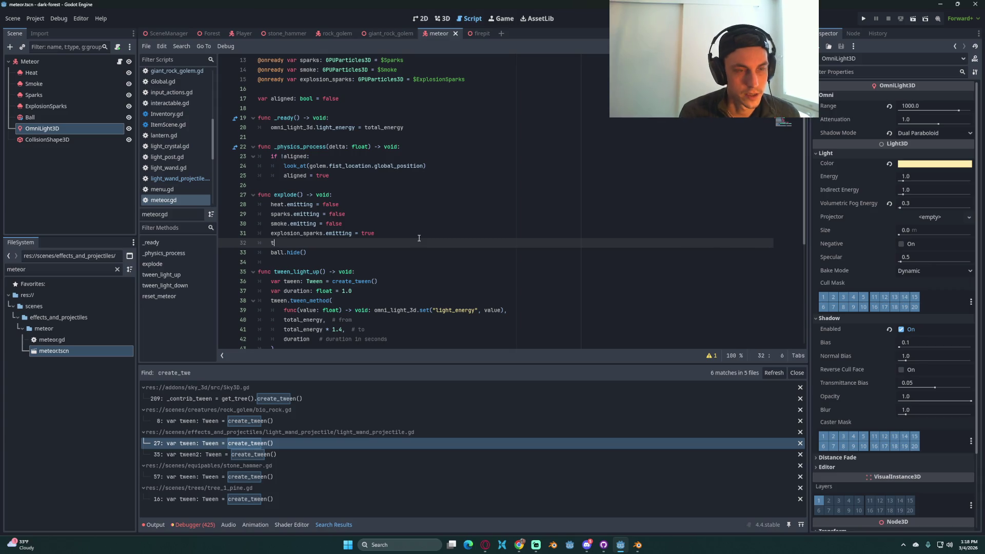
{"action": "type", "text": "we"}
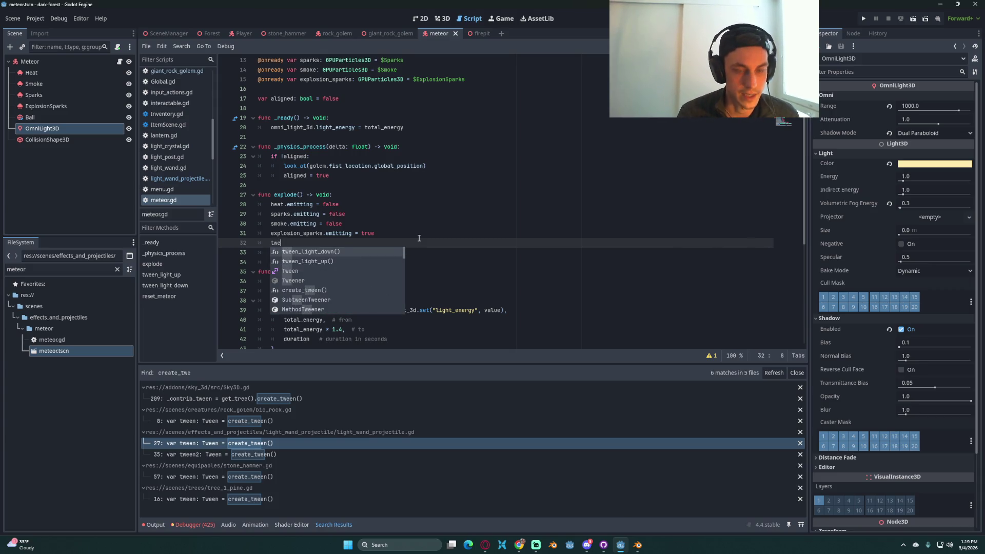
{"action": "key", "text": "Down"}
{"action": "key", "text": "Return"}
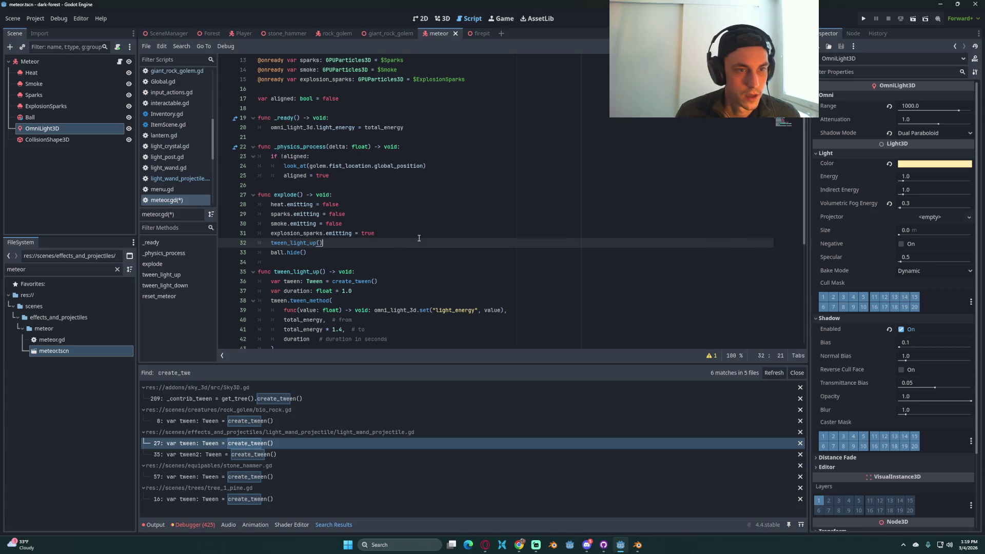
{"action": "key", "text": "ctrl+s"}
{"action": "scroll", "coordinate": [419, 238], "scroll_direction": "down", "scroll_amount": 3}
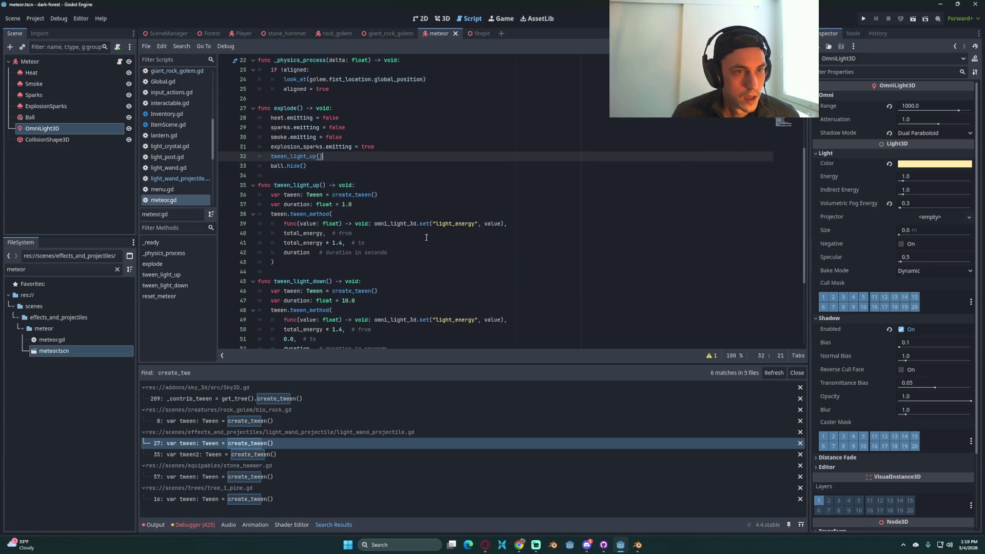
- Append 'tween.finished.connect(tween_light_down())' as the last line of tween_light_up
{"action": "left_click", "coordinate": [319, 264]}
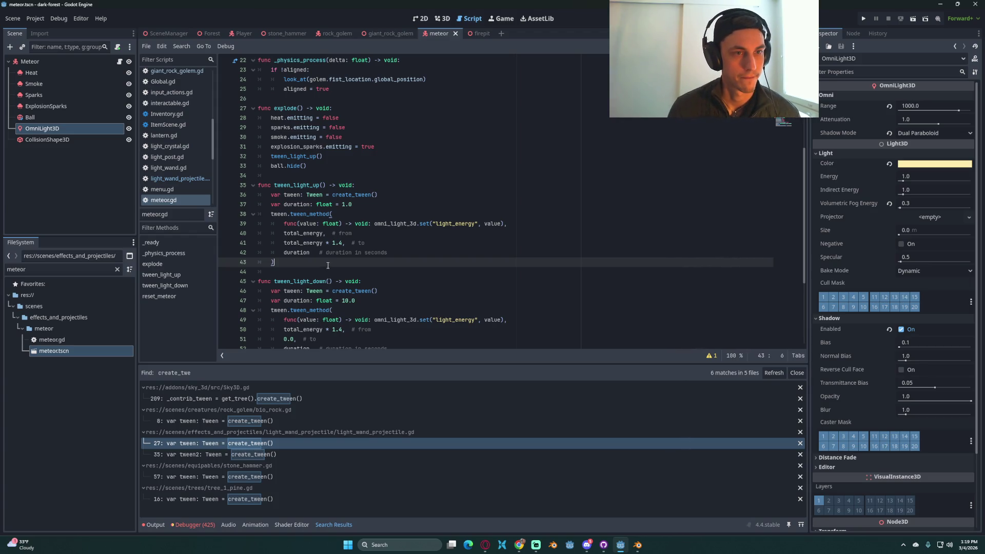
{"action": "key", "text": "Return"}
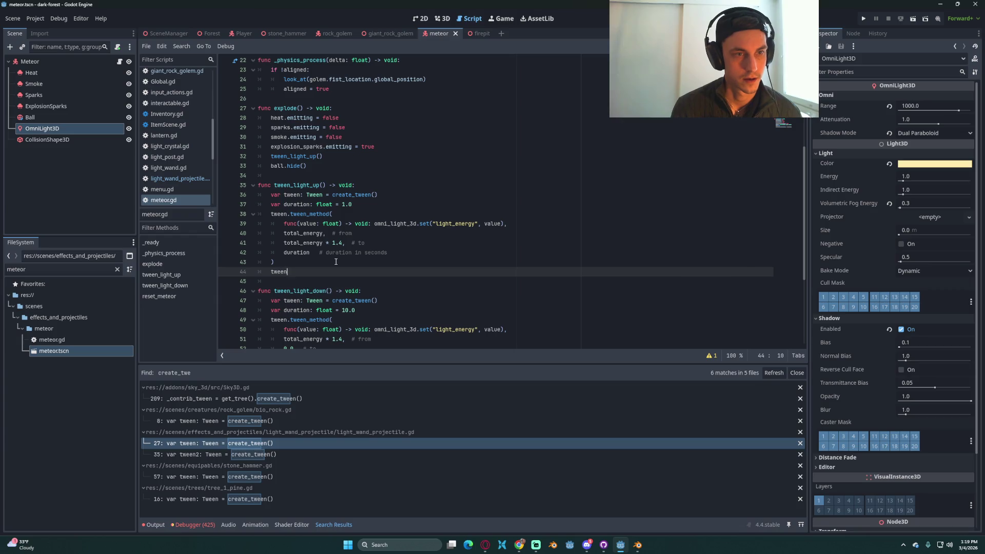
{"action": "type", "text": ".finished"}
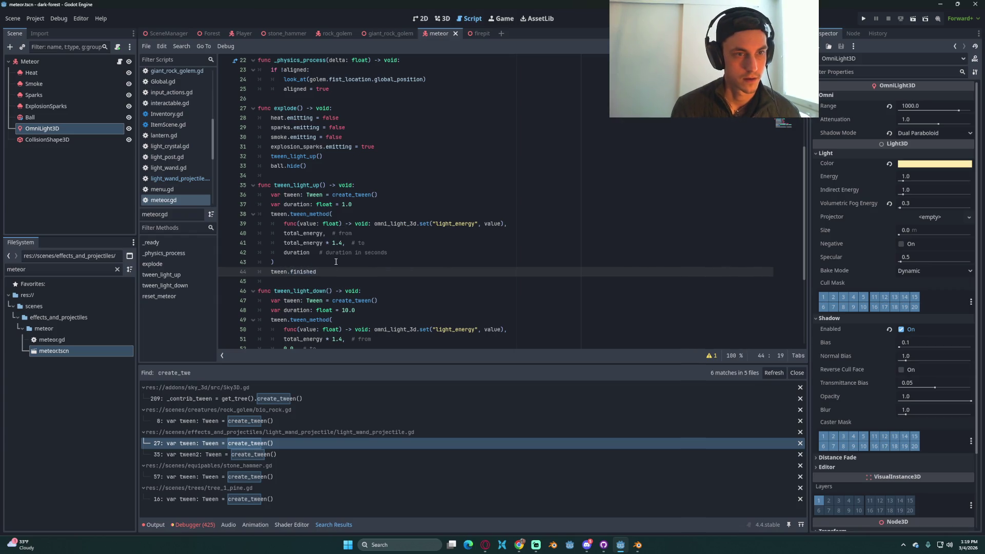
{"action": "type", "text": "."}
{"action": "key", "text": "Return"}
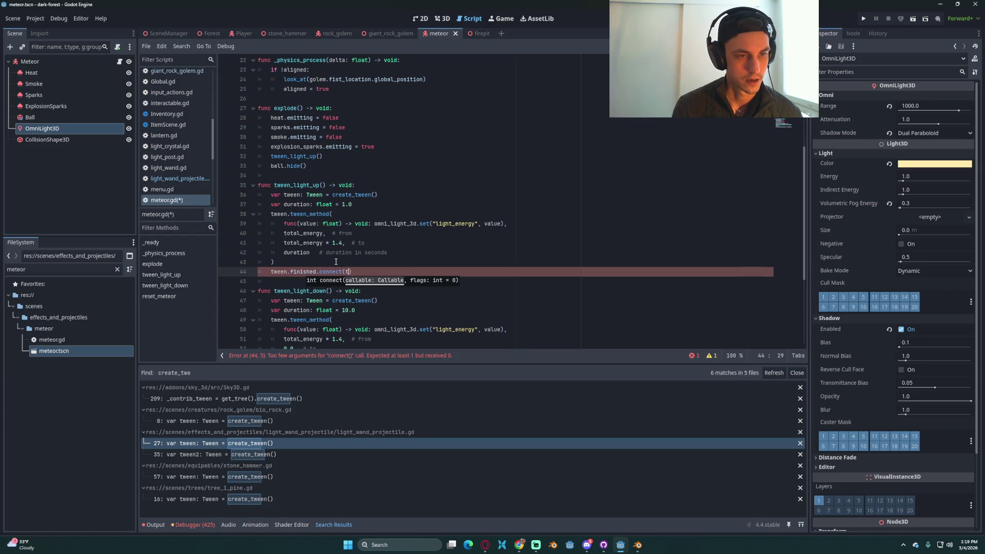
{"action": "type", "text": "we"}
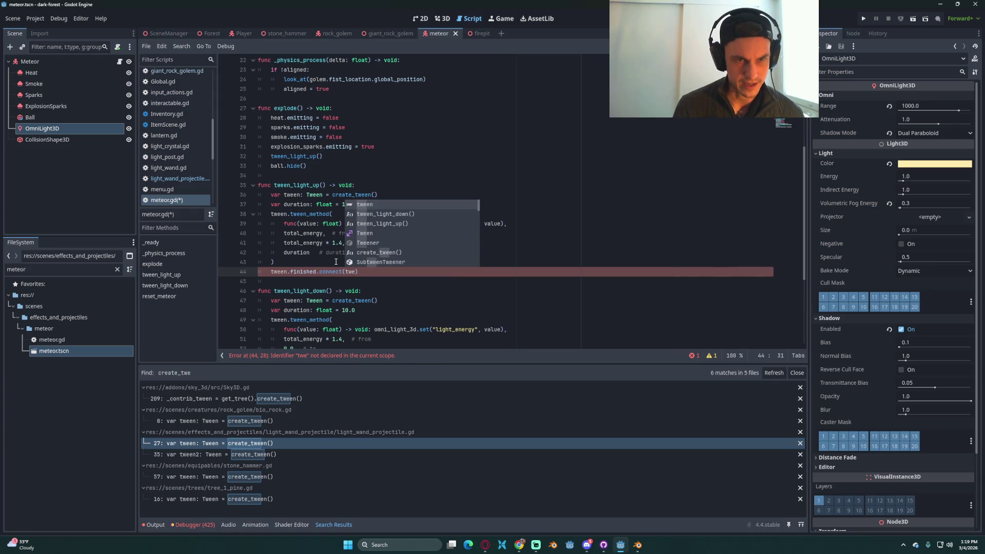
{"action": "key", "text": "Down"}
{"action": "key", "text": "Return"}
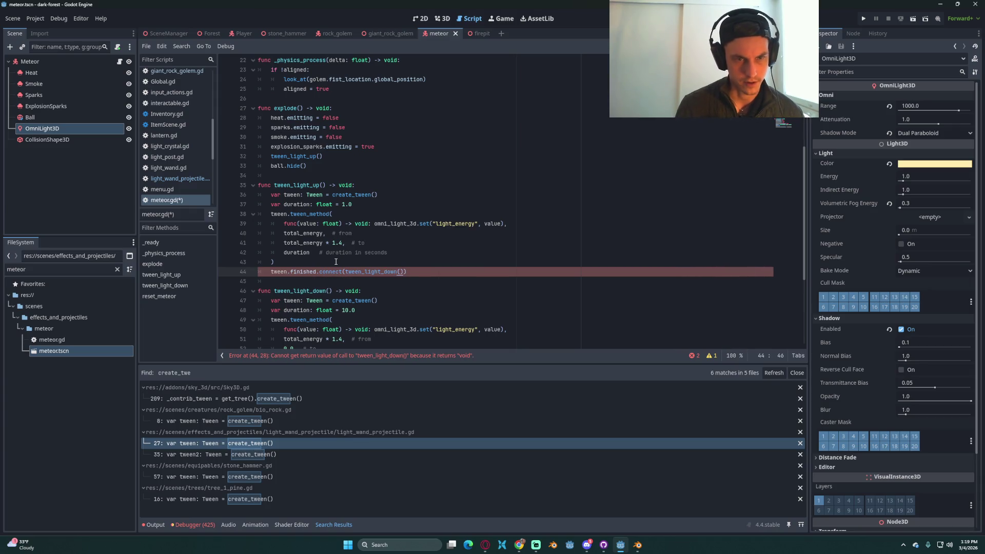
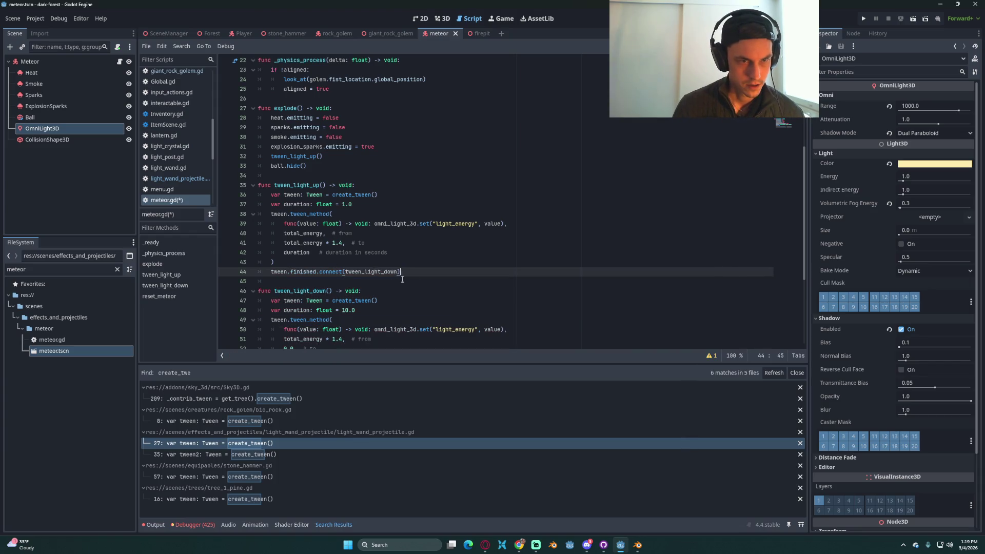
- In meteor.gd, move the tween.finished.connect(tween_light_down) line above tween.tween_method and save
{"action": "left_click", "coordinate": [469, 292]}
{"action": "key", "text": "ctrl+s"}
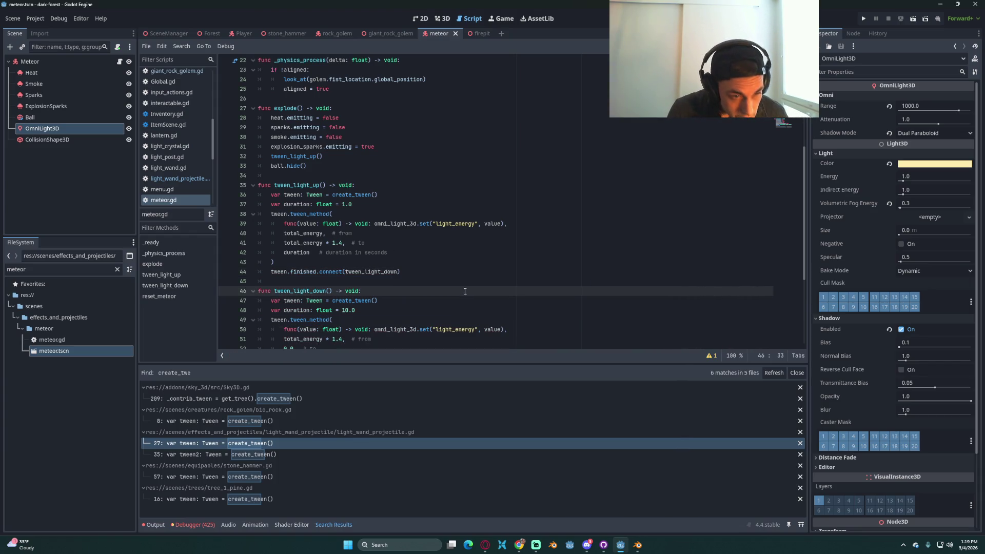
{"action": "scroll", "coordinate": [464, 291], "scroll_direction": "down", "scroll_amount": 2}
{"action": "mouse_move", "coordinate": [305, 216]}
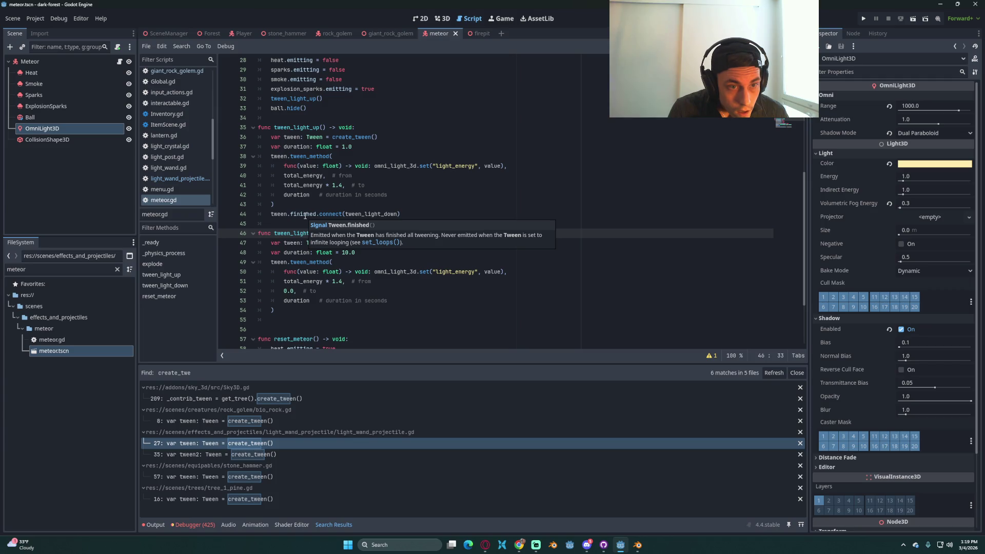
{"action": "left_click", "coordinate": [440, 213]}
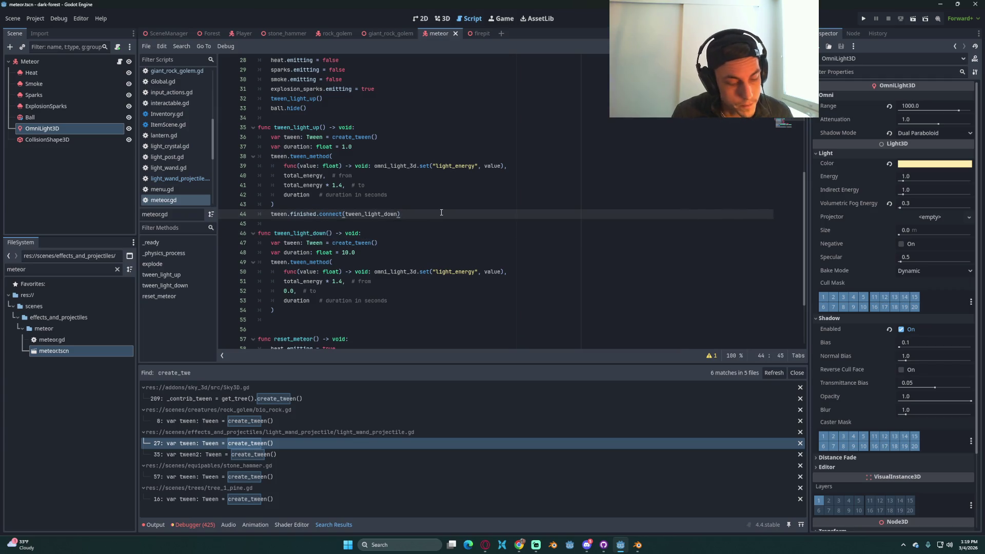
{"action": "key", "text": "alt+Up"}
{"action": "key", "text": "alt+Up"}
{"action": "key", "text": "alt+Up"}
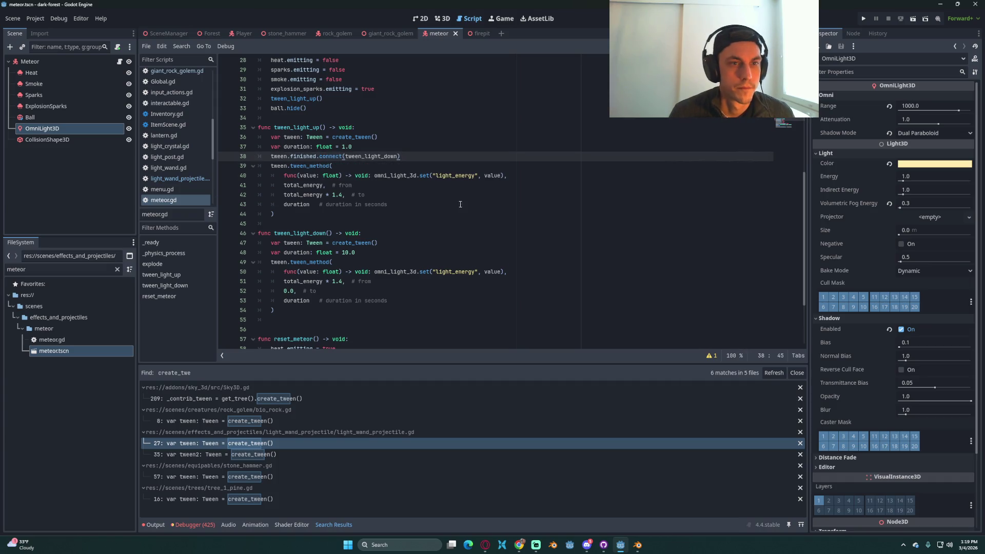
{"action": "left_click", "coordinate": [448, 148]}
{"action": "key", "text": "ctrl+s"}
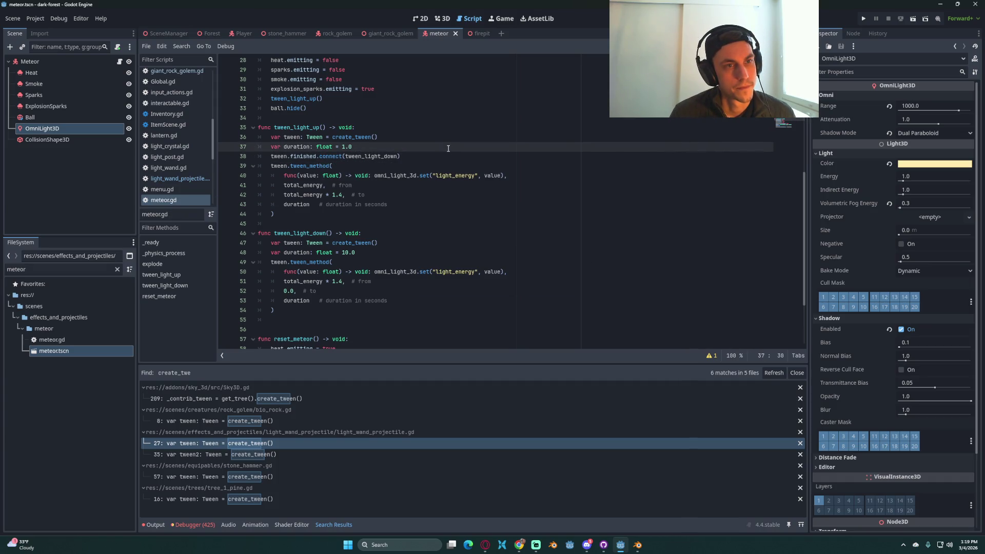
- Review the light_energy tween lines, then launch the project to test the change
{"action": "left_click", "coordinate": [451, 174]}
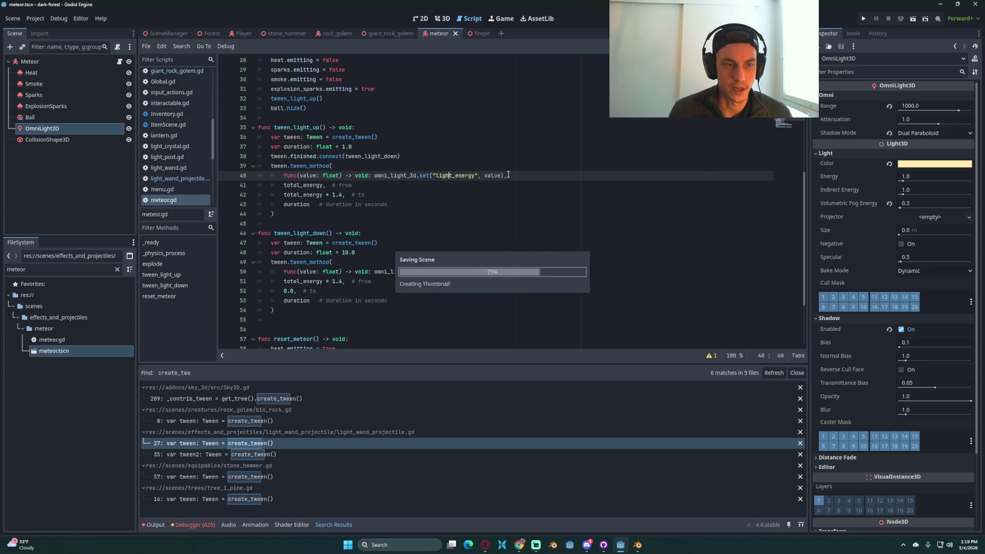
{"action": "left_click", "coordinate": [507, 194]}
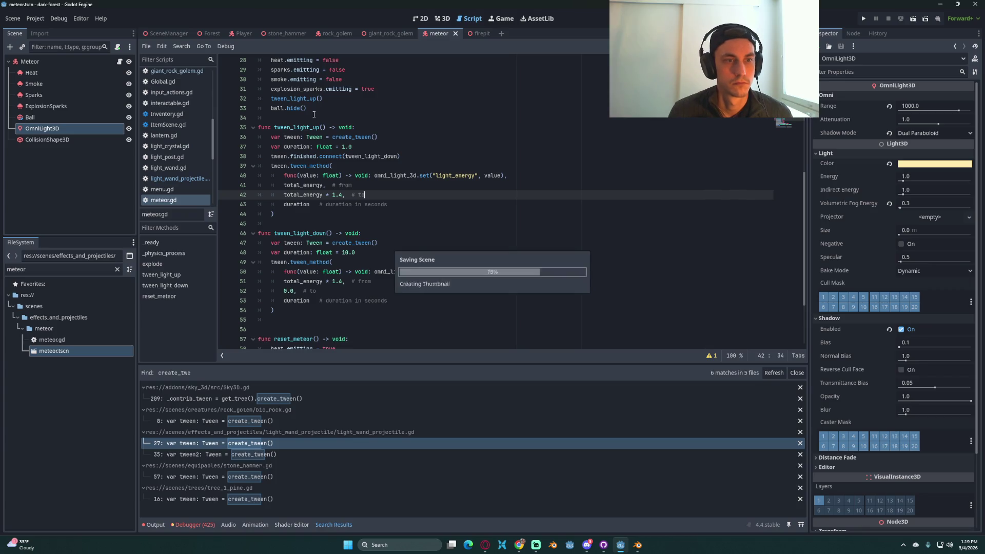
{"action": "left_click", "coordinate": [862, 20]}
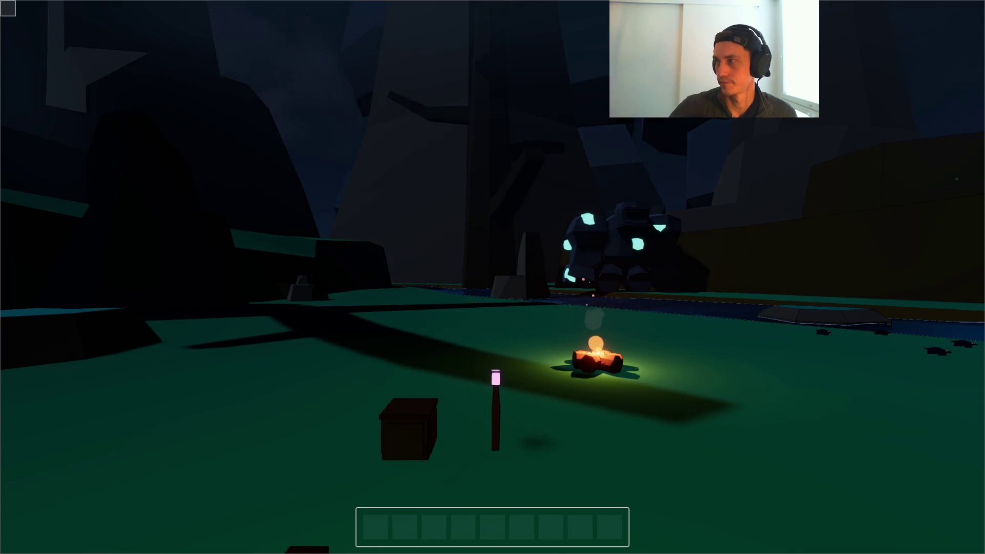
- Load the saved game from the pause menu, switch the hotbar to the torch, then stop the game
{"action": "key", "text": "Escape"}
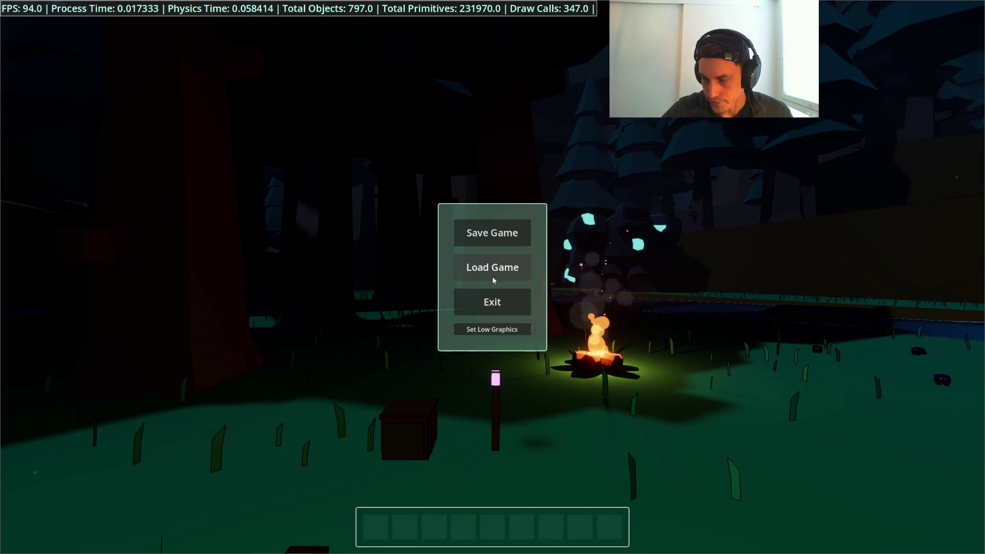
{"action": "left_click", "coordinate": [492, 267]}
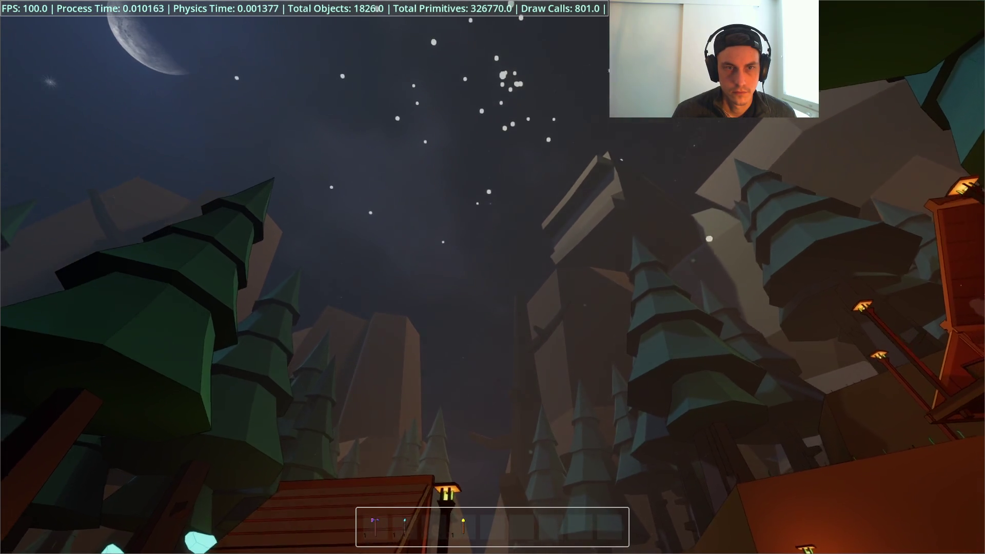
{"action": "key", "text": "4"}
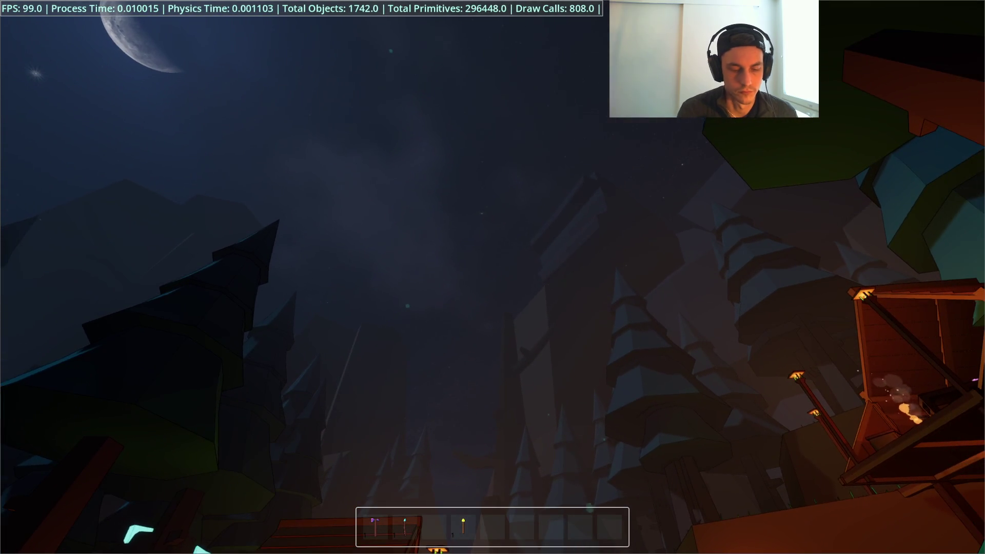
{"action": "key", "text": "F8"}
{"action": "key", "text": "ctrl+s"}
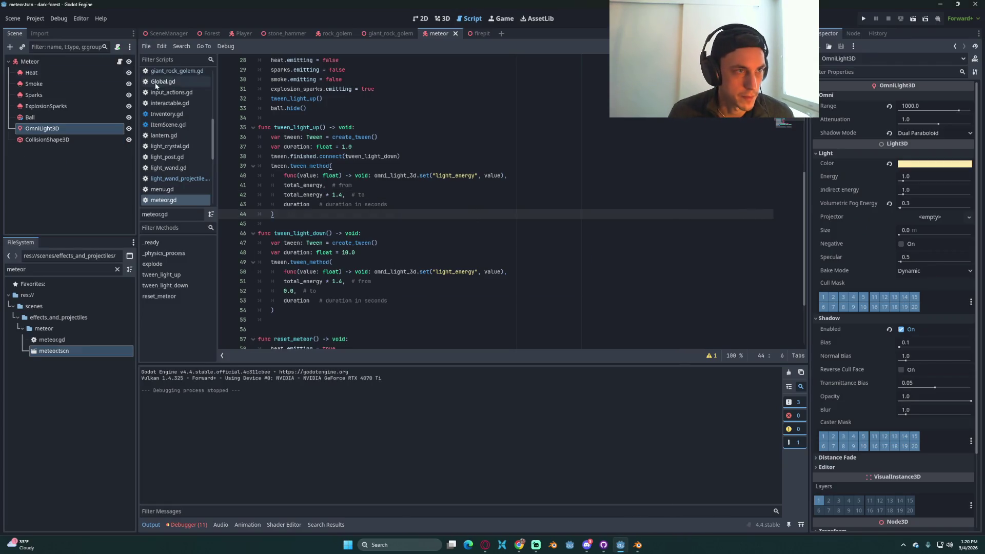
- In giant_rock_golem, check the length of the AnimationPlayer's GiantPunchMeteor animation
{"action": "left_click", "coordinate": [397, 33]}
{"action": "left_click", "coordinate": [103, 225]}
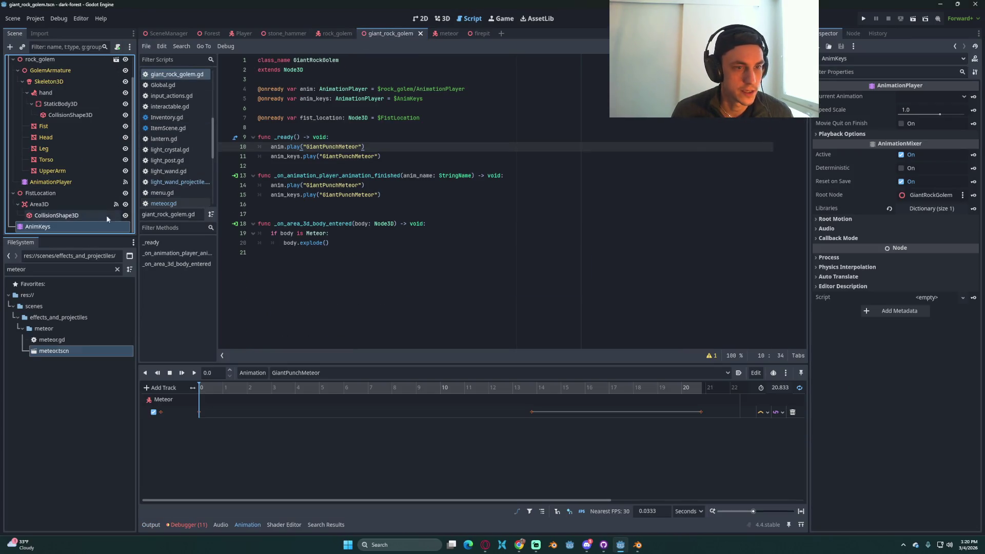
{"action": "left_click", "coordinate": [71, 181]}
{"action": "left_click", "coordinate": [311, 373]}
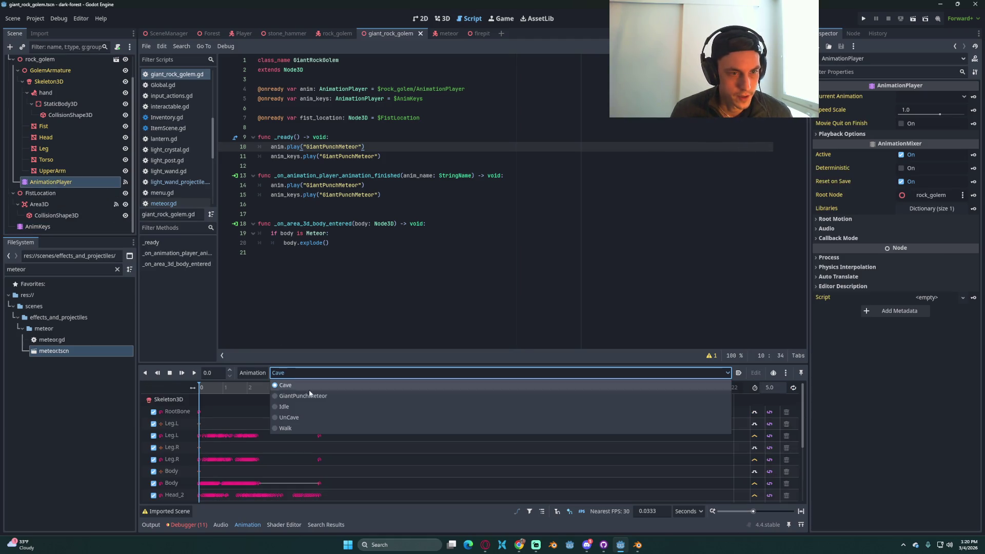
{"action": "left_click", "coordinate": [310, 395]}
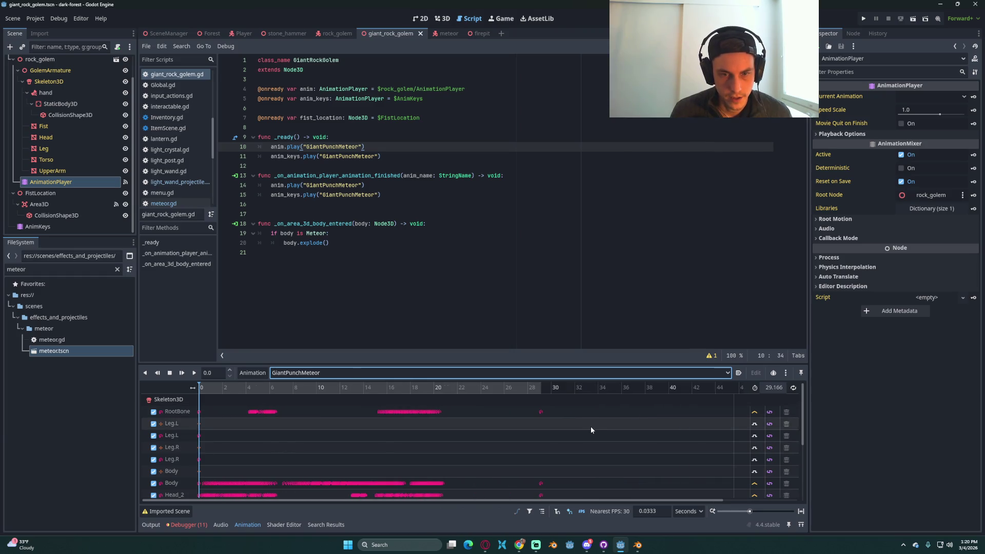
{"action": "left_click", "coordinate": [542, 392]}
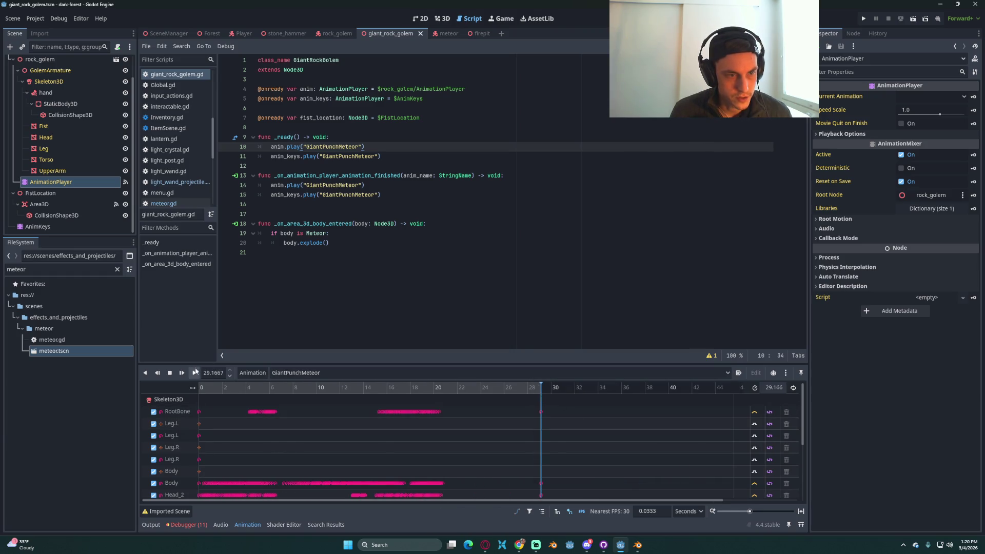
- Set the AnimKeys animation length to 29, move the last Meteor key to about 28.77 s, and save
{"action": "left_click", "coordinate": [59, 227]}
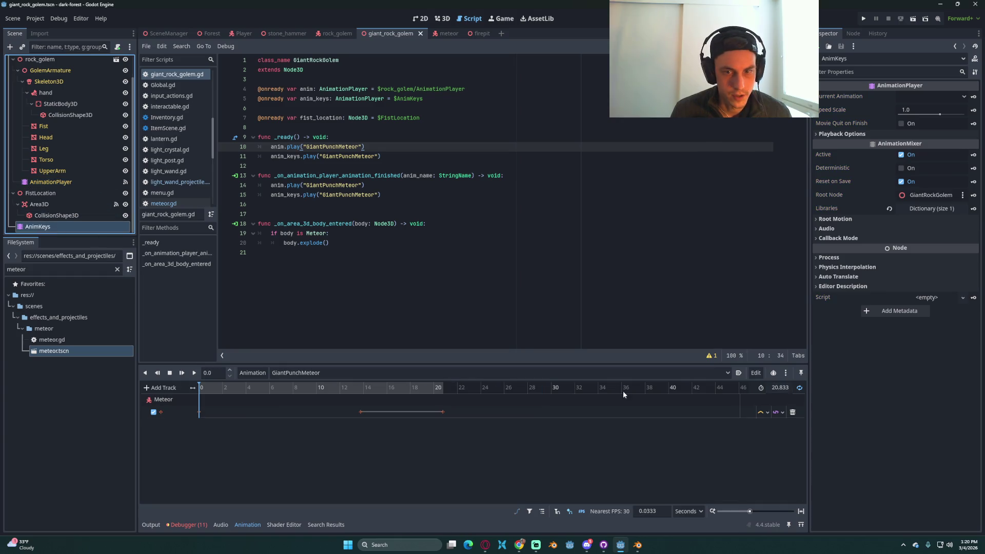
{"action": "left_click", "coordinate": [782, 389]}
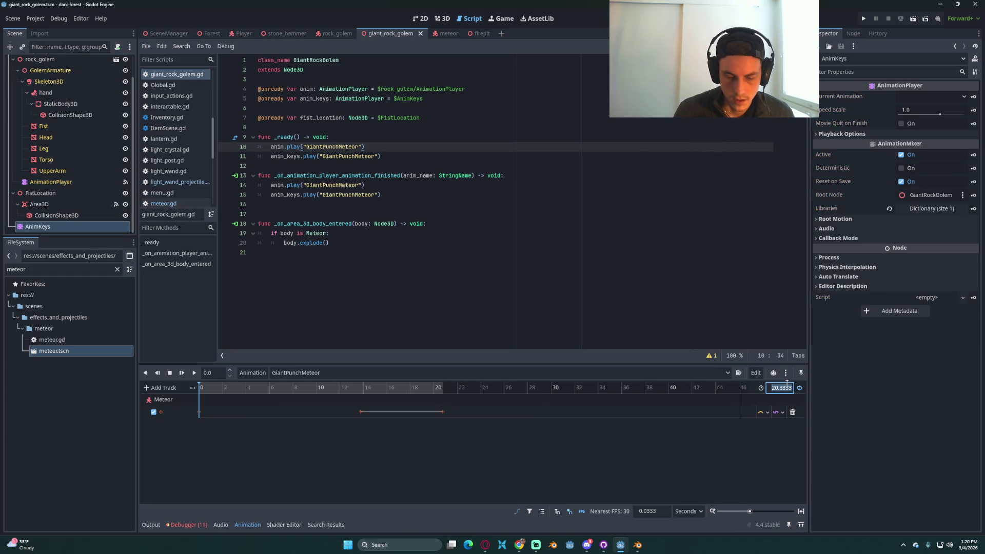
{"action": "key", "text": "Return"}
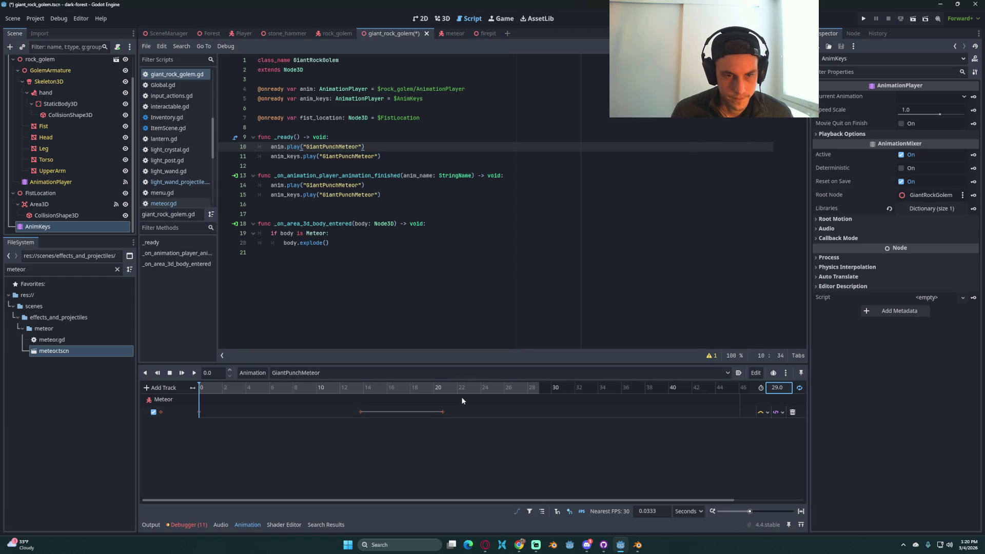
{"action": "left_click", "coordinate": [443, 411]}
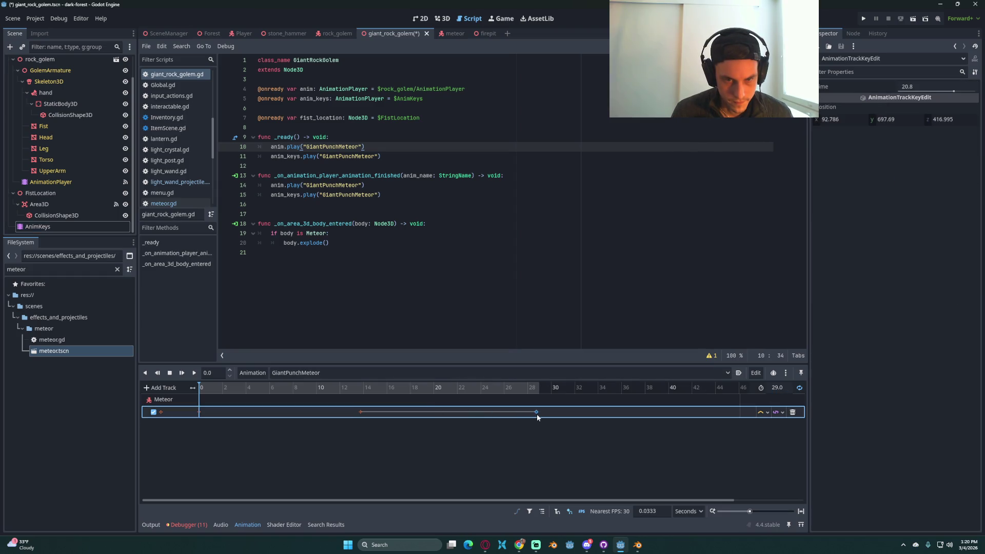
{"action": "left_click_drag", "start_coordinate": [536, 414], "coordinate": [536, 414]}
{"action": "left_click", "coordinate": [417, 256]}
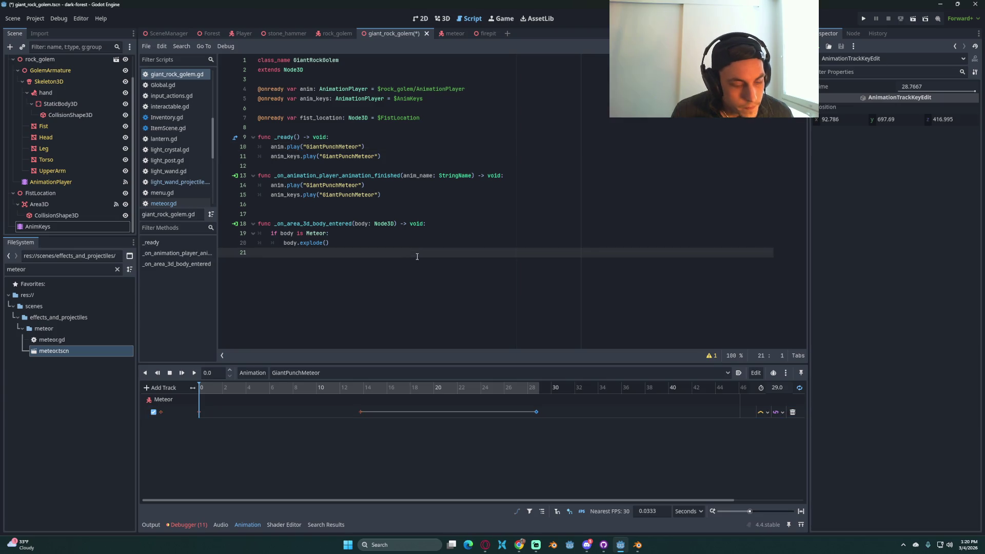
{"action": "key", "text": "ctrl+s"}
{"action": "key", "text": "ctrl+s"}
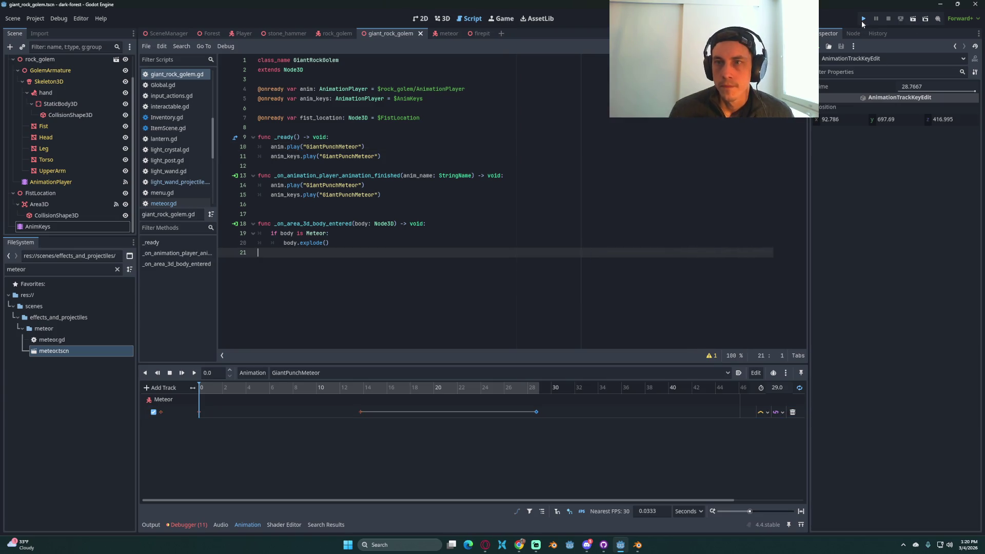
- Run the game, load the save, and look up at the night sky to watch the meteor burst into sparks
{"action": "left_click", "coordinate": [862, 19]}
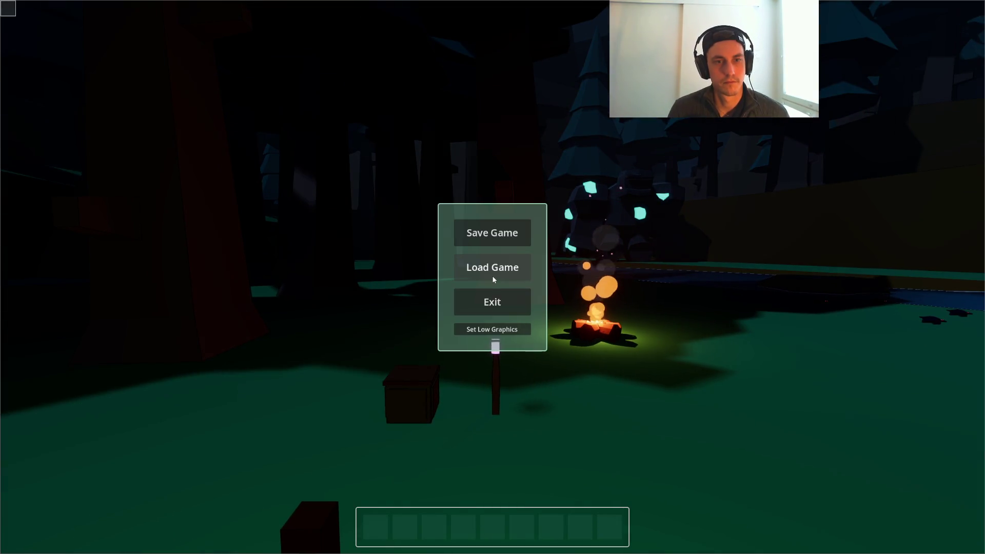
{"action": "left_click", "coordinate": [494, 279]}
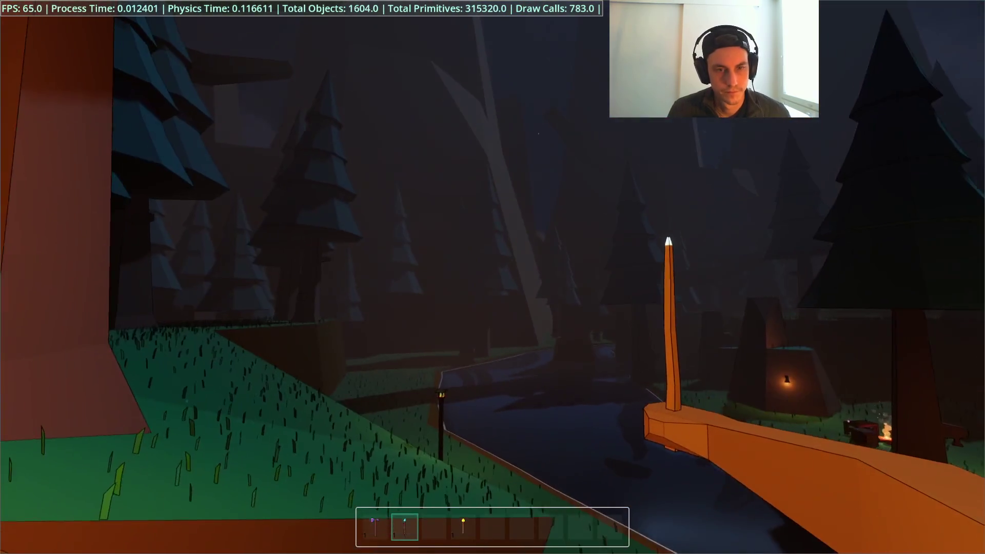
{"action": "key", "text": "w"}
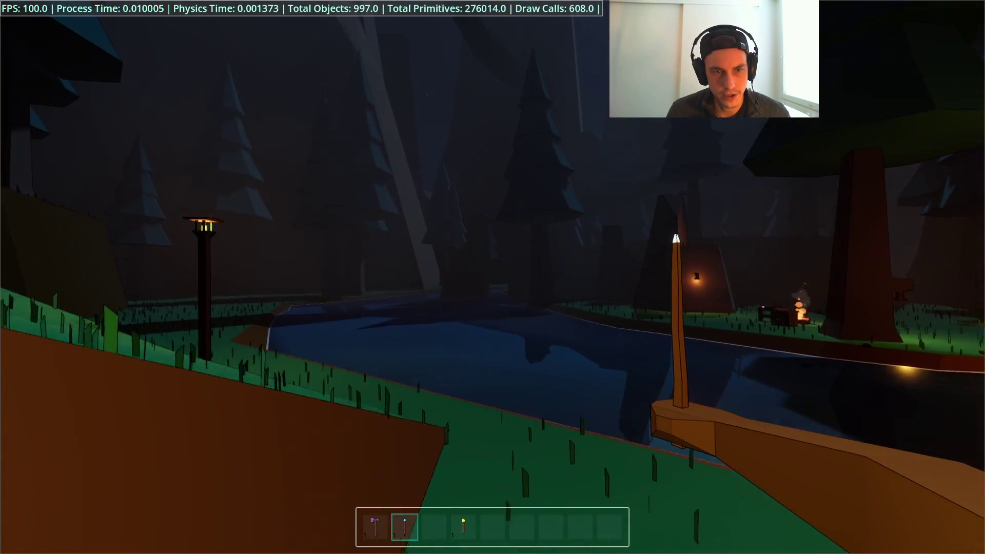
{"action": "key", "text": "w"}
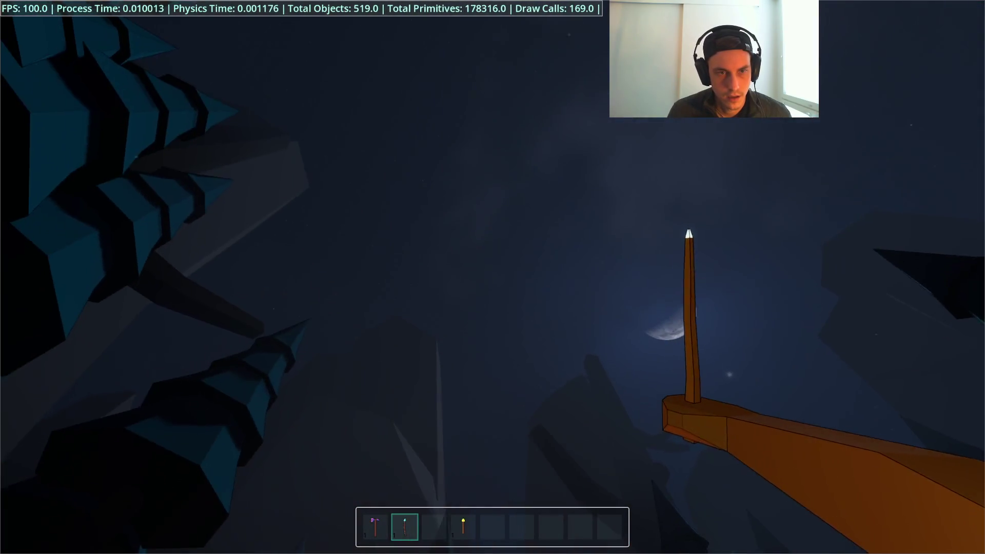
{"action": "key", "text": "w"}
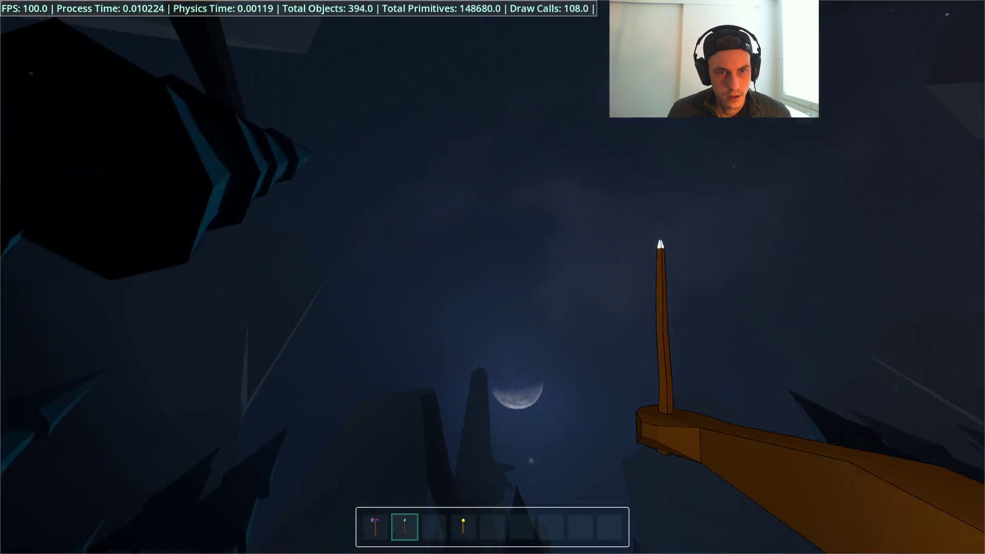
{"action": "key", "text": "w"}
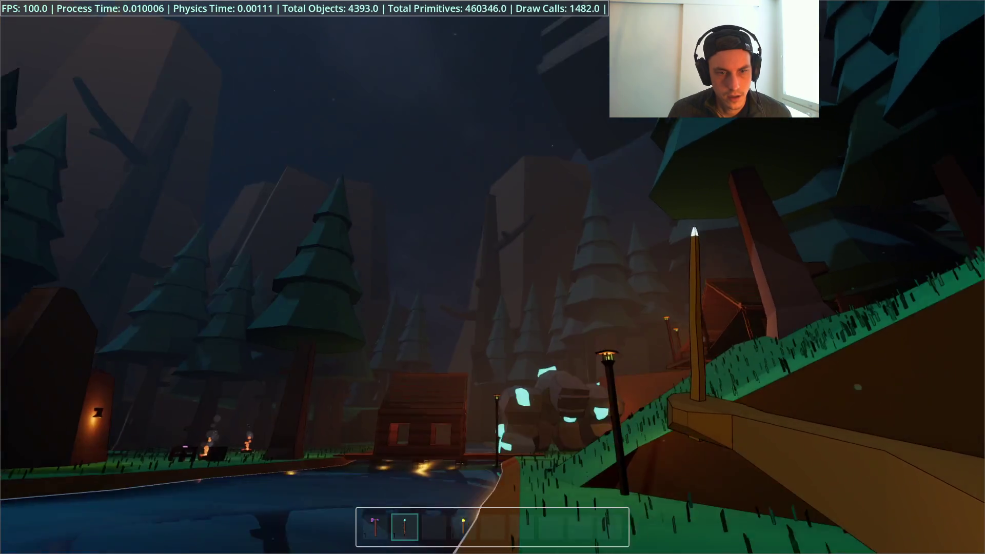
{"action": "key", "text": "w"}
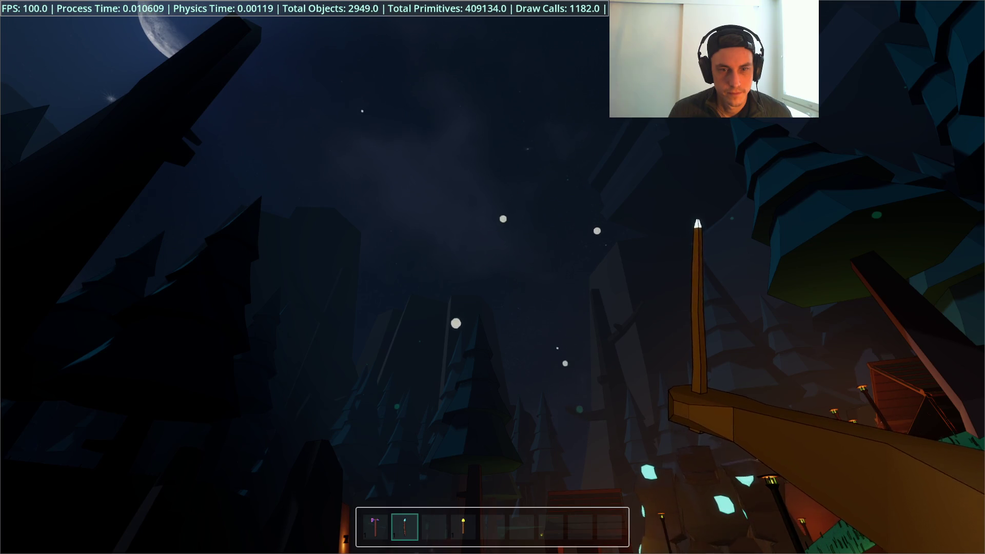
{"action": "key", "text": "d"}
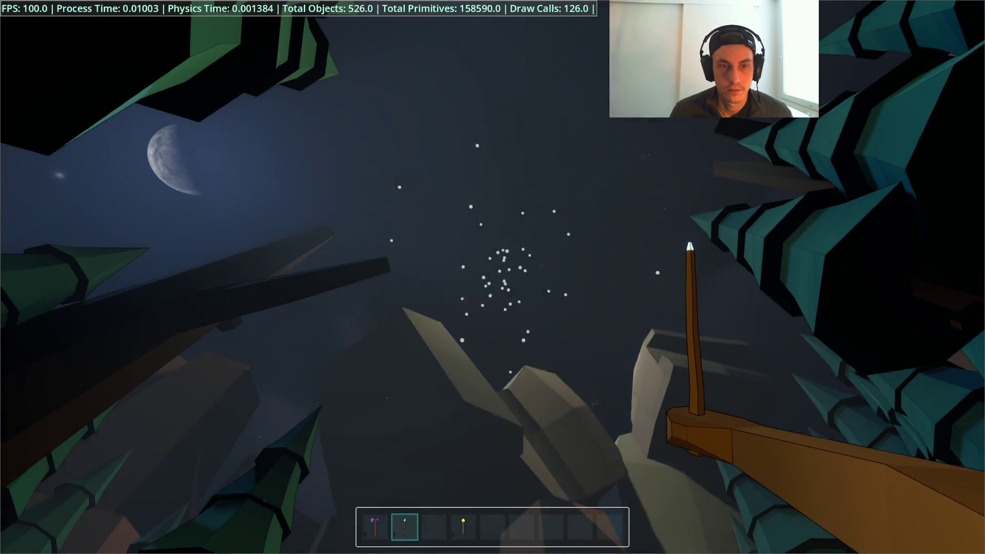
- Stop the game and review the punch and AnimKeys replay lines in the golem script
{"action": "key", "text": "F8"}
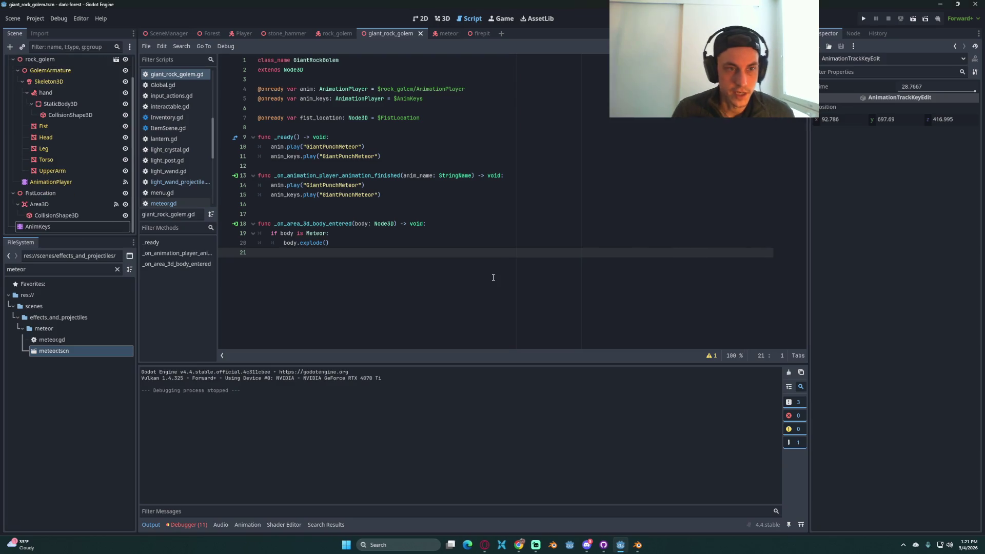
{"action": "left_click", "coordinate": [392, 195]}
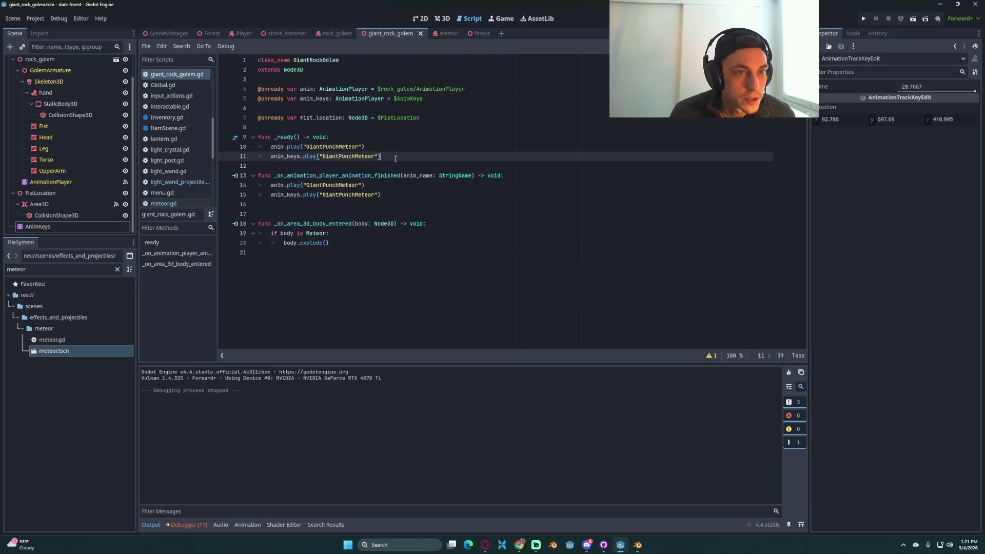
{"action": "left_click", "coordinate": [393, 156]}
{"action": "key", "text": "ctrl+s"}
{"action": "left_click", "coordinate": [398, 204]}
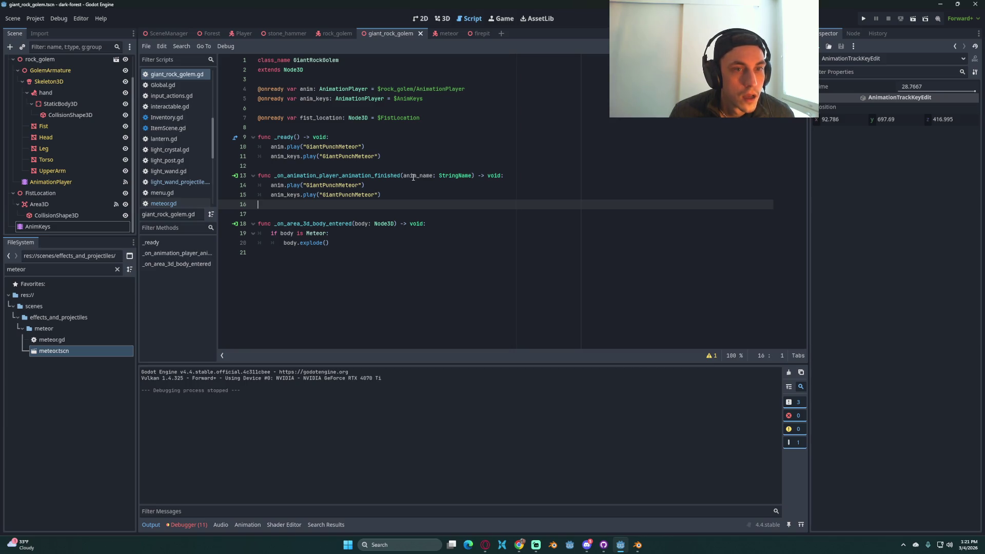
{"action": "left_click", "coordinate": [413, 191]}
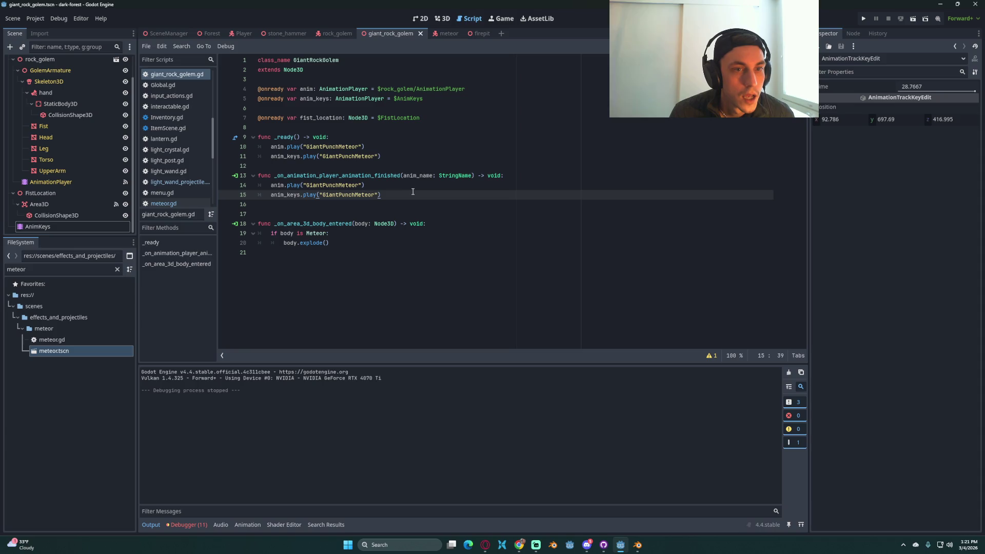
- In meteor.gd, delete the blank line above func reset_meteor() and save
{"action": "left_click", "coordinate": [413, 188]}
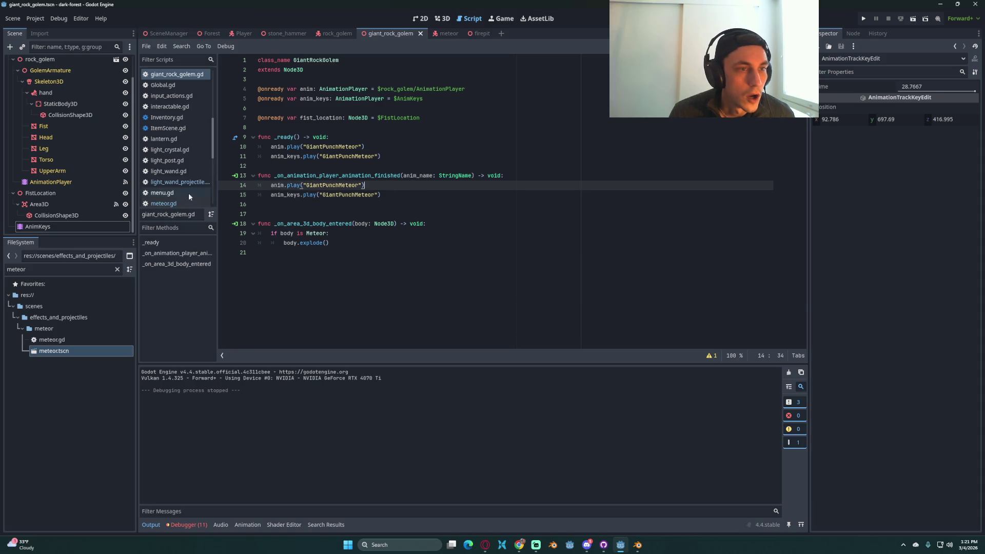
{"action": "left_click", "coordinate": [163, 203]}
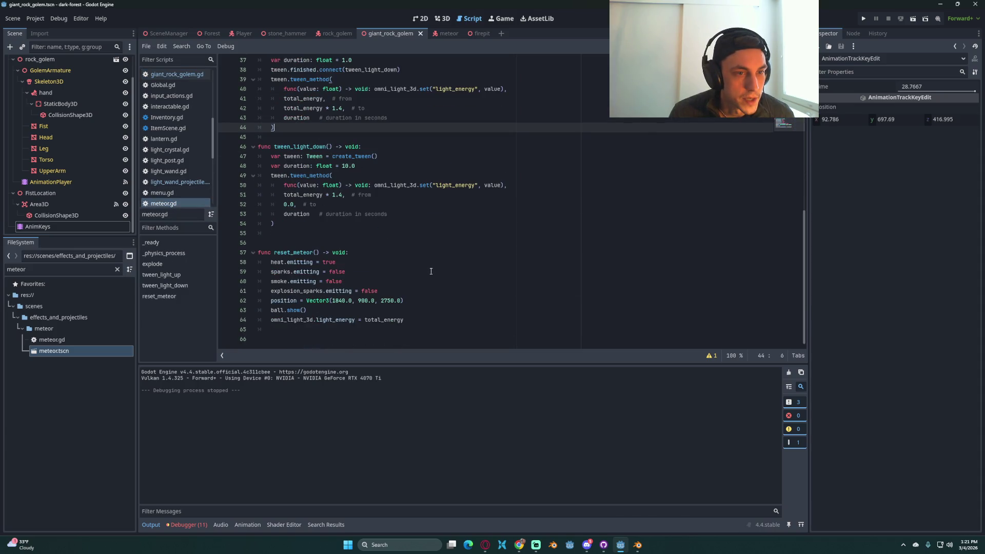
{"action": "left_click", "coordinate": [374, 261]}
{"action": "left_click", "coordinate": [333, 241]}
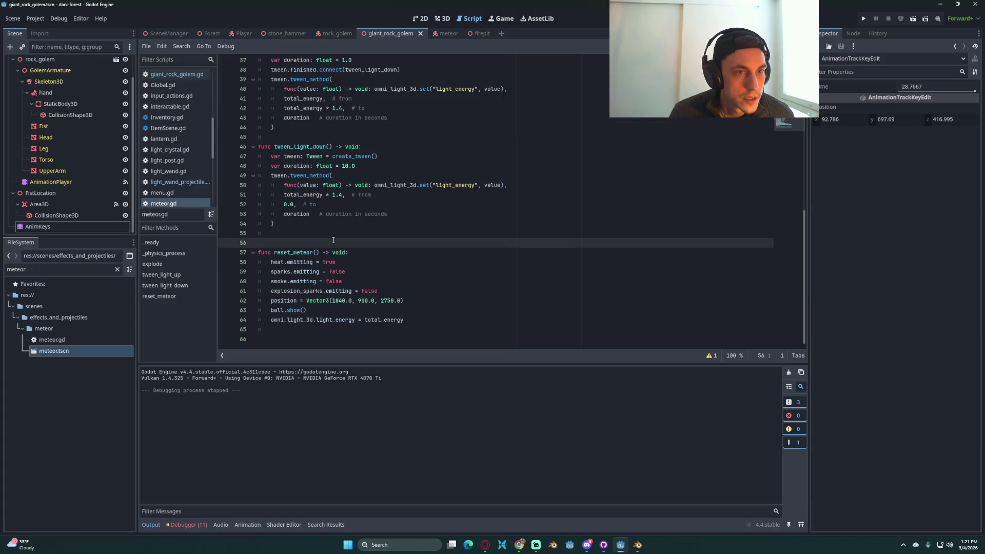
{"action": "scroll", "coordinate": [333, 240], "scroll_direction": "up", "scroll_amount": 4}
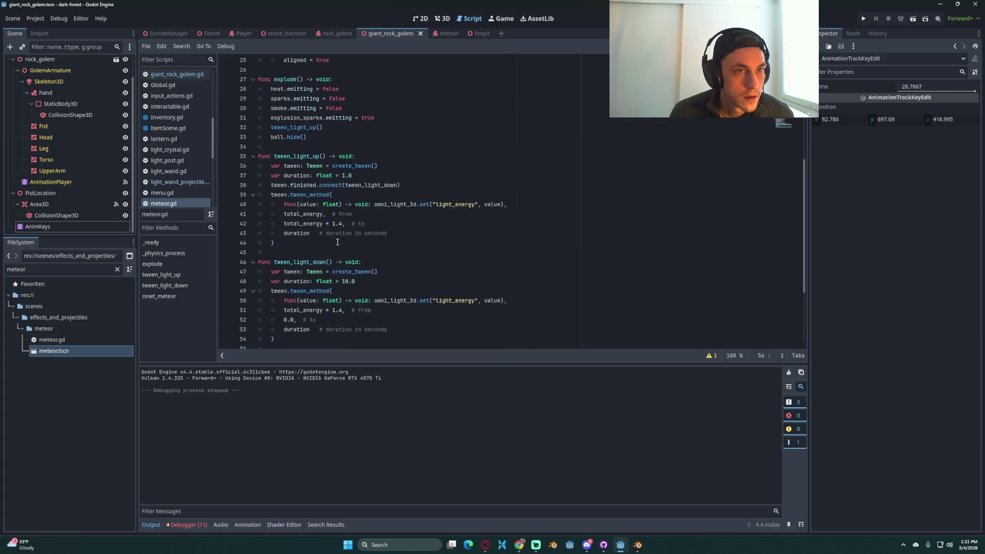
{"action": "scroll", "coordinate": [337, 242], "scroll_direction": "down", "scroll_amount": 4}
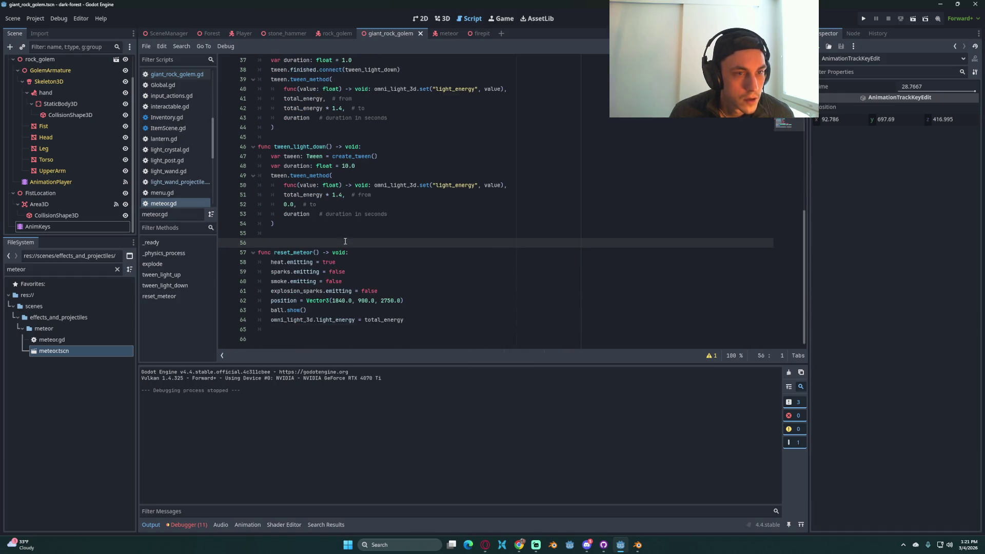
{"action": "key", "text": "Delete"}
{"action": "left_click", "coordinate": [366, 243]}
{"action": "key", "text": "ctrl+s"}
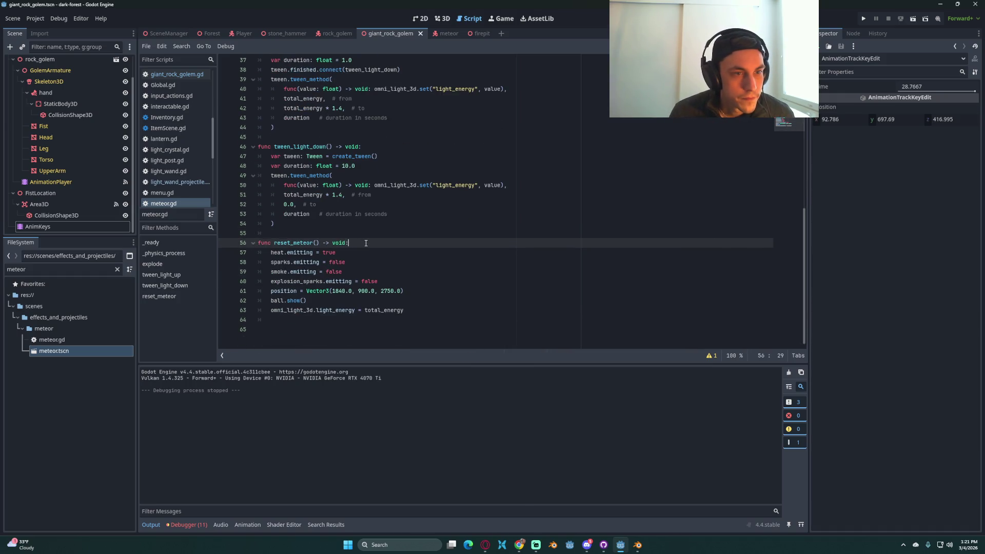
{"action": "key", "text": "ctrl+s"}
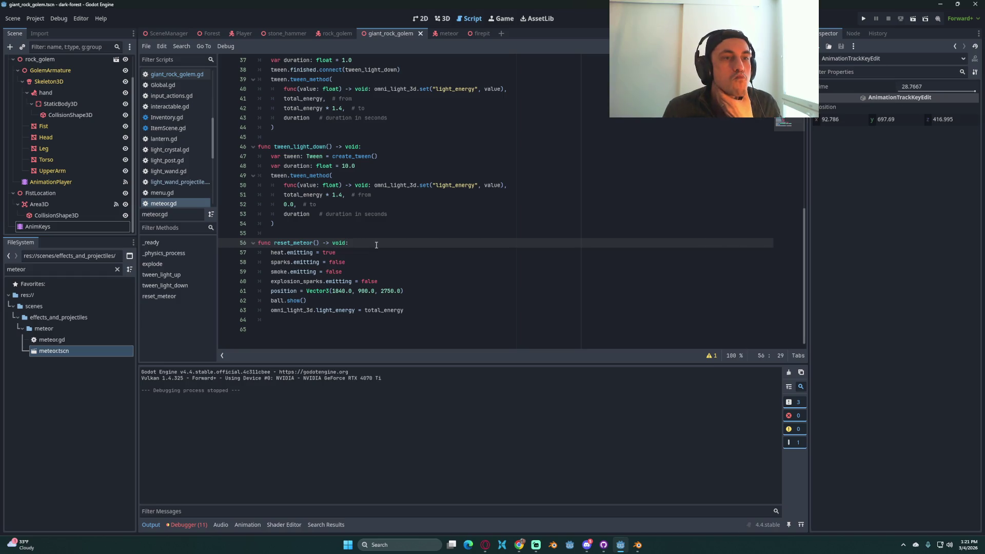
- Scroll through meteor.gd to review the explode, light tween and reset_meteor functions
{"action": "scroll", "coordinate": [380, 241], "scroll_direction": "up", "scroll_amount": 2}
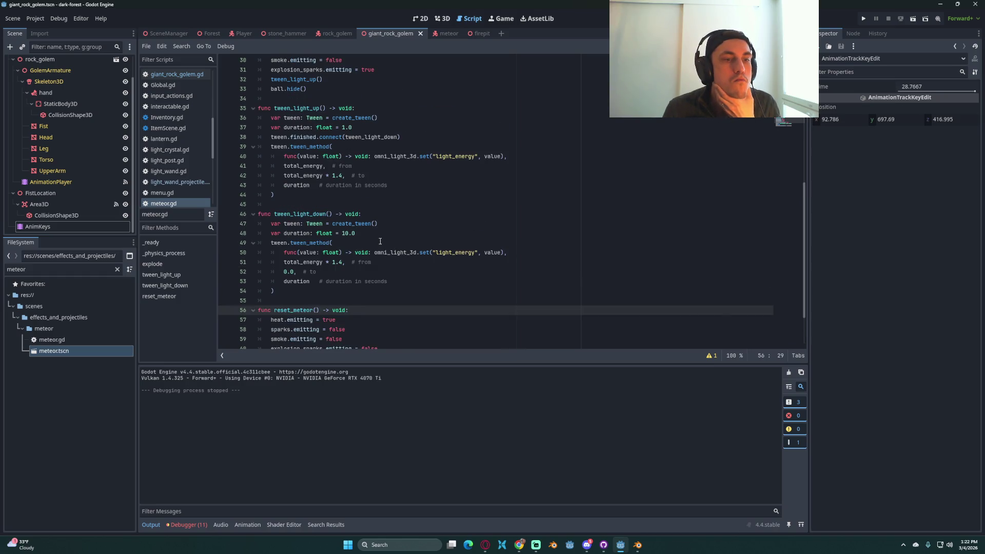
{"action": "scroll", "coordinate": [380, 242], "scroll_direction": "down", "scroll_amount": 2}
{"action": "scroll", "coordinate": [380, 241], "scroll_direction": "up", "scroll_amount": 3}
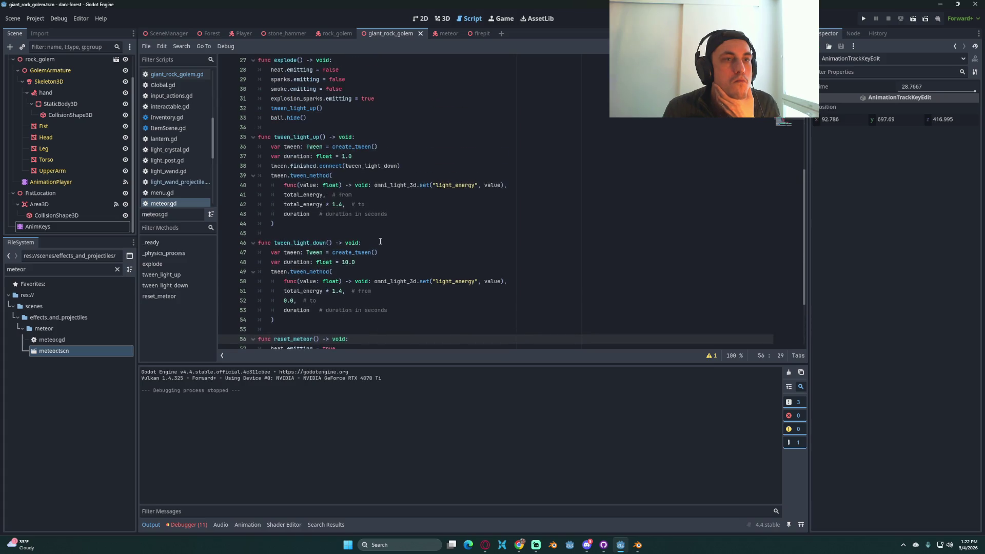
{"action": "scroll", "coordinate": [380, 241], "scroll_direction": "down", "scroll_amount": 3}
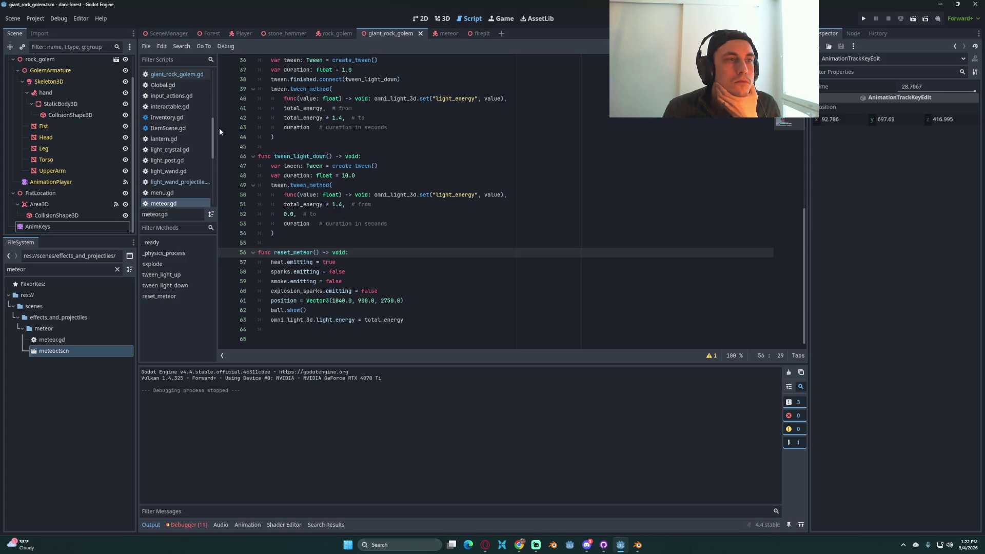
{"action": "scroll", "coordinate": [400, 221], "scroll_direction": "up", "scroll_amount": 6}
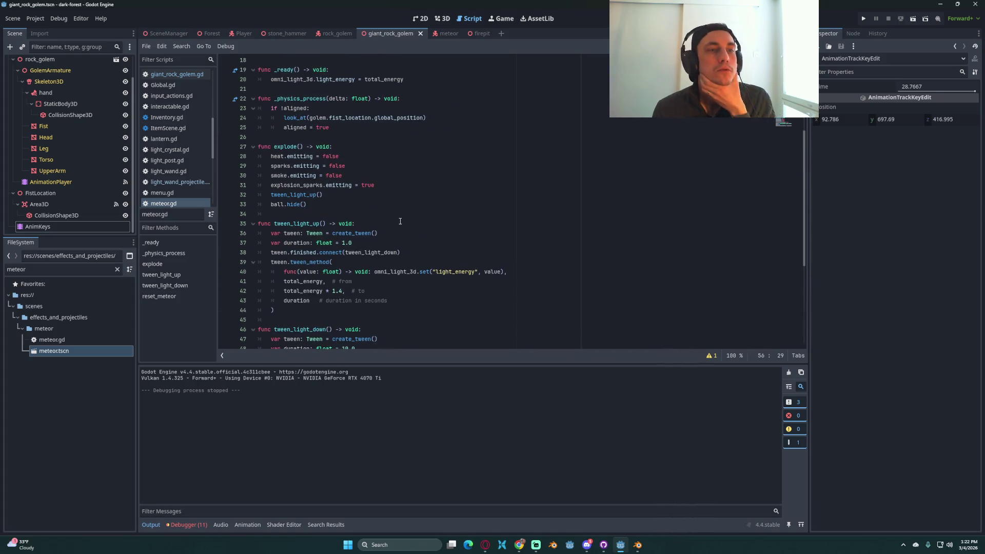
- Add a Call Method Track targeting the Meteor node to the AnimKeys GiantPunchMeteor animation
{"action": "left_click", "coordinate": [63, 227]}
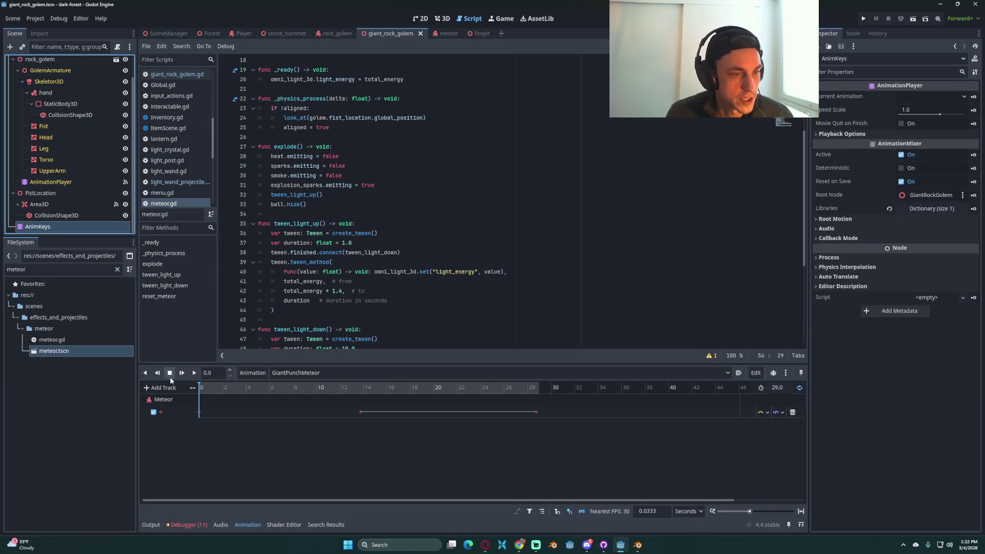
{"action": "left_click", "coordinate": [165, 389]}
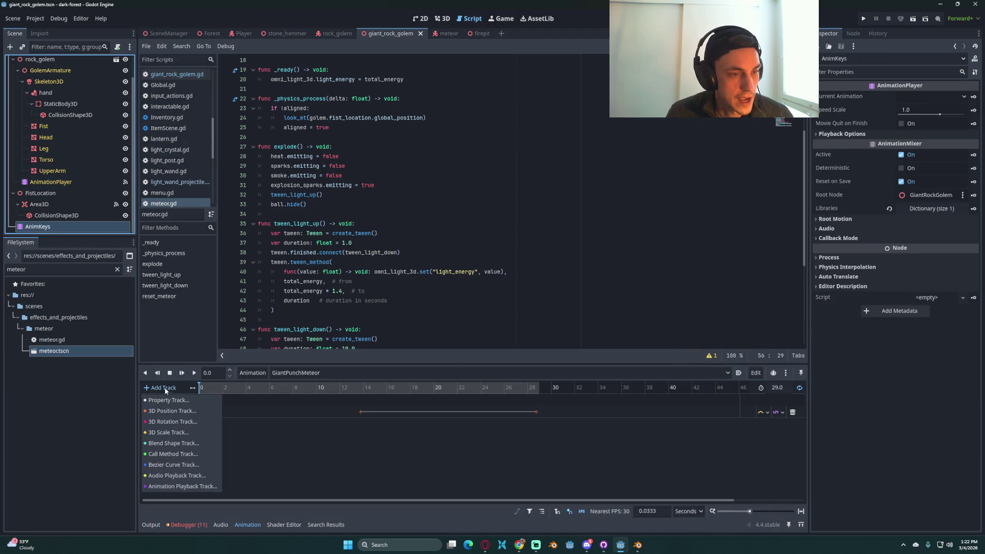
{"action": "left_click", "coordinate": [180, 456]}
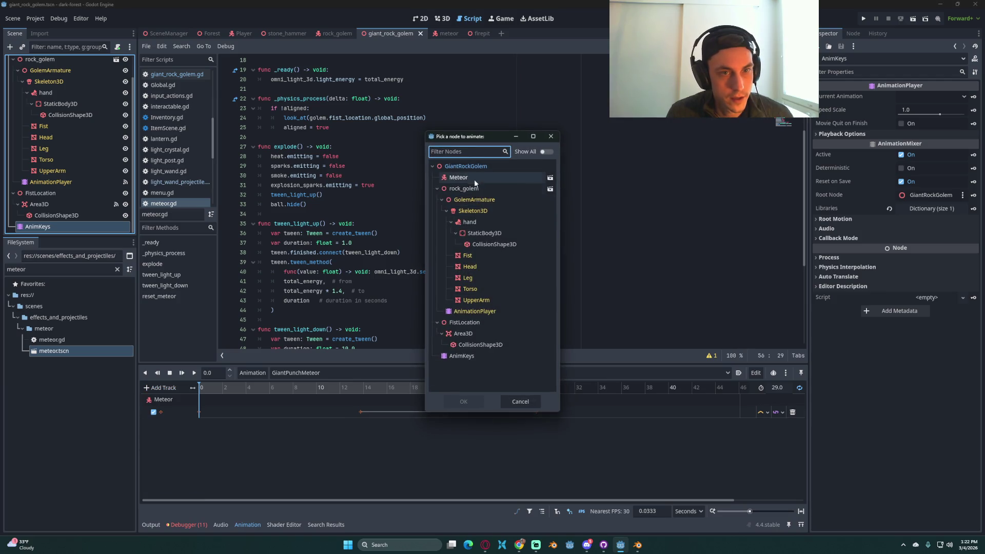
{"action": "left_click", "coordinate": [474, 178]}
{"action": "left_click", "coordinate": [464, 401]}
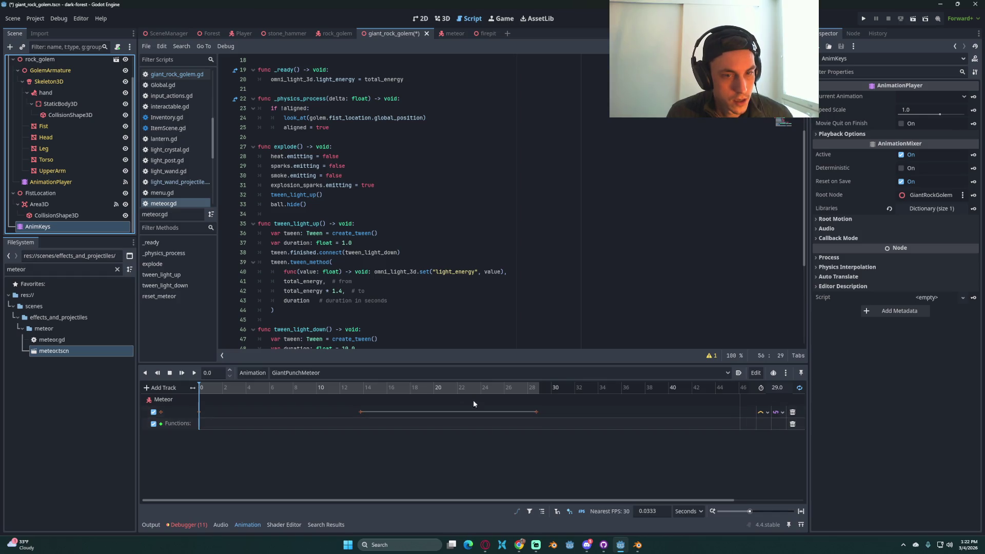
- Insert a reset_meteor() key on the Functions track at 29 s and save the scene
{"action": "left_click_drag", "start_coordinate": [487, 389], "coordinate": [545, 390]}
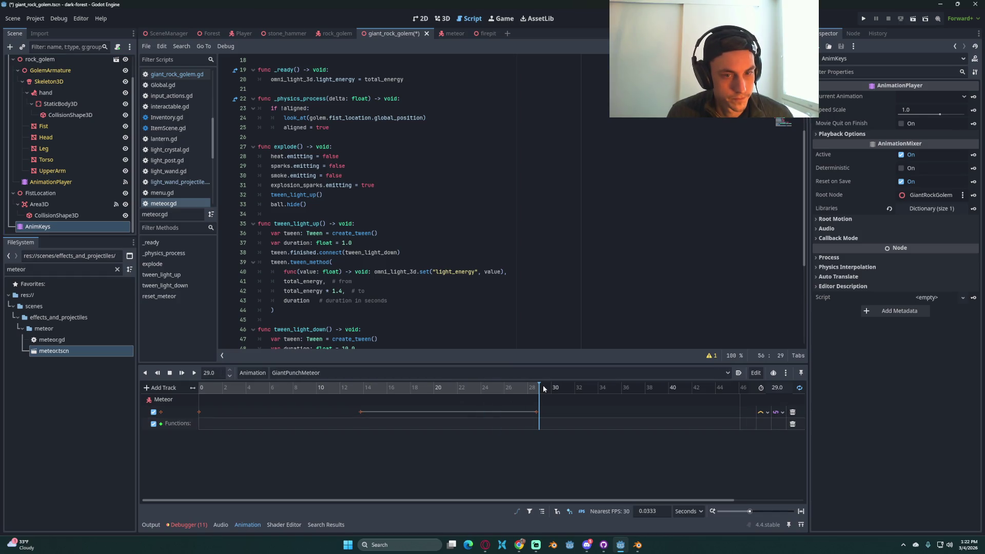
{"action": "right_click", "coordinate": [543, 424]}
{"action": "left_click", "coordinate": [550, 427]}
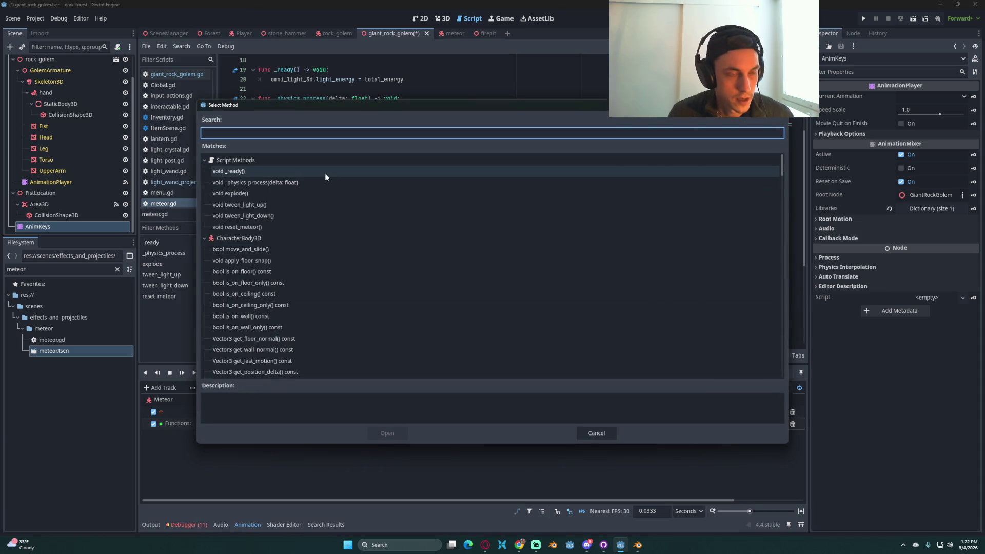
{"action": "type", "text": "rese"}
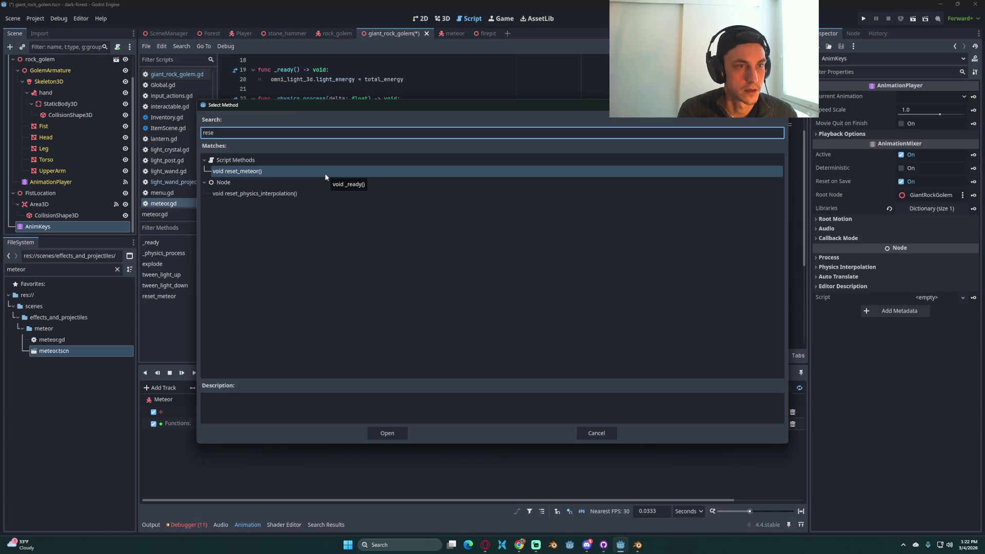
{"action": "key", "text": "Return"}
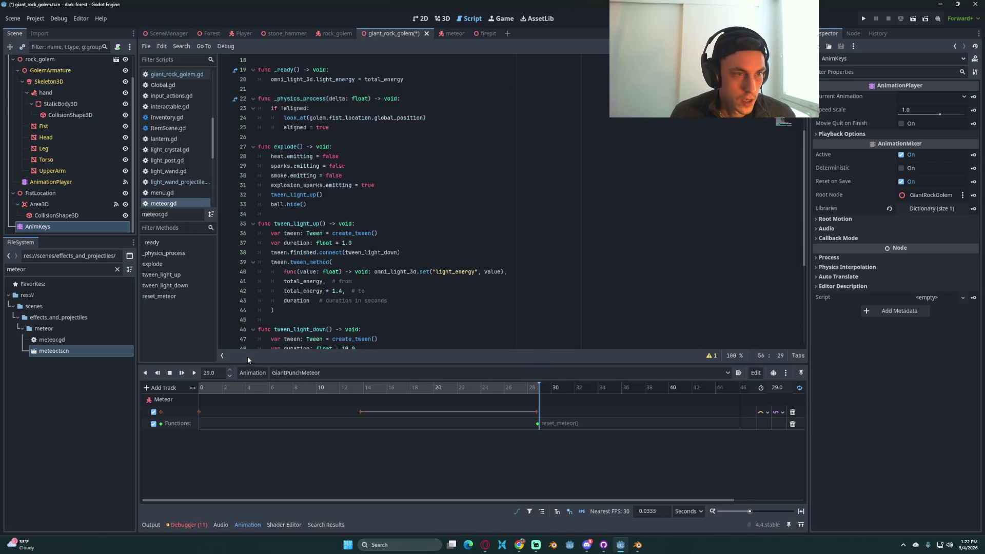
{"action": "key", "text": "ctrl+s"}
- Compare with the golem animation's length and set the AnimKeys animation length to 29.166
{"action": "left_click", "coordinate": [62, 182]}
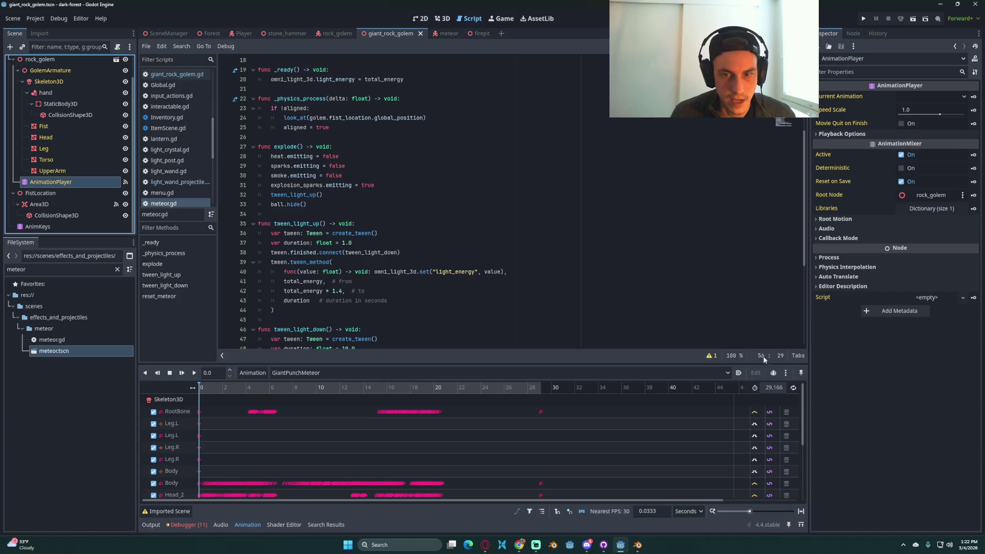
{"action": "left_click", "coordinate": [774, 389]}
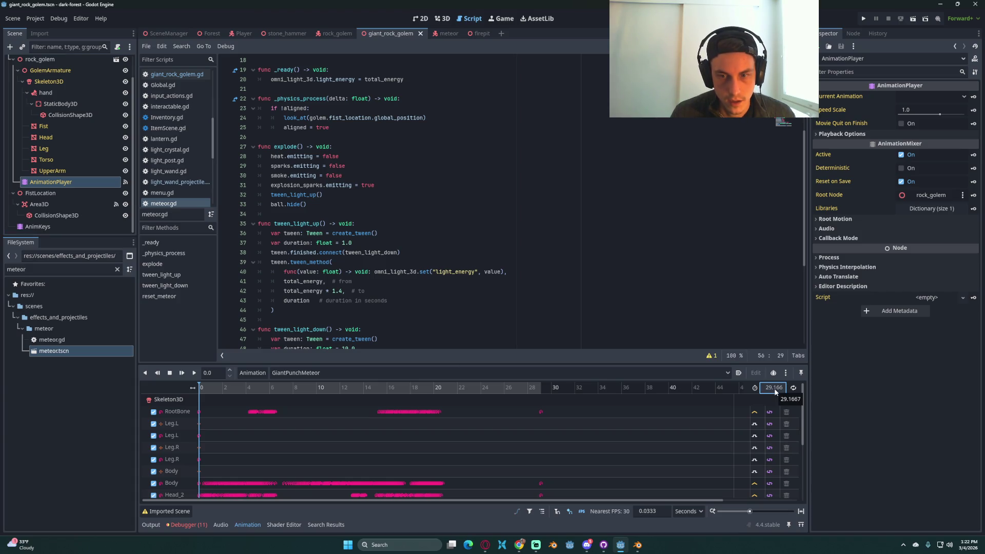
{"action": "left_click", "coordinate": [556, 388]}
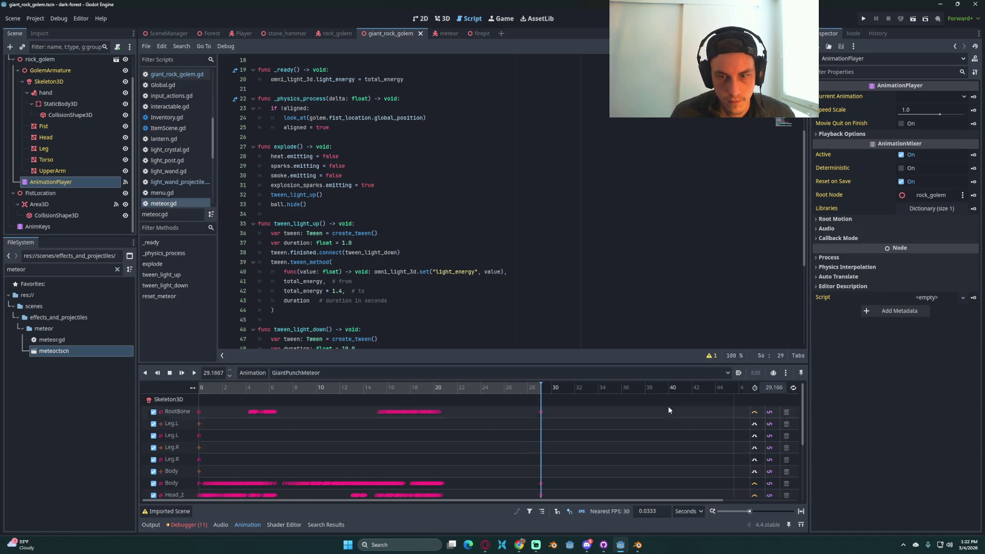
{"action": "left_click", "coordinate": [37, 226]}
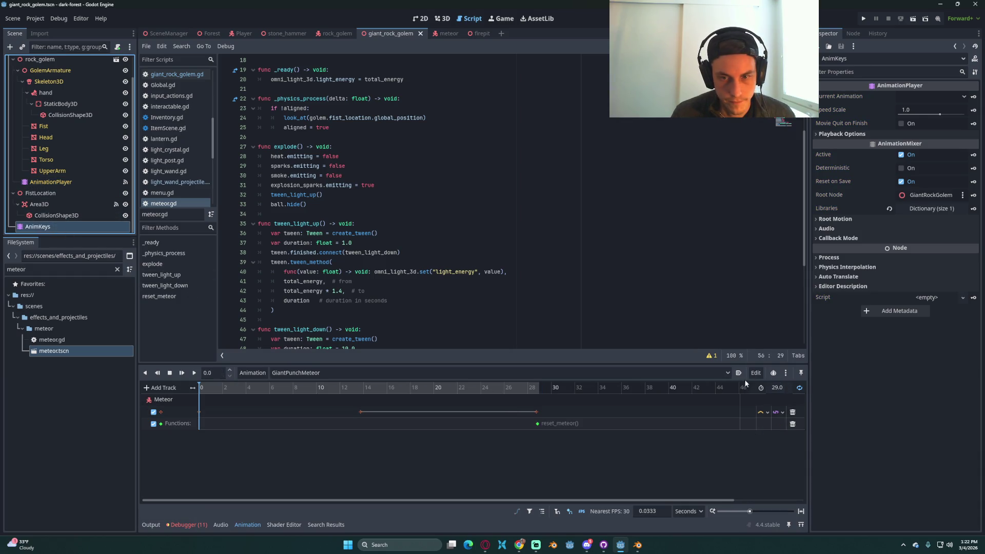
{"action": "left_click", "coordinate": [785, 389]}
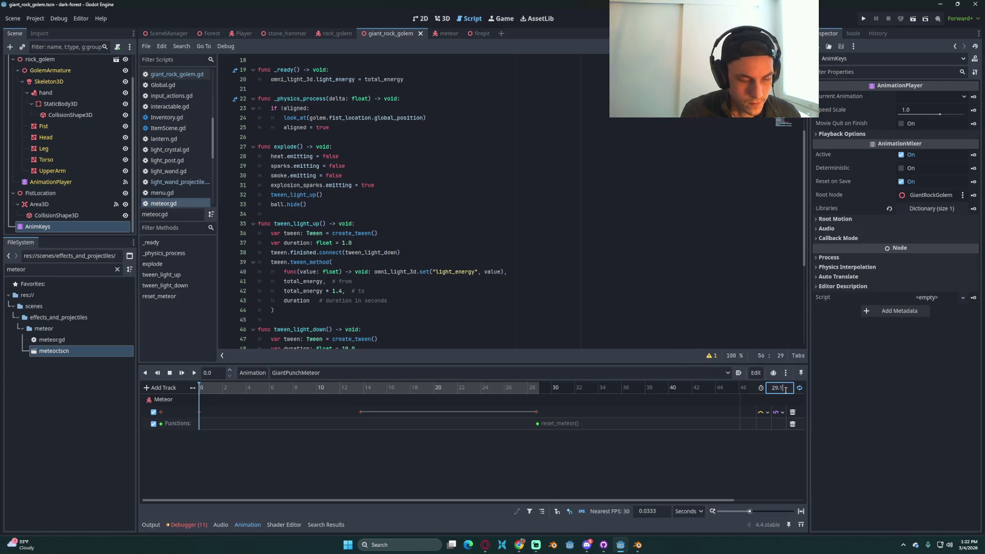
{"action": "key", "text": "Return"}
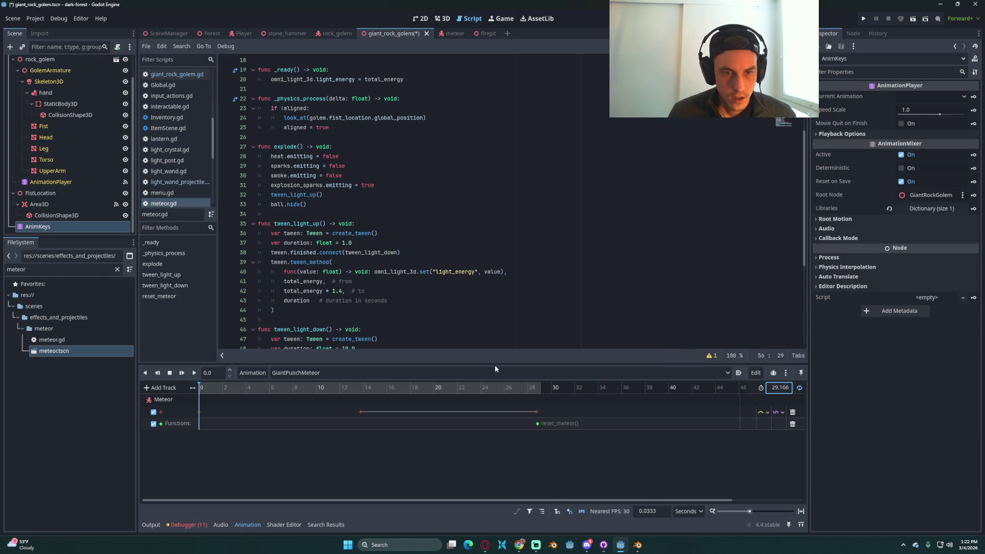
- Set the timeline time to 29.166 and drag the end keys onto that mark
{"action": "left_click_drag", "start_coordinate": [522, 399], "coordinate": [556, 434]}
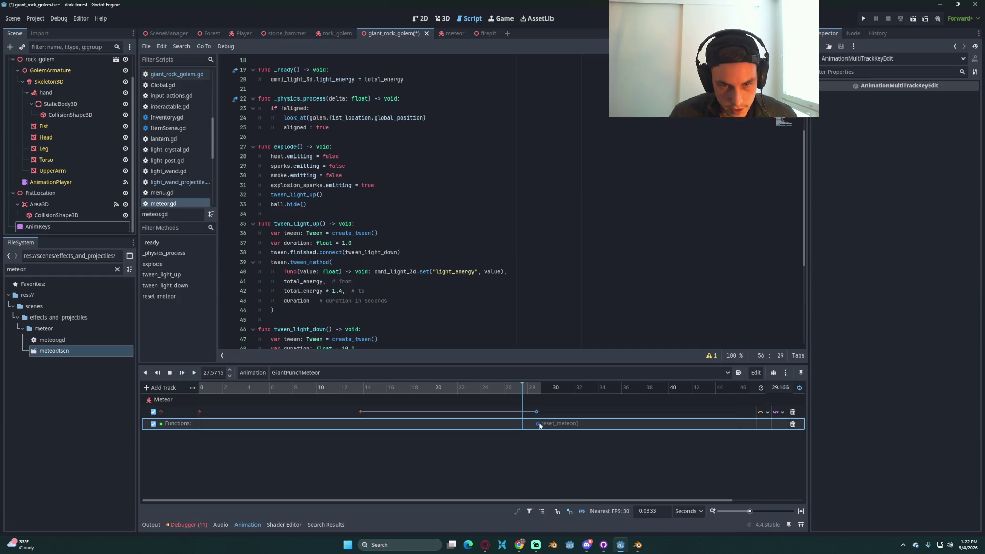
{"action": "left_click", "coordinate": [218, 373]}
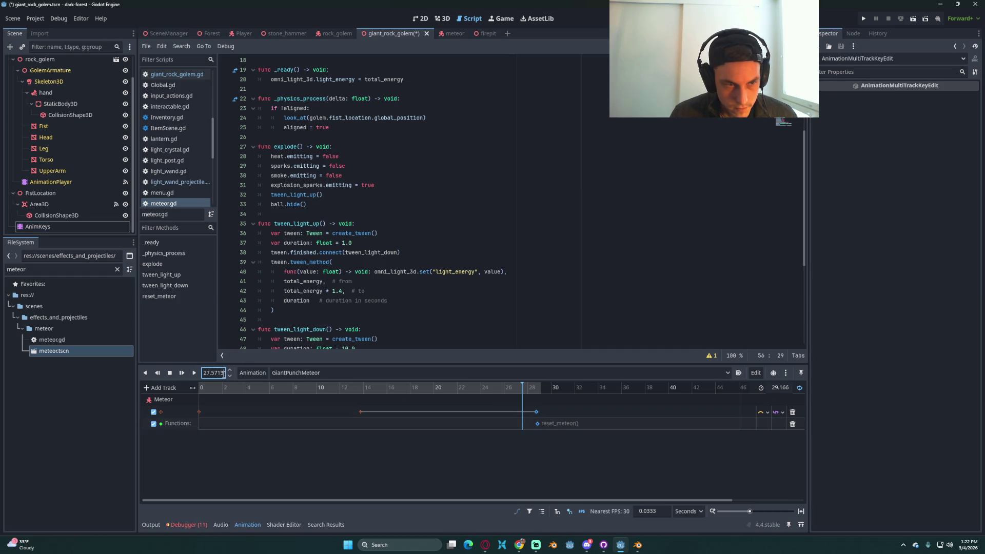
{"action": "type", "text": "29.1"}
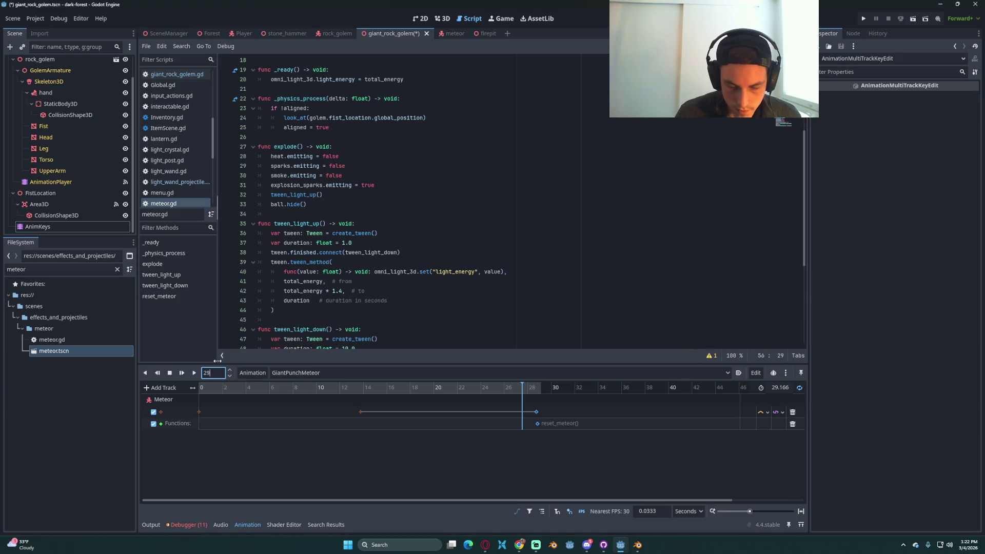
{"action": "type", "text": "6"}
{"action": "key", "text": "Return"}
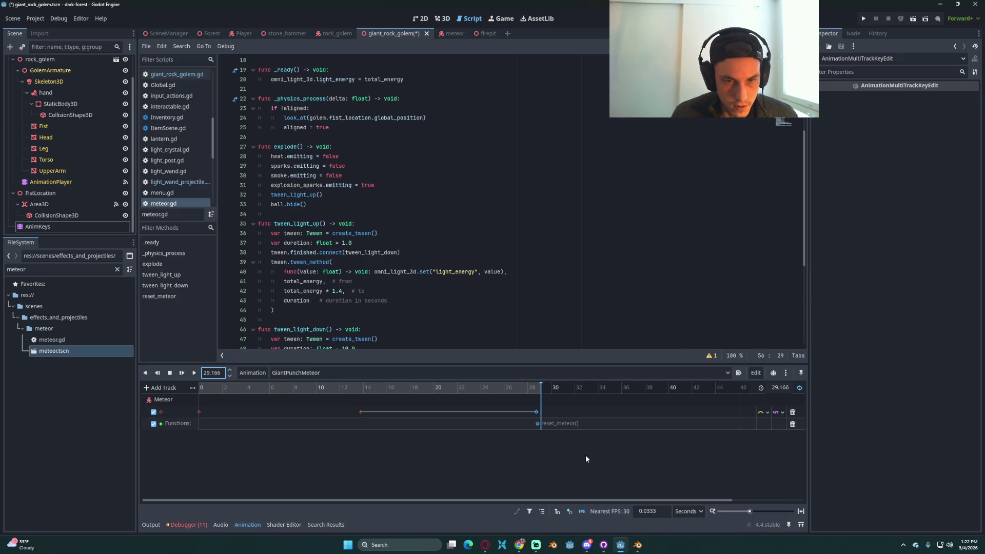
{"action": "left_click_drag", "start_coordinate": [538, 424], "coordinate": [542, 426]}
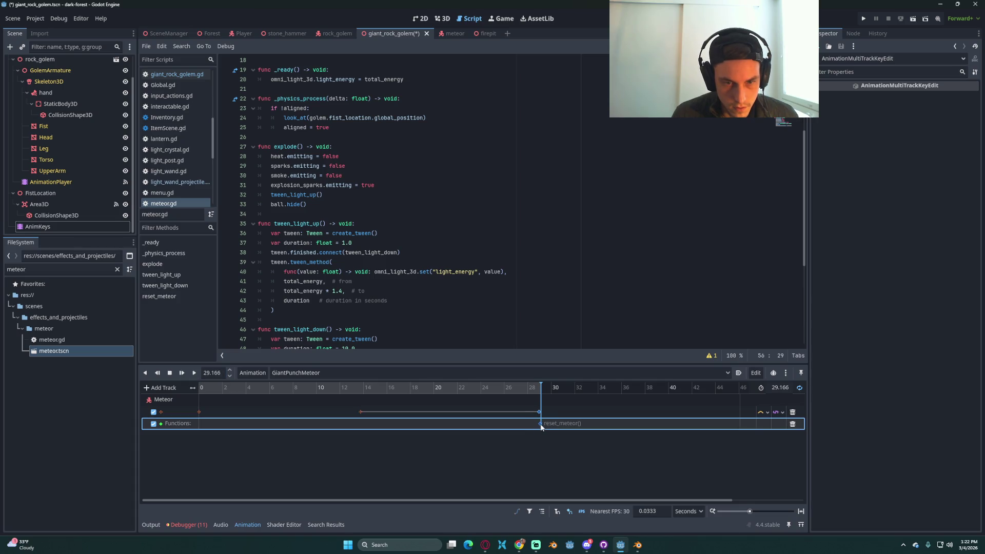
- Set the reset_meteor() key's Time to 29.166 in the Inspector and save the golem scene
{"action": "left_click", "coordinate": [540, 425]}
{"action": "left_click", "coordinate": [926, 87]}
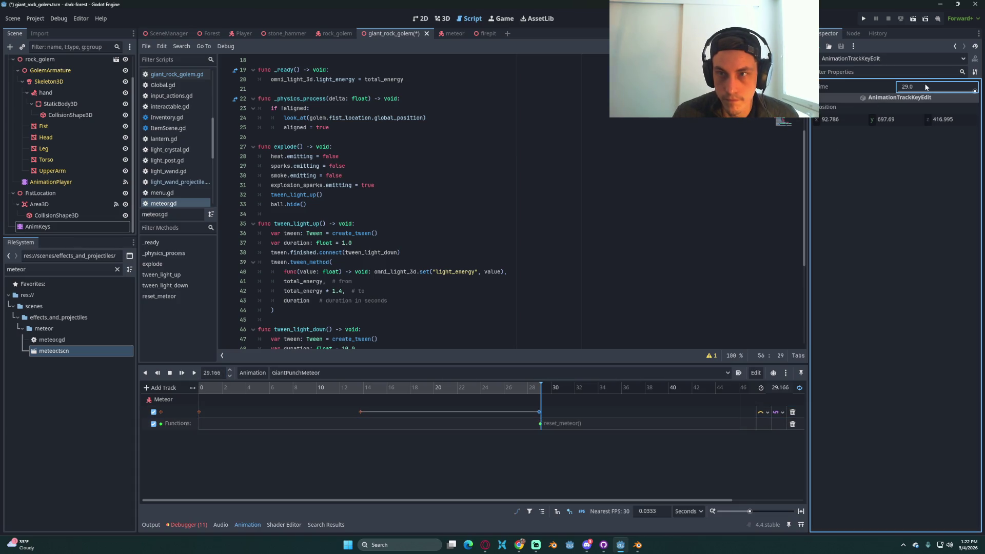
{"action": "left_click", "coordinate": [926, 86]}
{"action": "type", "text": "66"}
{"action": "key", "text": "Return"}
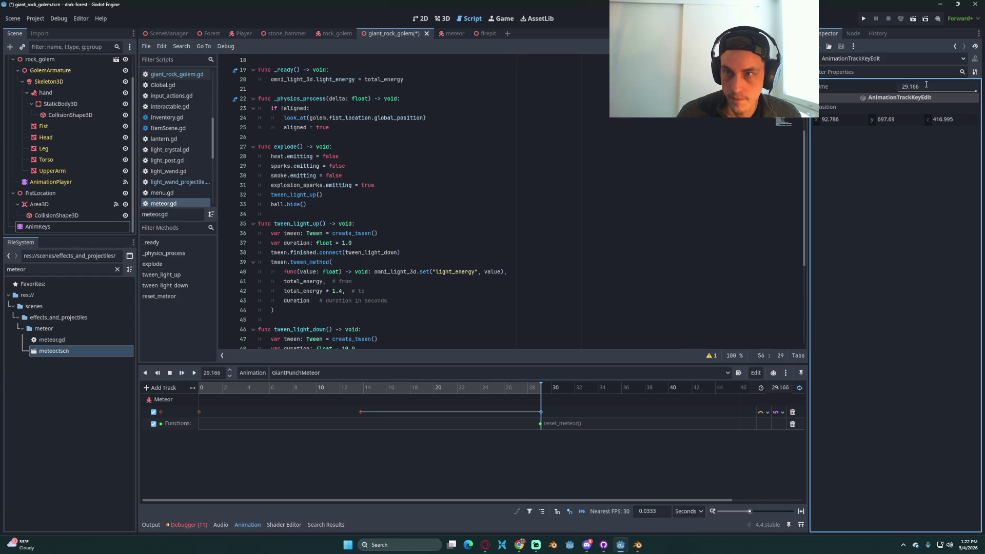
{"action": "left_click", "coordinate": [527, 423]}
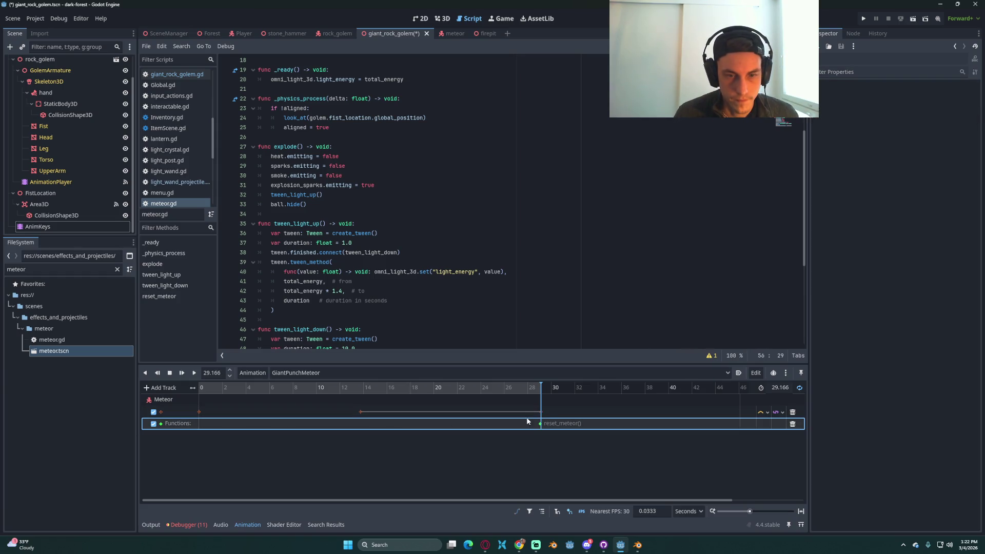
{"action": "left_click", "coordinate": [540, 425]}
{"action": "left_click", "coordinate": [932, 86]}
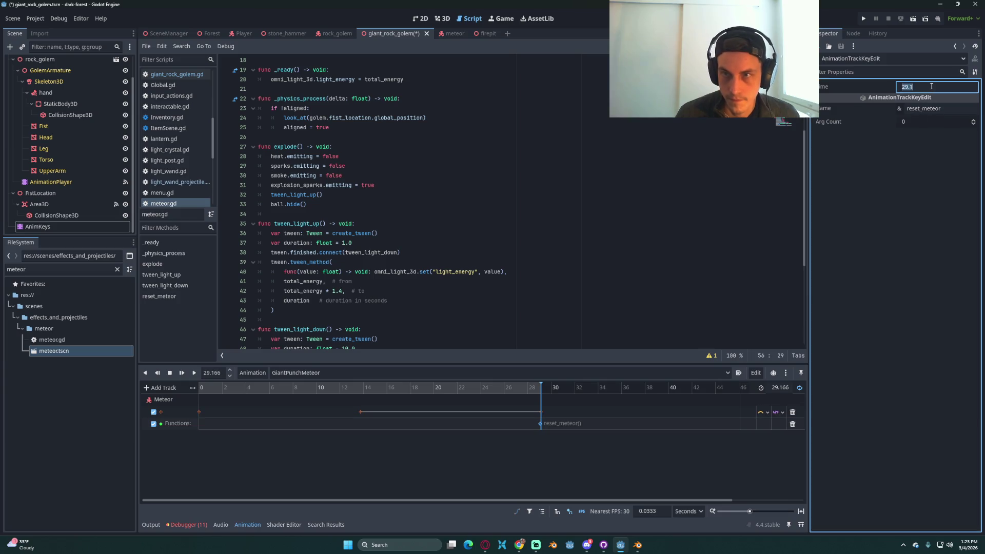
{"action": "key", "text": "Return"}
{"action": "key", "text": "ctrl+s"}
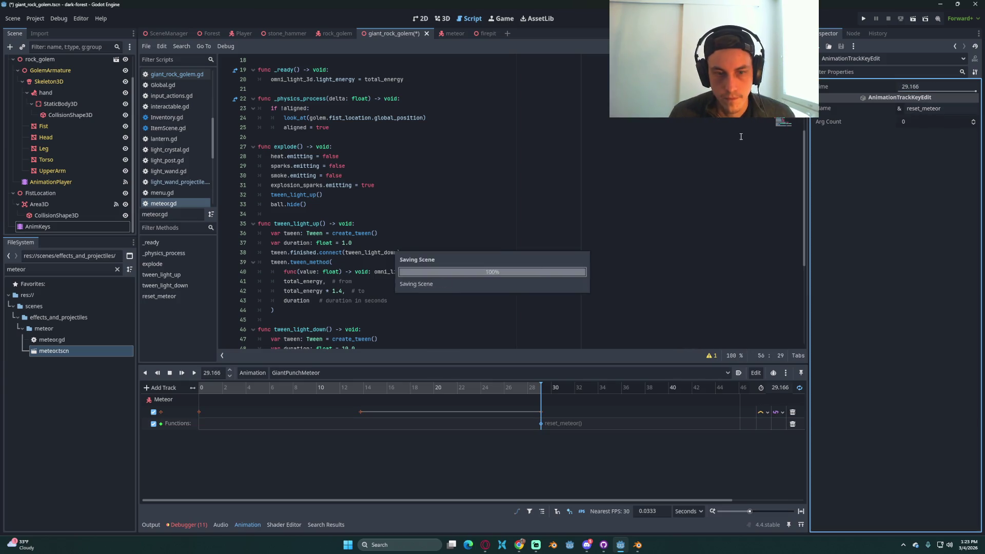
{"action": "left_click", "coordinate": [491, 211]}
{"action": "key", "text": "ctrl+s"}
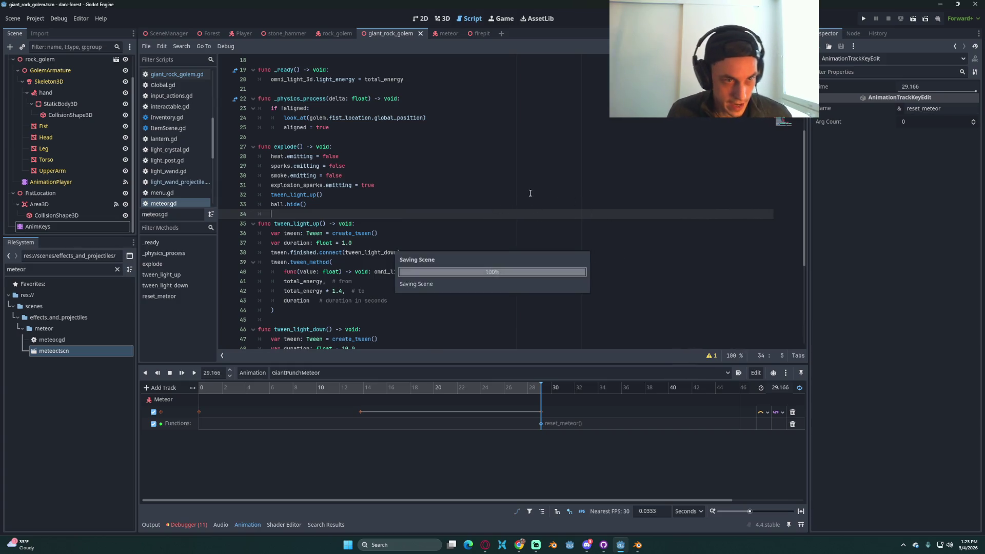
- Launch the game and load the saved game from the pause menu to test the punch
{"action": "left_click", "coordinate": [865, 19]}
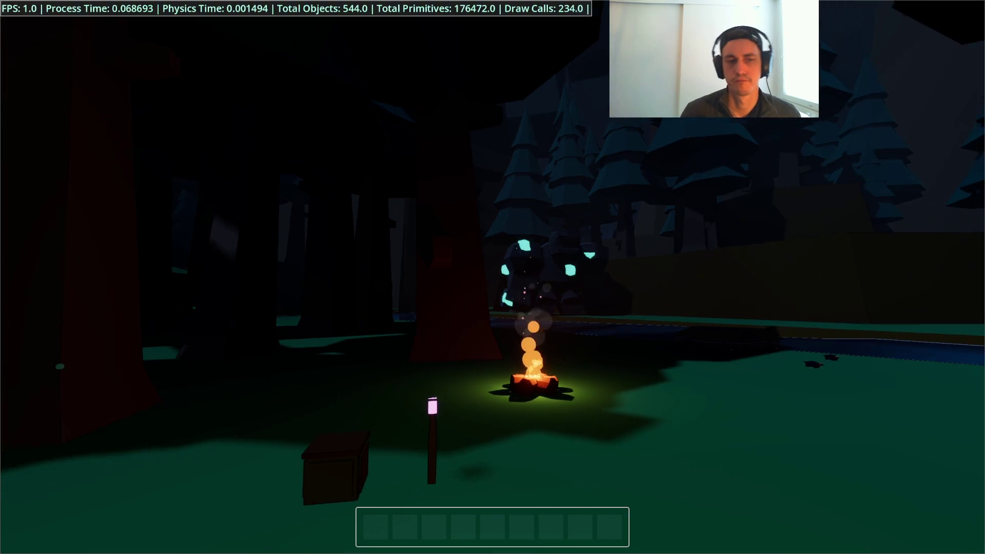
{"action": "key", "text": "Escape"}
{"action": "left_click", "coordinate": [504, 277]}
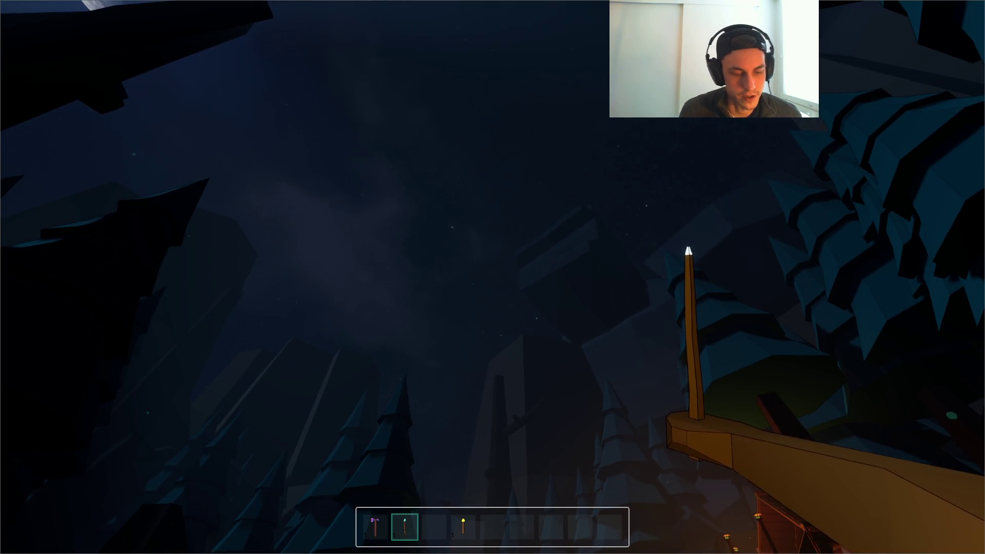
- Stop the game and change the tween_light_down fade-out duration to 15.0 in meteor.gd
{"action": "key", "text": "F8"}
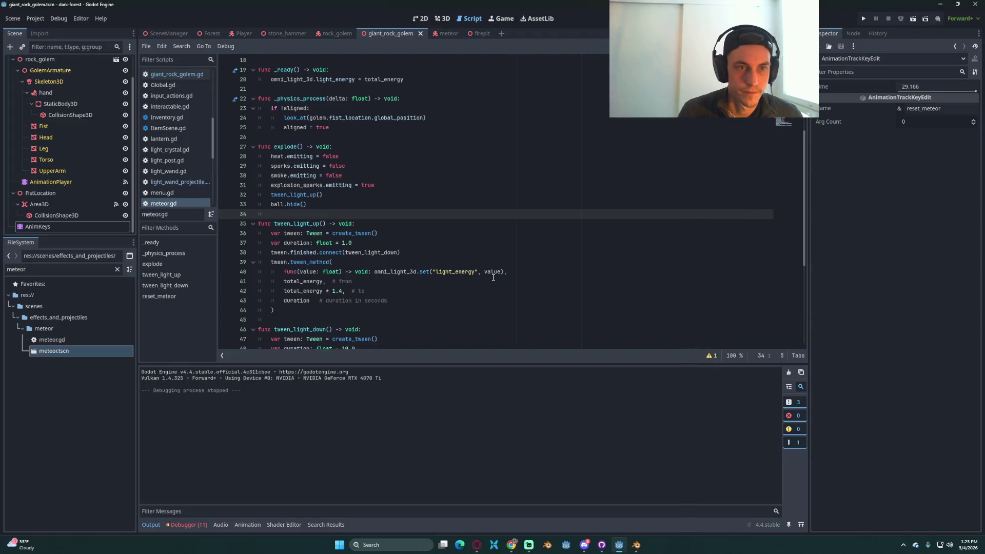
{"action": "key", "text": "ctrl+s"}
{"action": "scroll", "coordinate": [500, 240], "scroll_direction": "down", "scroll_amount": 6}
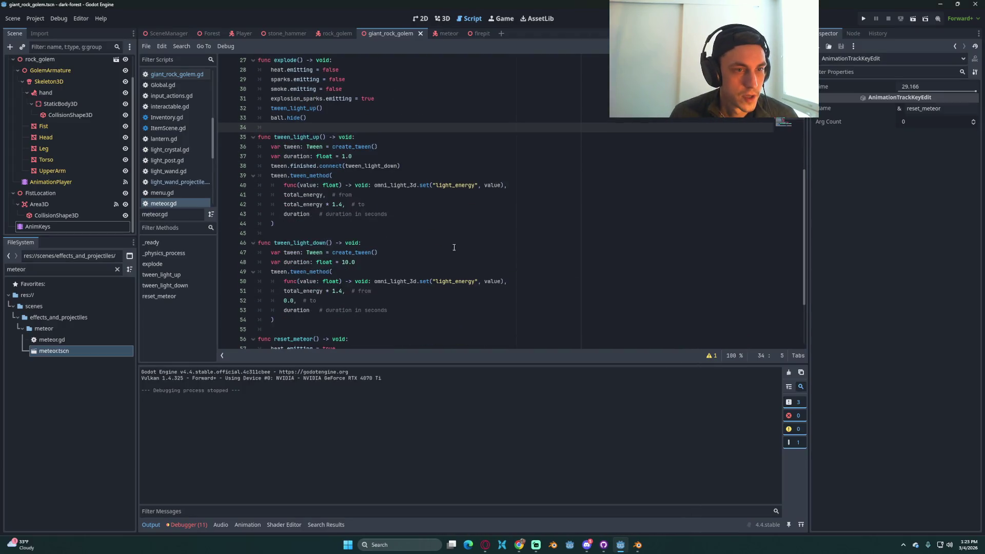
{"action": "left_click", "coordinate": [349, 176]}
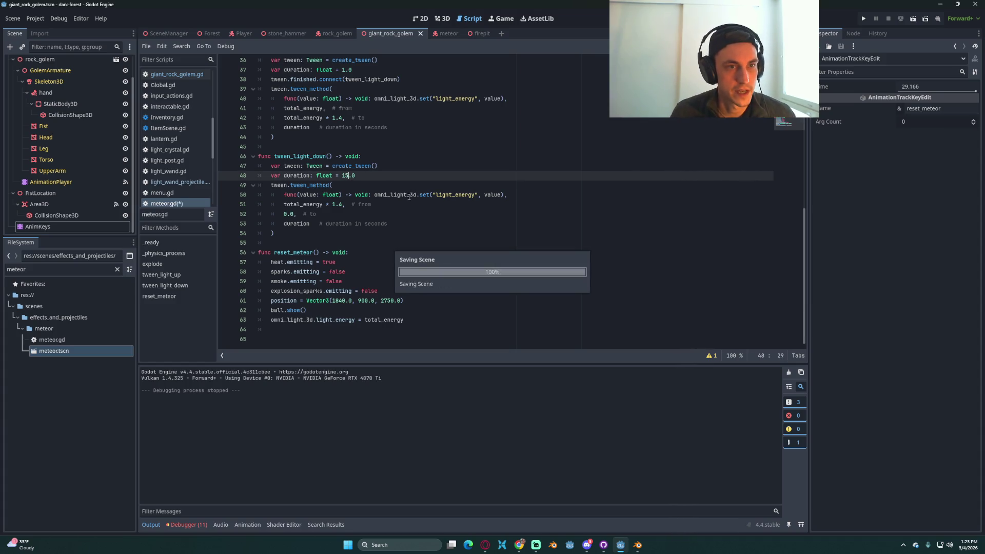
{"action": "left_click", "coordinate": [394, 182]}
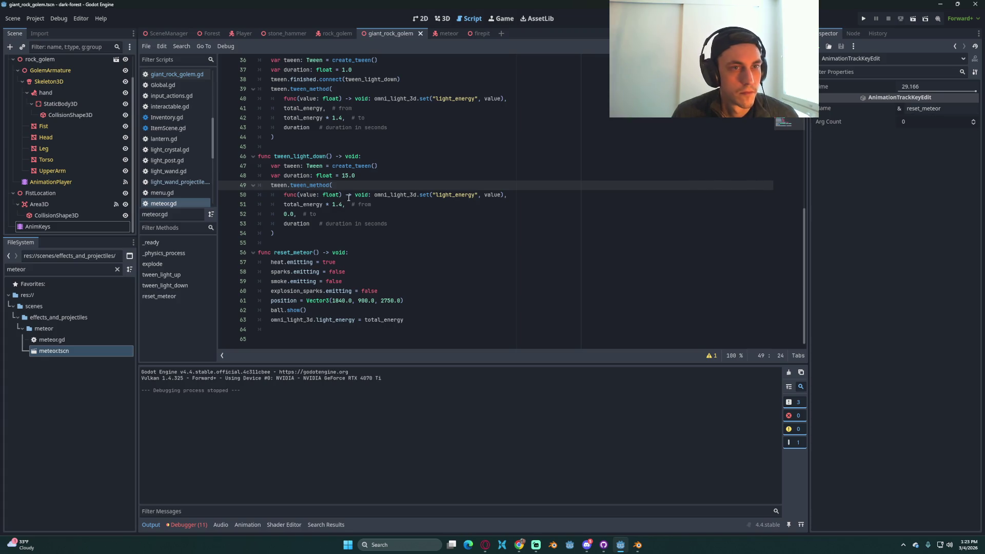
- Raise the tween_light_up peak energy from 1.4 to 2.0 and save the script
{"action": "left_click", "coordinate": [346, 70]}
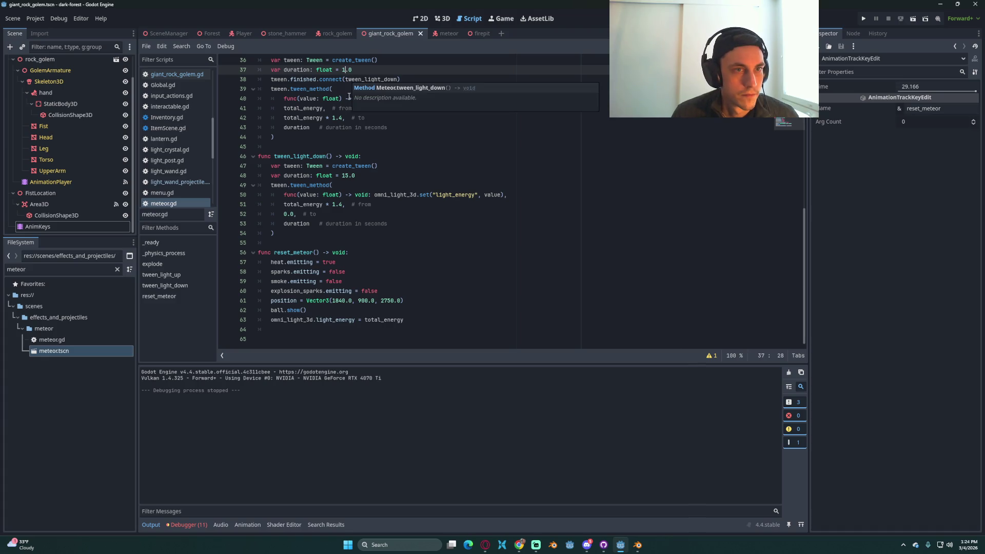
{"action": "left_click_drag", "start_coordinate": [346, 118], "coordinate": [337, 118]}
{"action": "type", "text": "2"}
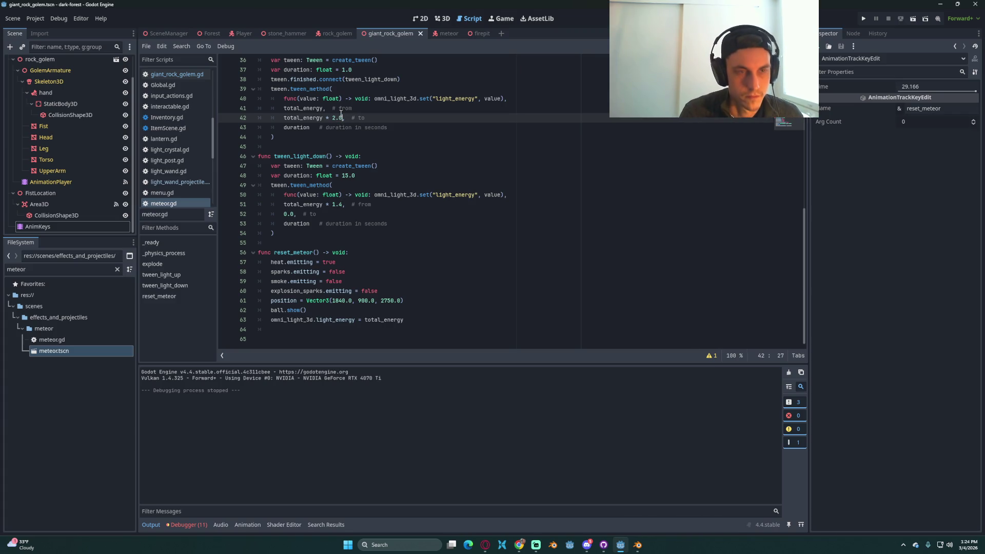
{"action": "key", "text": "End"}
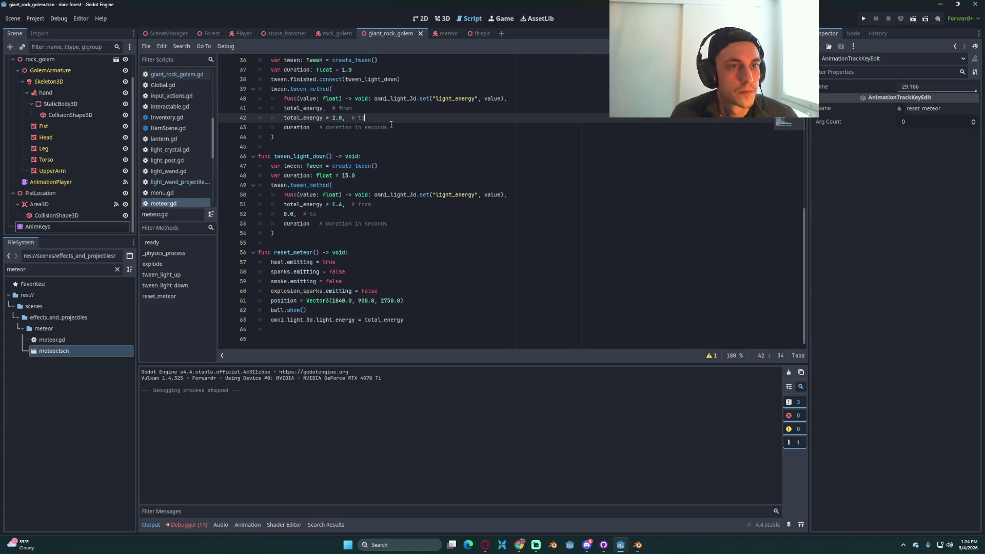
{"action": "key", "text": "ctrl+s"}
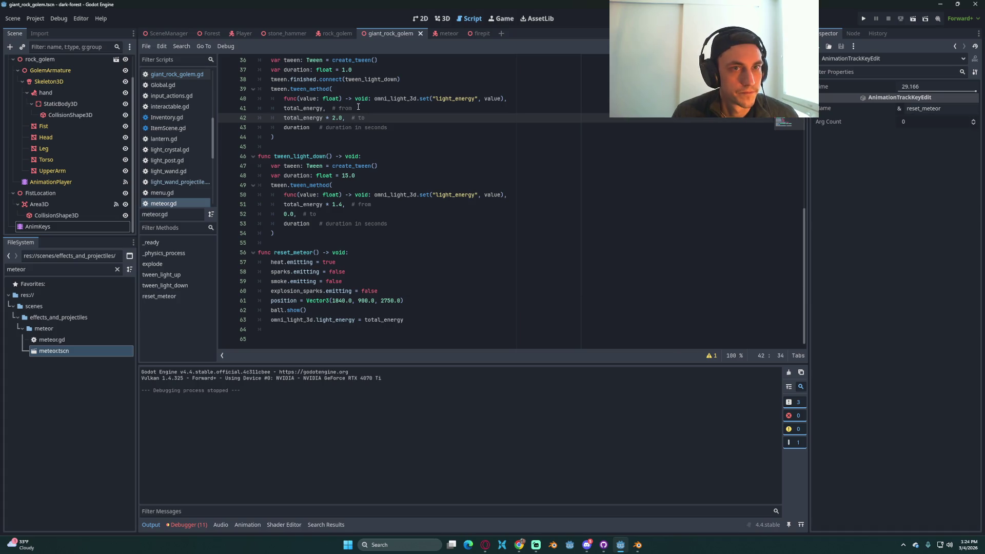
{"action": "key", "text": "ctrl+s"}
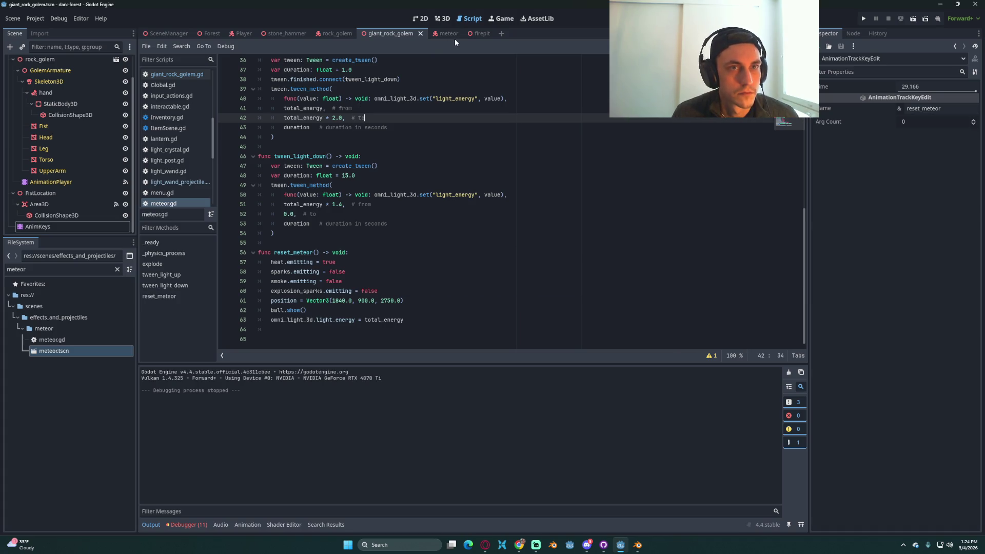
{"action": "left_click", "coordinate": [430, 131]}
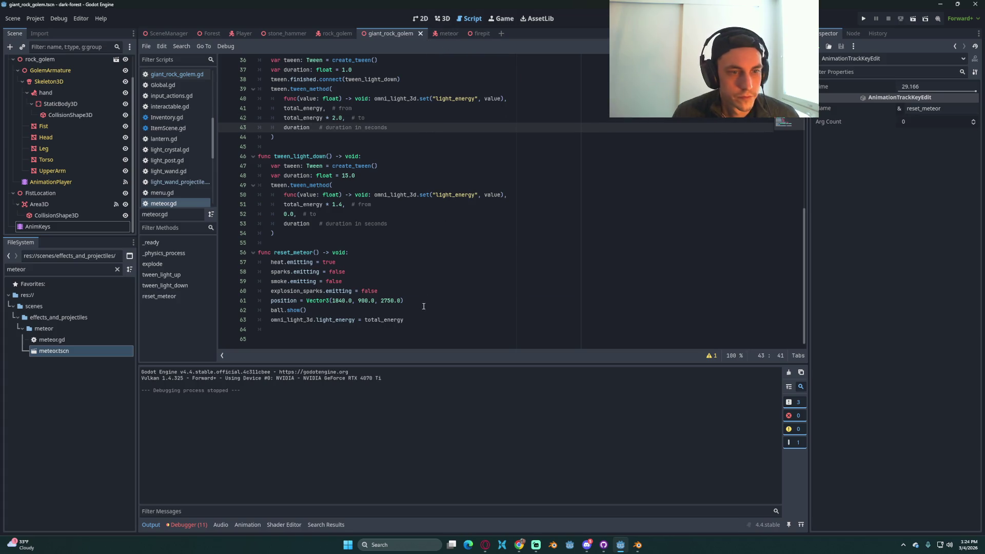
{"action": "key", "text": "ctrl+s"}
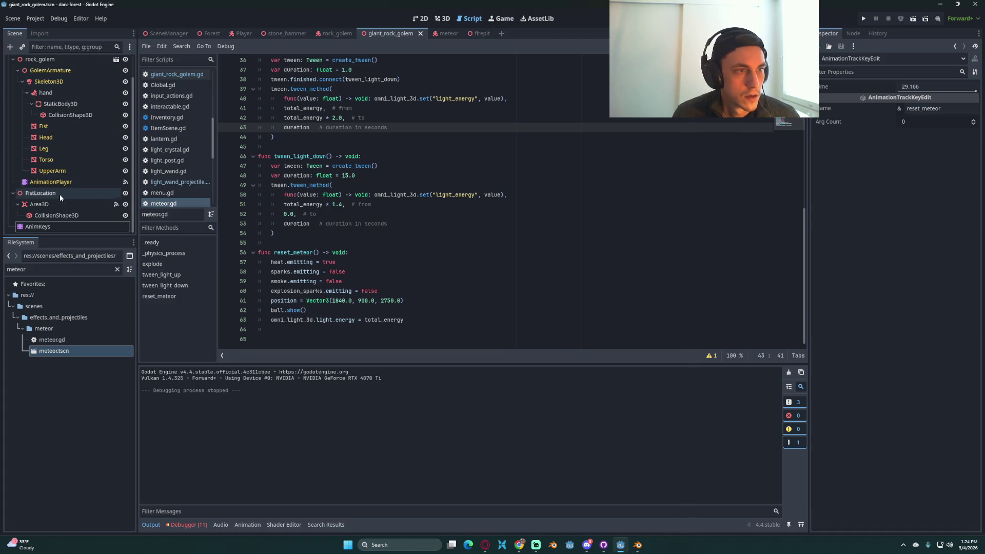
- Open meteor.tscn, look over its particle nodes, and select ExplosionSparks
{"action": "left_click", "coordinate": [439, 34]}
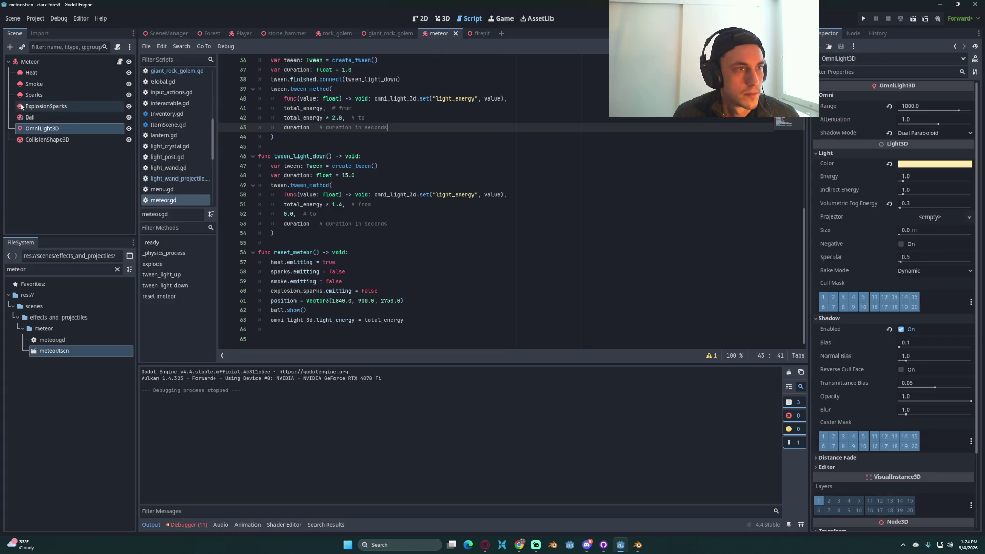
{"action": "left_click", "coordinate": [45, 106]}
{"action": "left_click", "coordinate": [34, 95]}
{"action": "left_click", "coordinate": [43, 63]}
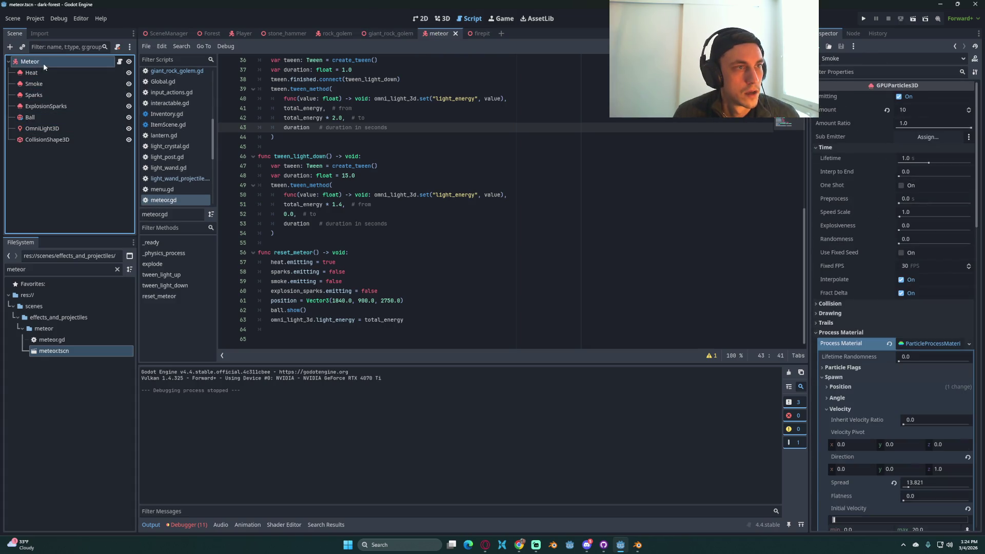
{"action": "left_click", "coordinate": [42, 73]}
{"action": "left_click", "coordinate": [42, 85]}
{"action": "left_click", "coordinate": [44, 106]}
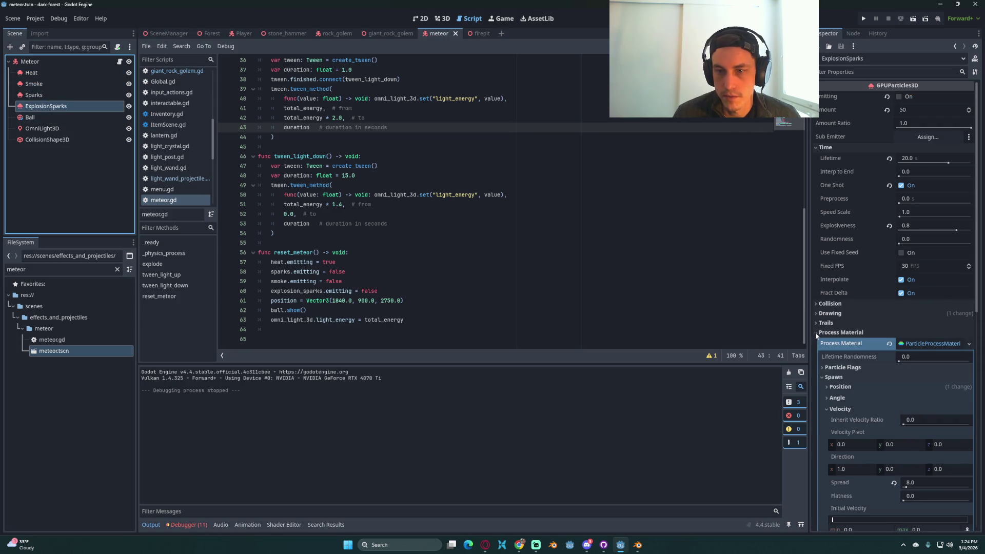
- Browse the ExplosionSparks process material sections: display, velocity, spawn, sub emitter and collision
{"action": "left_click", "coordinate": [841, 333]}
{"action": "left_click", "coordinate": [442, 18]}
{"action": "scroll", "coordinate": [497, 153], "scroll_direction": "up", "scroll_amount": 3}
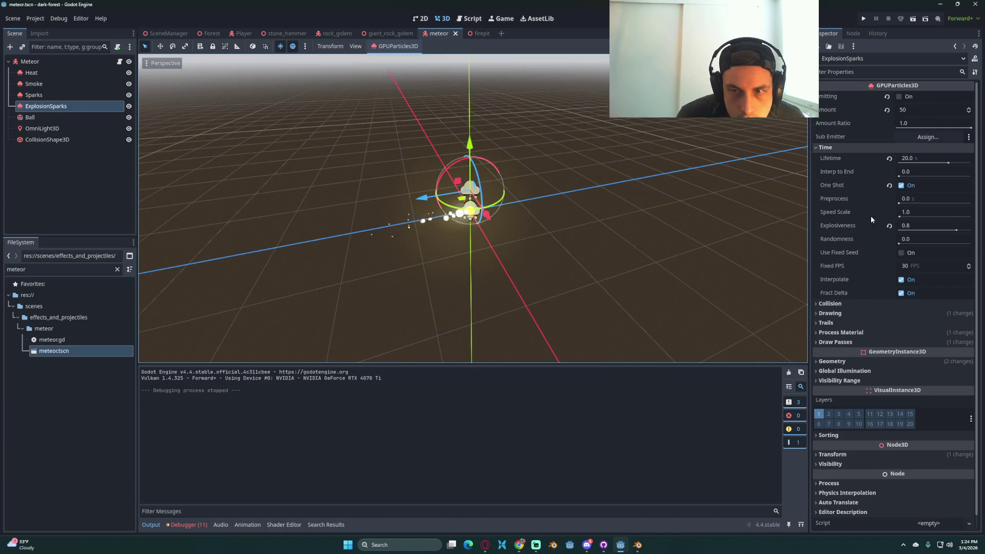
{"action": "left_click", "coordinate": [871, 333]}
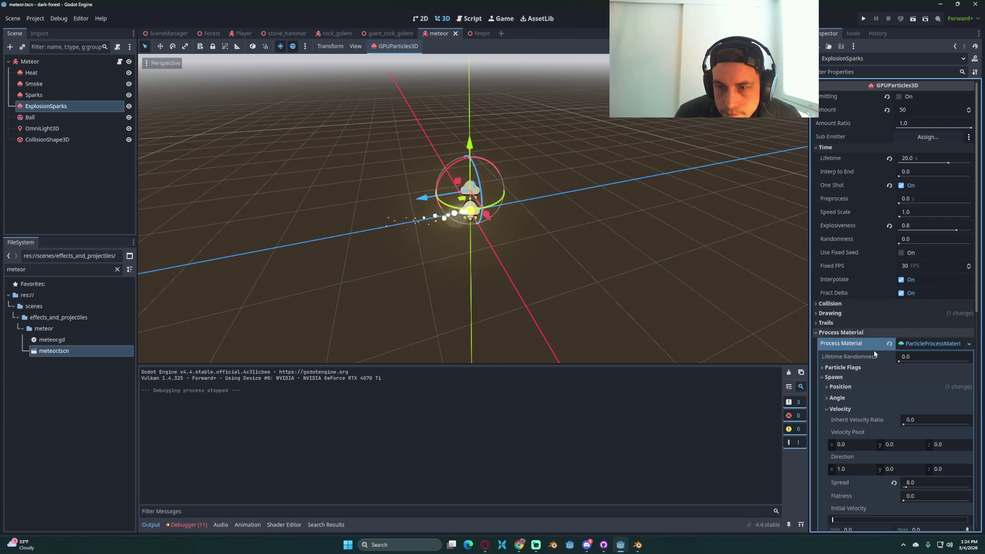
{"action": "scroll", "coordinate": [891, 372], "scroll_direction": "down", "scroll_amount": 5}
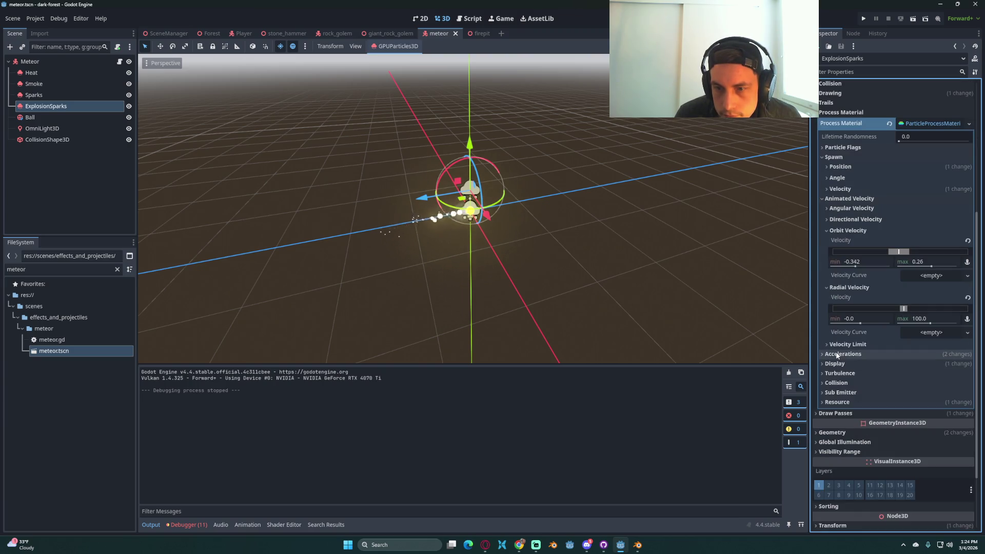
{"action": "left_click", "coordinate": [834, 364]}
{"action": "left_click", "coordinate": [835, 363]}
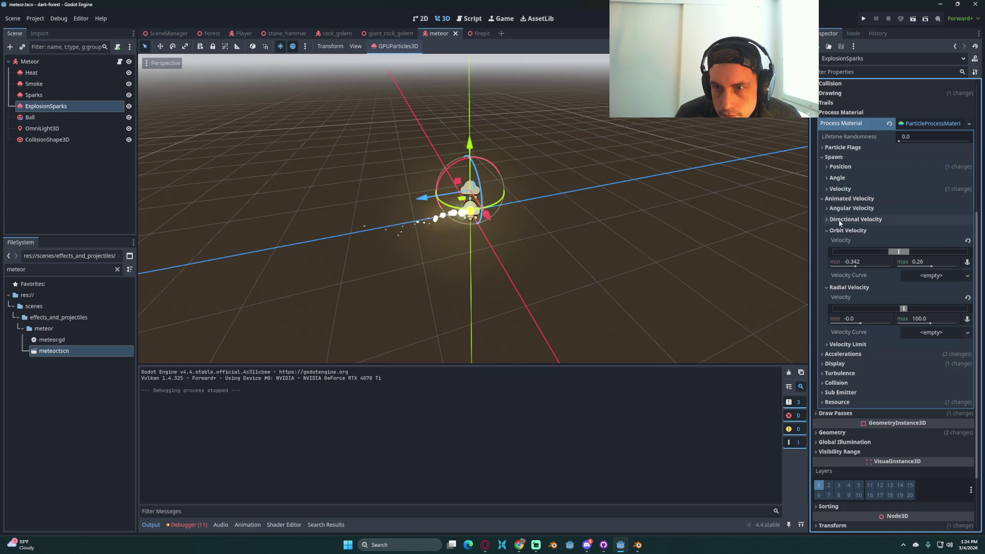
{"action": "left_click", "coordinate": [823, 198]}
{"action": "left_click", "coordinate": [821, 222]}
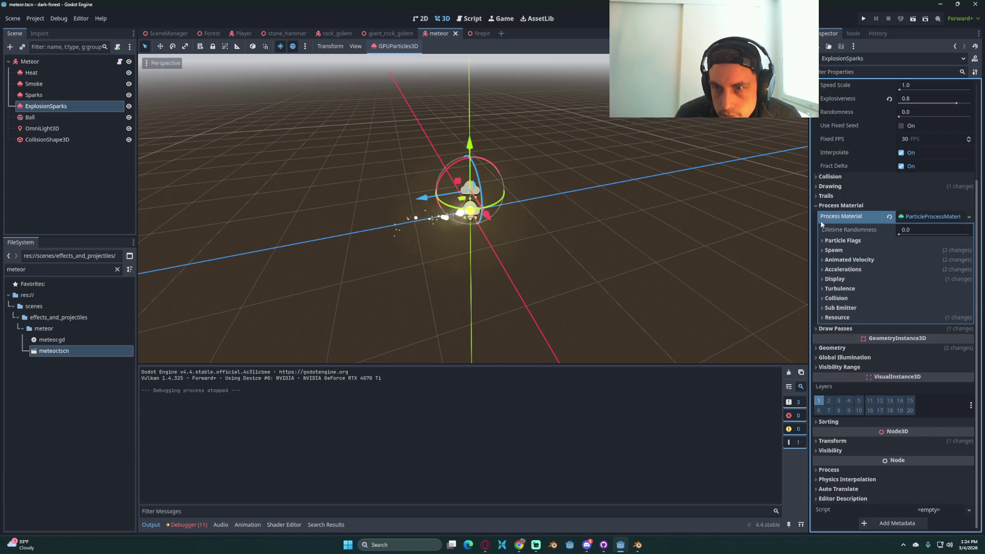
{"action": "left_click", "coordinate": [841, 308]}
{"action": "left_click", "coordinate": [841, 308]}
{"action": "left_click", "coordinate": [842, 308]}
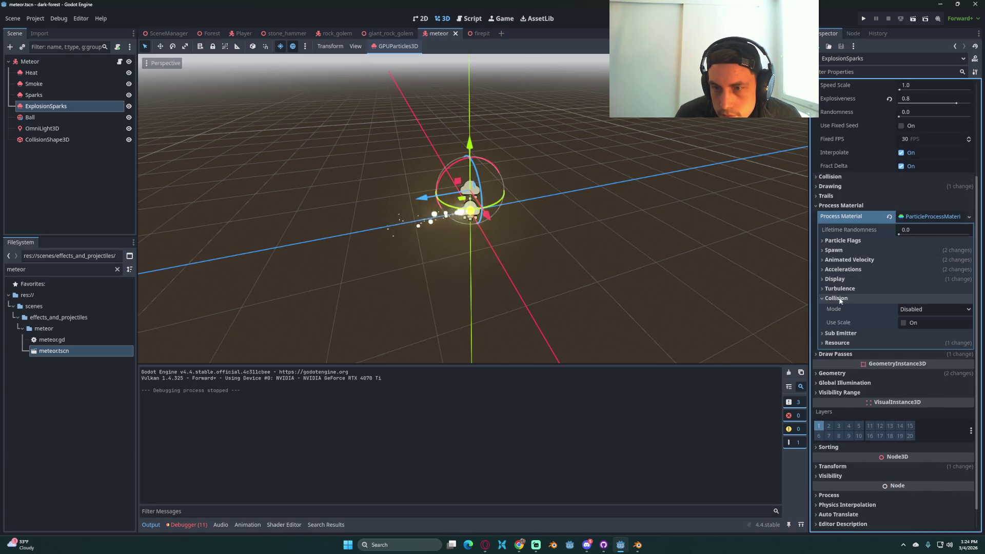
{"action": "left_click", "coordinate": [842, 308]}
- Toggle Visibility Range and Global Illumination, then expand Geometry to view the Custom AABB description
{"action": "left_click", "coordinate": [844, 367]}
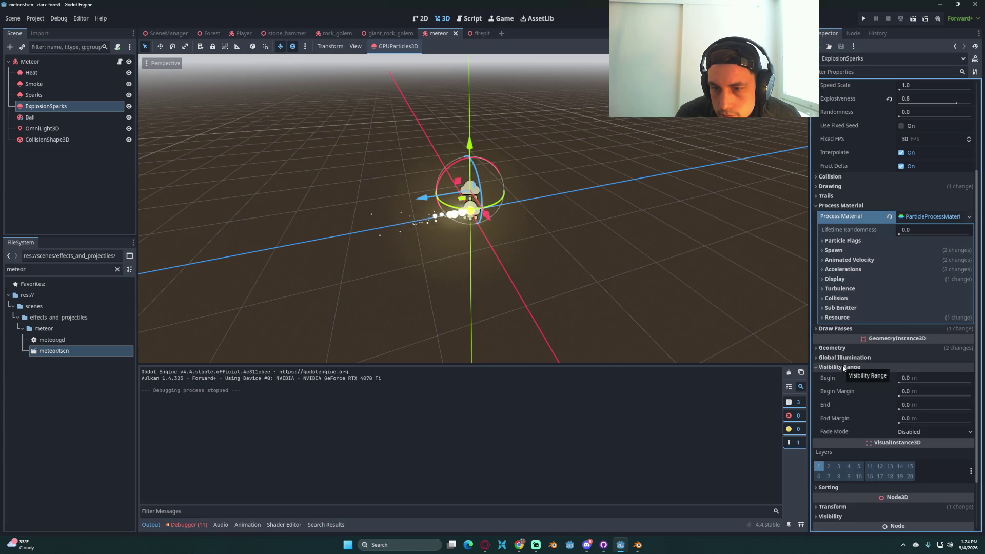
{"action": "left_click", "coordinate": [844, 367]}
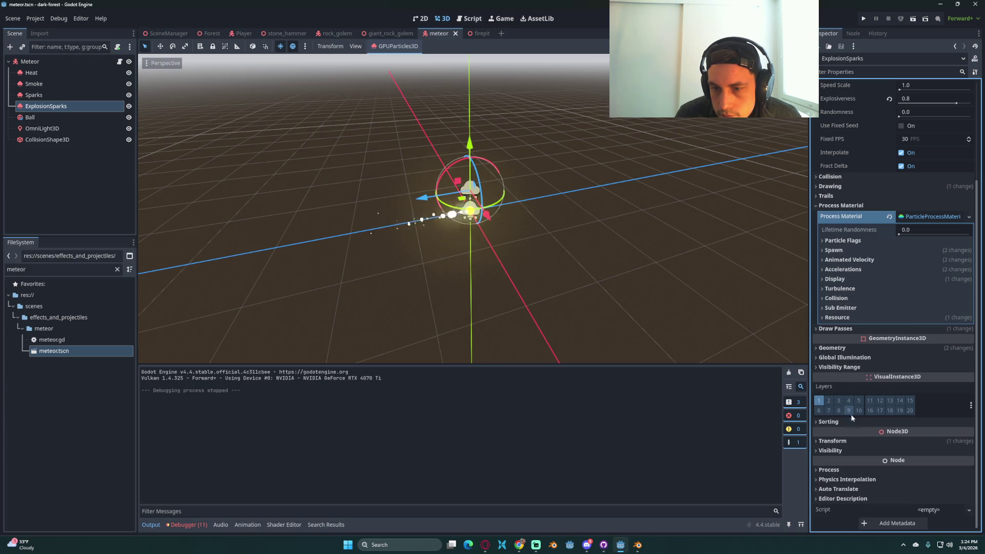
{"action": "left_click", "coordinate": [836, 368]}
{"action": "left_click", "coordinate": [842, 365]}
{"action": "left_click", "coordinate": [845, 357]}
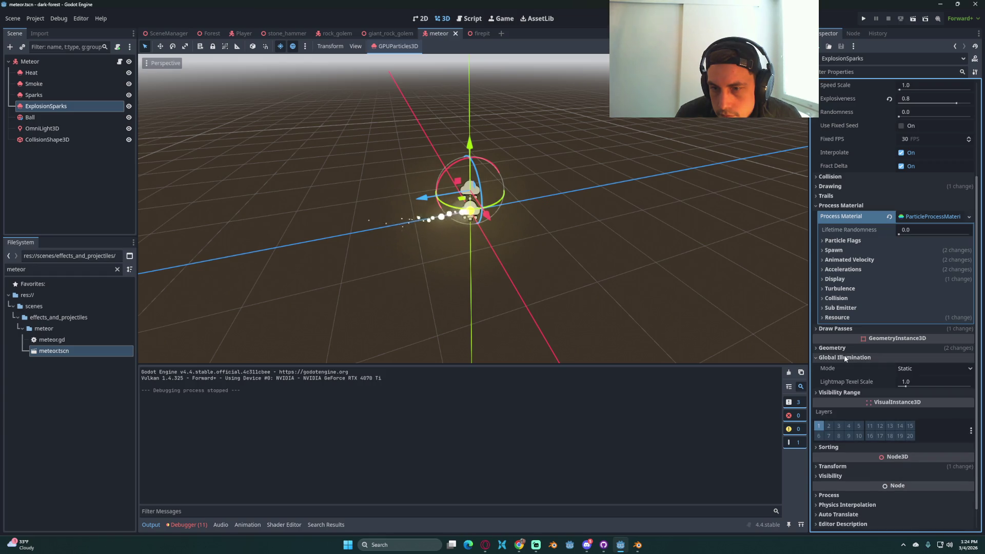
{"action": "left_click", "coordinate": [845, 355]}
{"action": "left_click", "coordinate": [846, 349]}
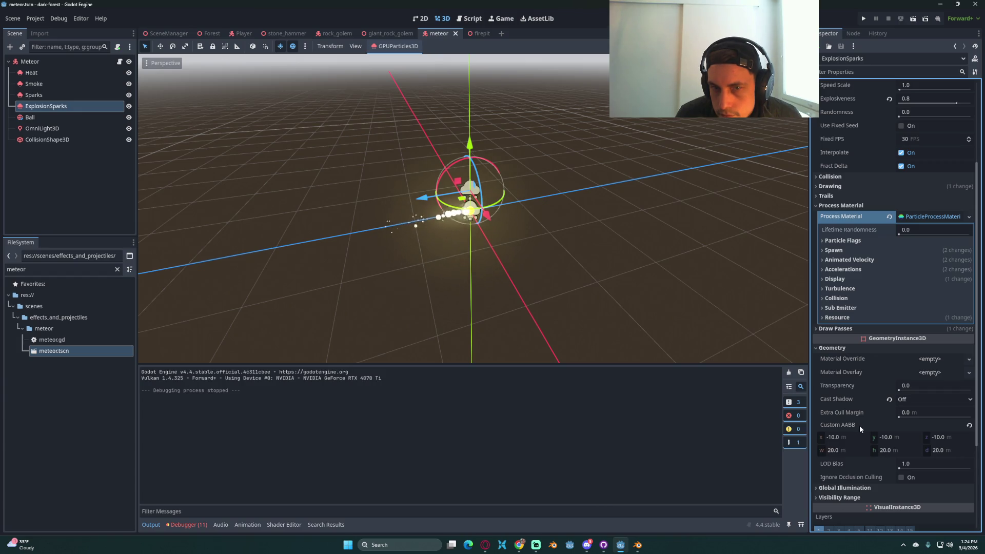
{"action": "mouse_move", "coordinate": [857, 429]}
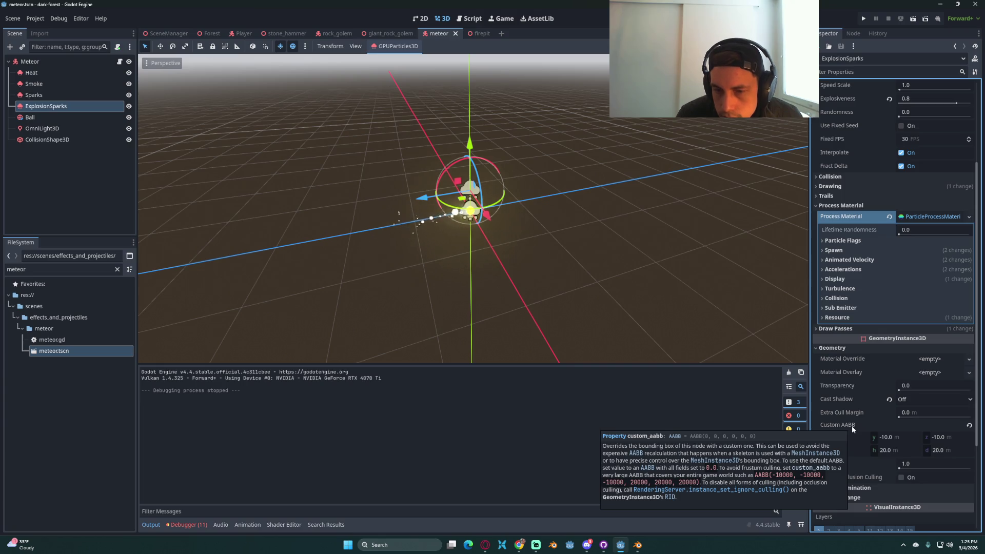
- Set the ExplosionSparks custom AABB position to -1000 and size to 2000 on x, y and z
{"action": "left_click", "coordinate": [854, 438]}
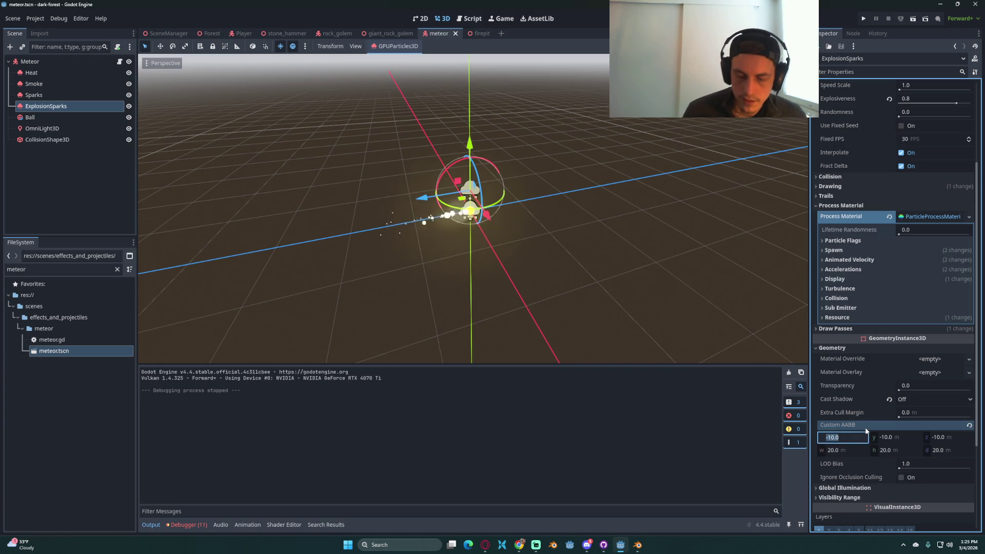
{"action": "type", "text": "1"}
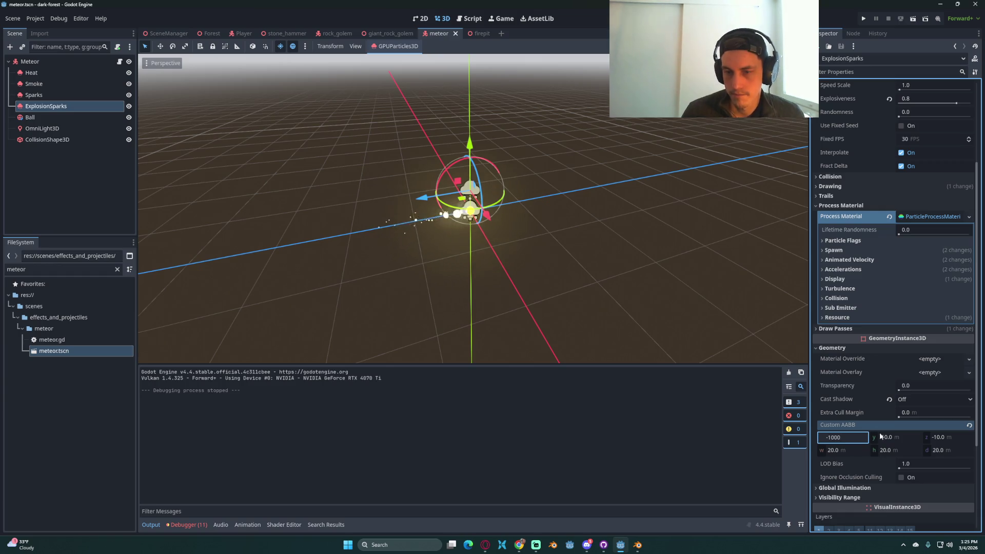
{"action": "left_click_drag", "start_coordinate": [854, 440], "coordinate": [818, 442]}
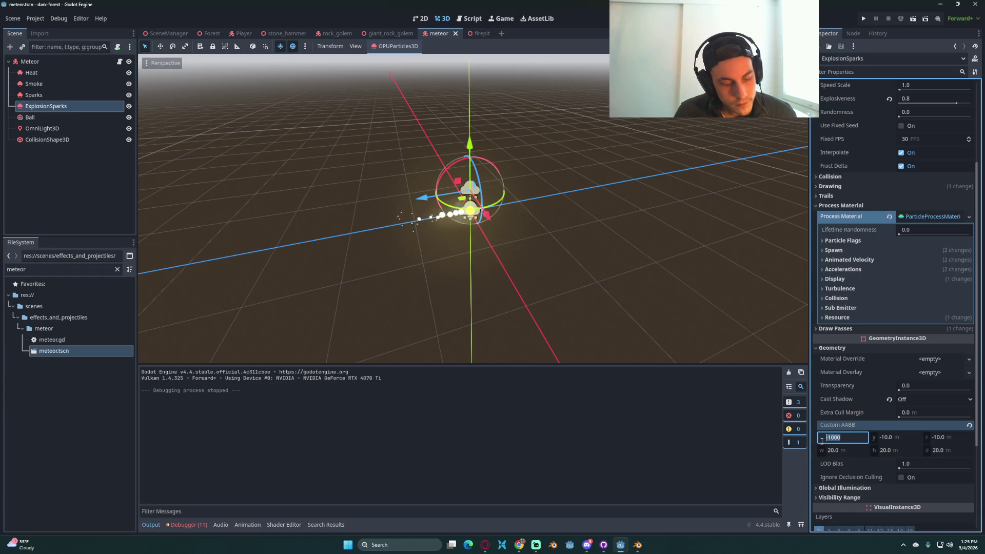
{"action": "left_click", "coordinate": [899, 440]}
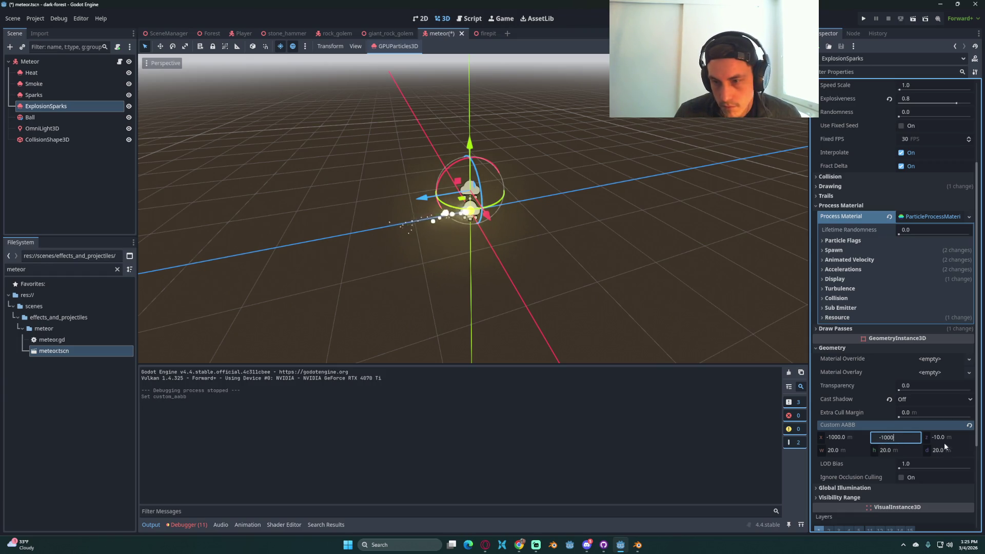
{"action": "key", "text": "Tab"}
{"action": "type", "text": "-1000"}
{"action": "left_click", "coordinate": [842, 451]}
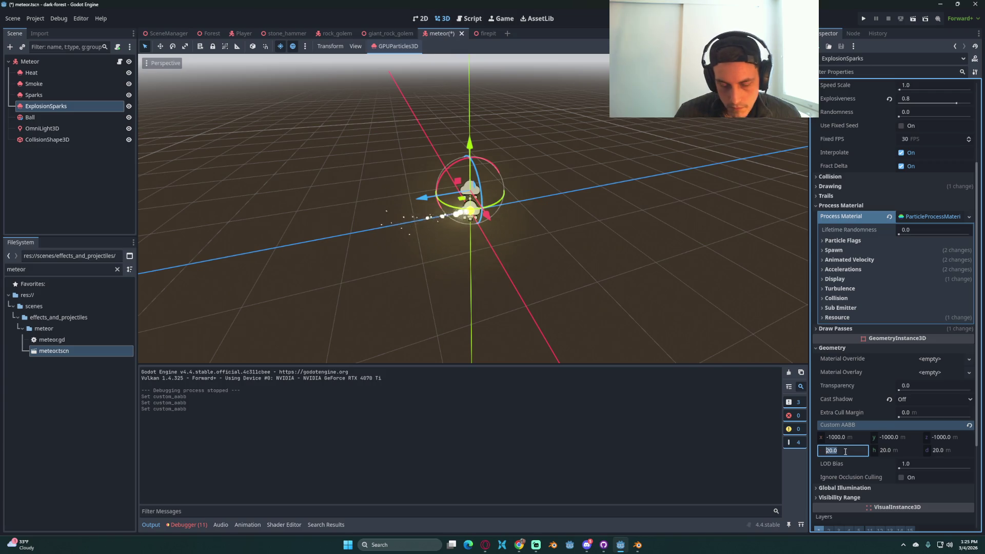
{"action": "type", "text": "2000"}
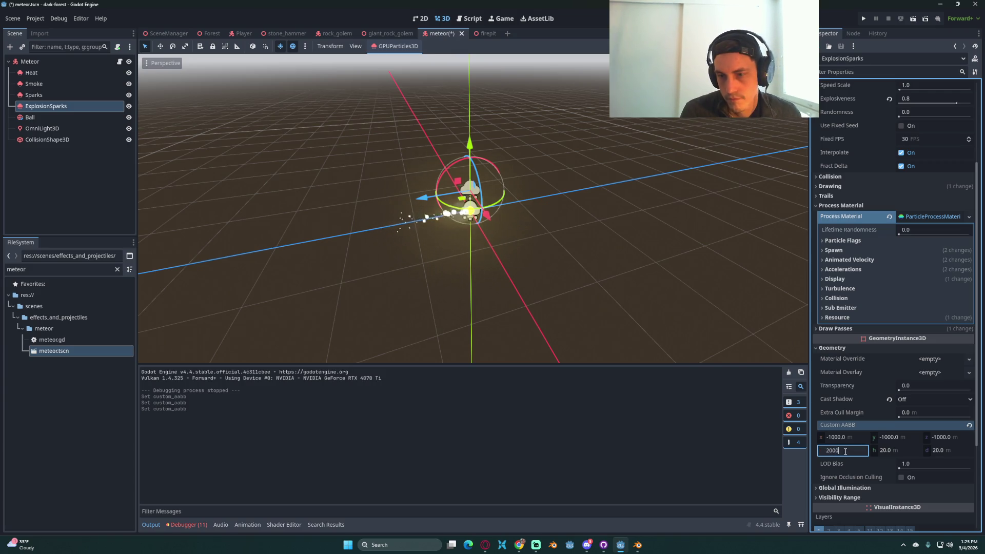
{"action": "key", "text": "Tab"}
{"action": "type", "text": "0"}
{"action": "key", "text": "Tab"}
{"action": "type", "text": "2000"}
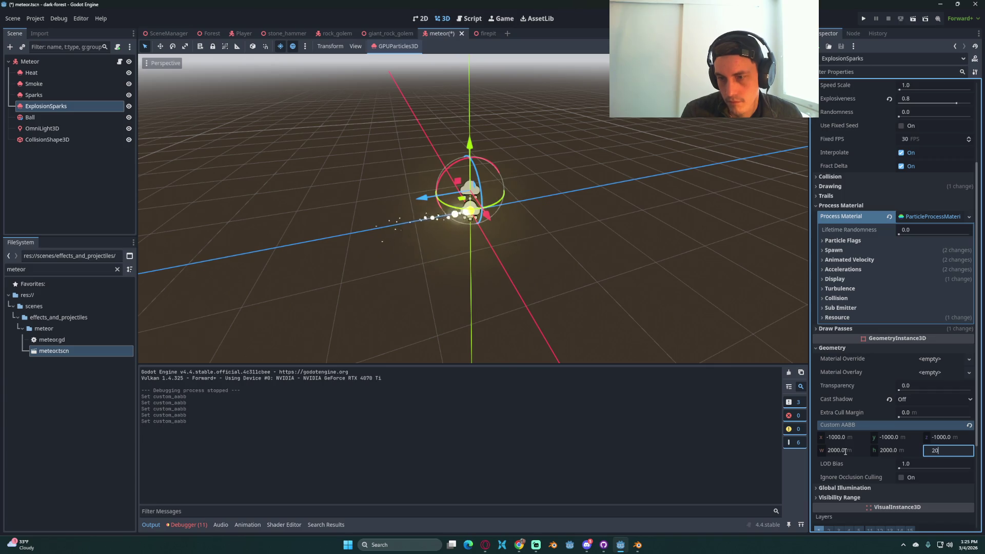
{"action": "key", "text": "Return"}
- Save the meteor scene
{"action": "key", "text": "ctrl+s"}
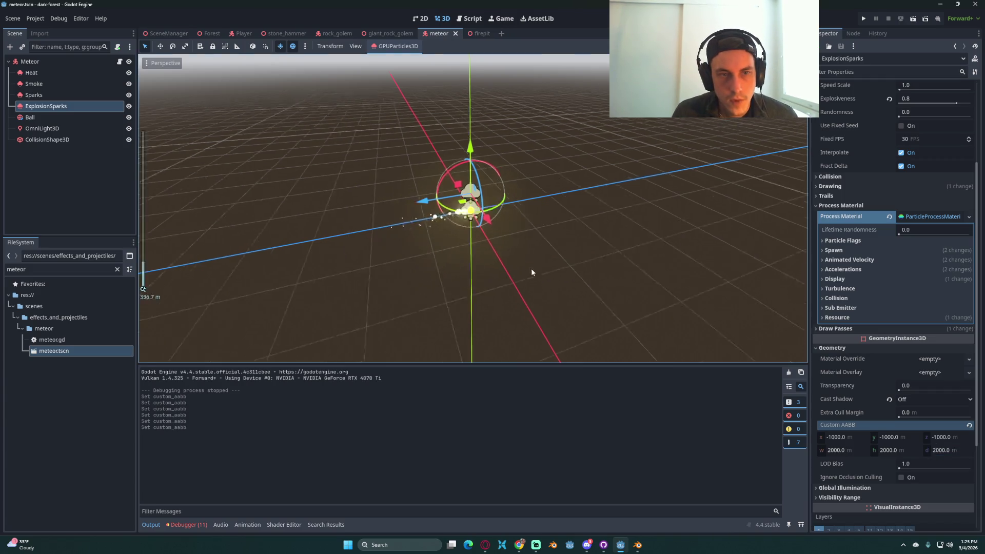
{"action": "scroll", "coordinate": [531, 269], "scroll_direction": "down", "scroll_amount": 3}
{"action": "key", "text": "ctrl+s"}
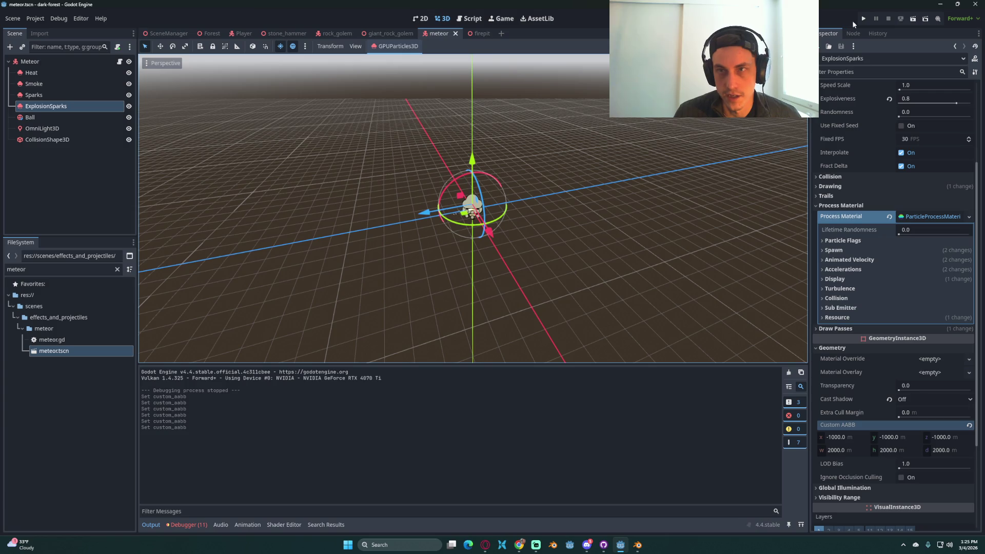
{"action": "left_click", "coordinate": [864, 19]}
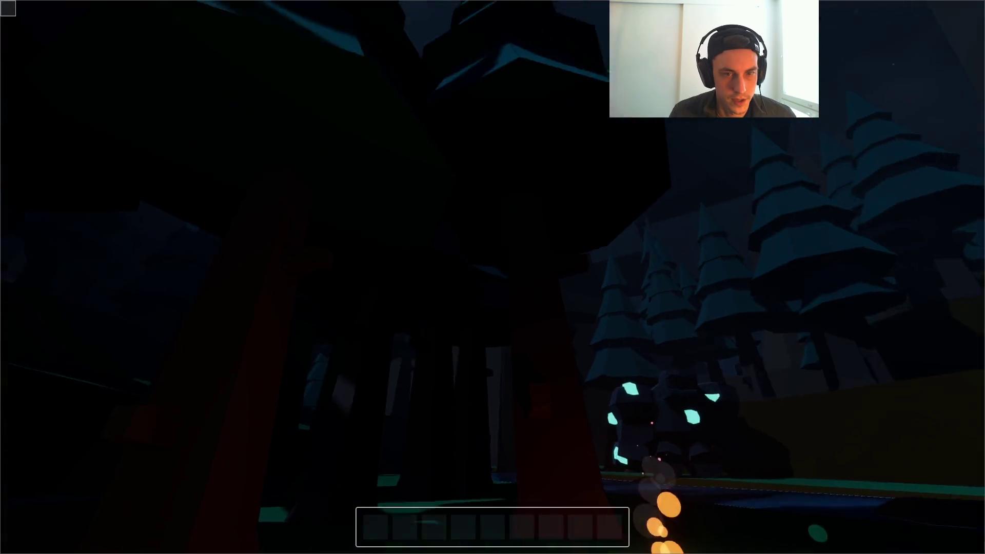
{"action": "key", "text": "Escape"}
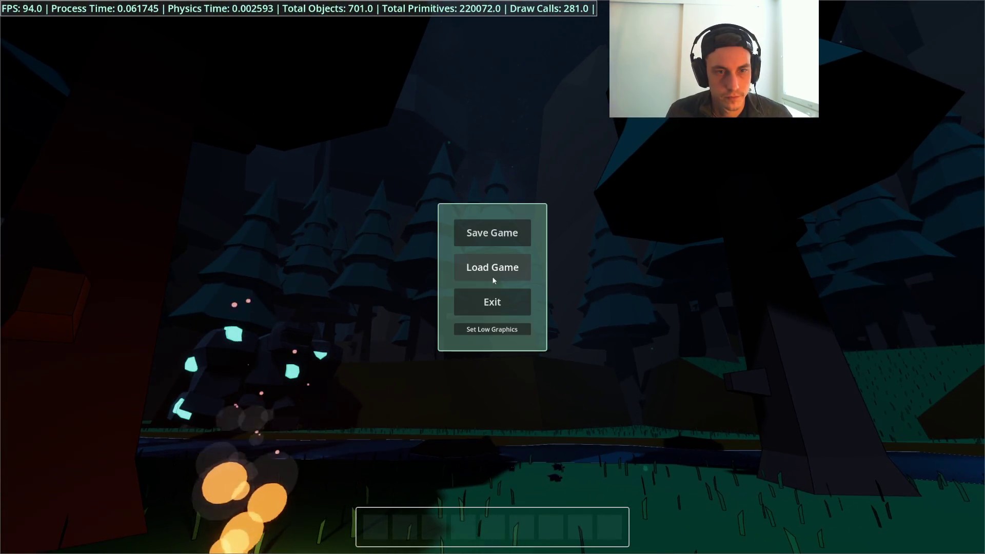
{"action": "key", "text": "Escape"}
{"action": "key", "text": "w"}
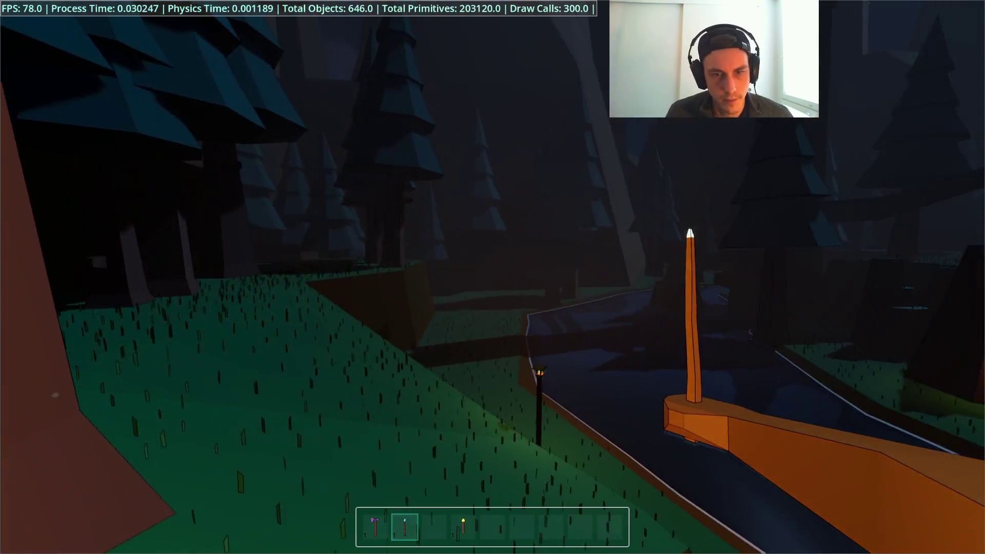
{"action": "key", "text": "2"}
{"action": "mouse_move", "coordinate": [492, 277]}
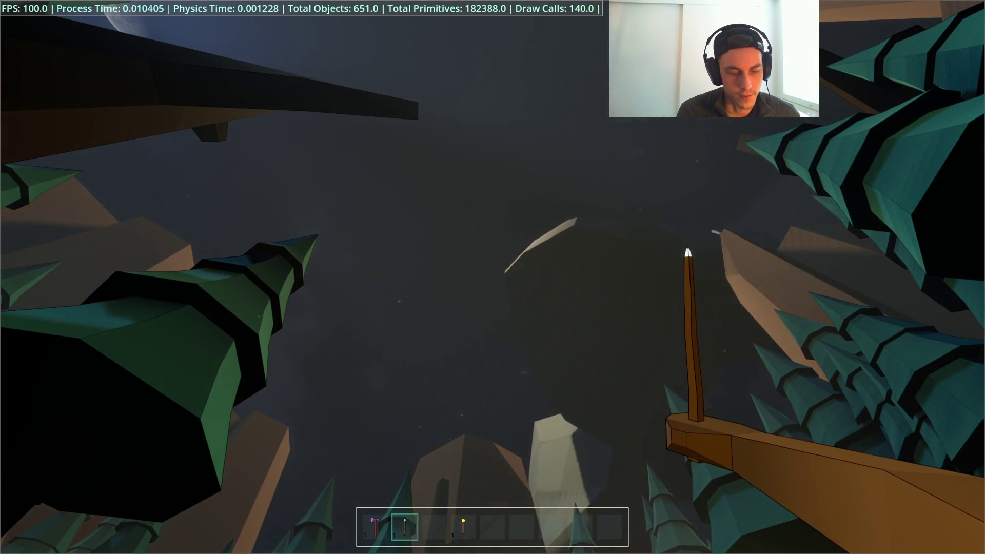
{"action": "key", "text": "F8"}
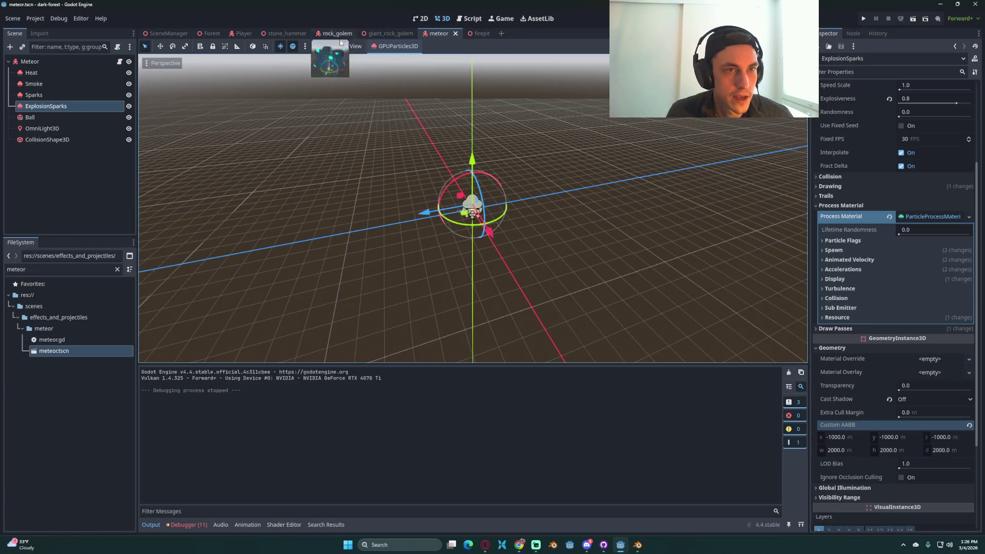
- Open meteor.gd and move the light-energy reset line above ball.show() in reset_meteor
{"action": "left_click", "coordinate": [119, 62]}
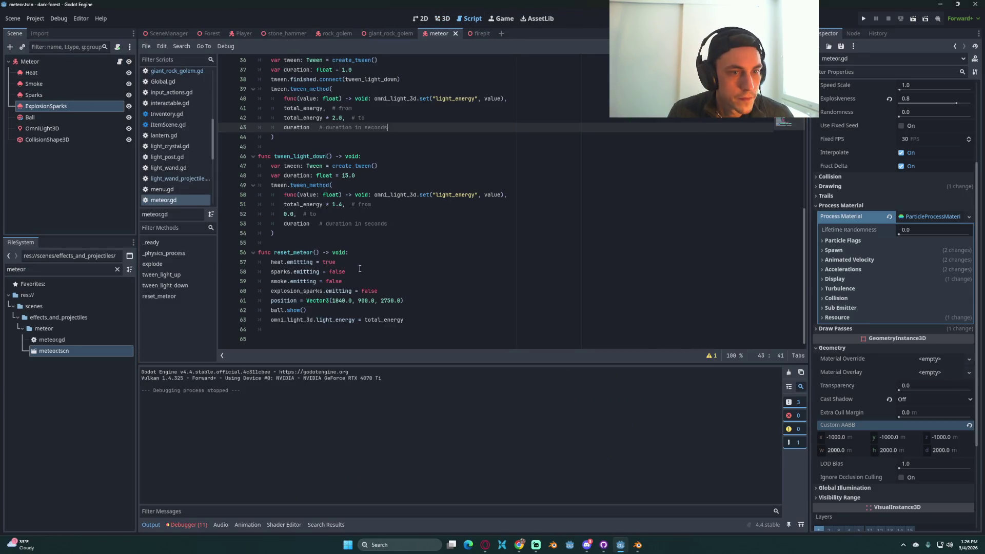
{"action": "left_click", "coordinate": [464, 314]}
{"action": "left_click", "coordinate": [452, 321]}
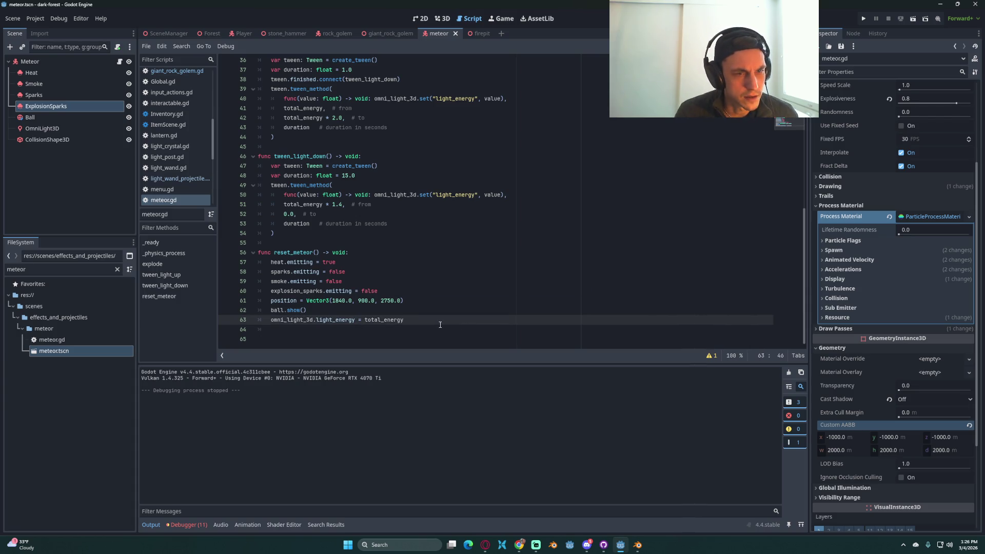
{"action": "key", "text": "alt+Up"}
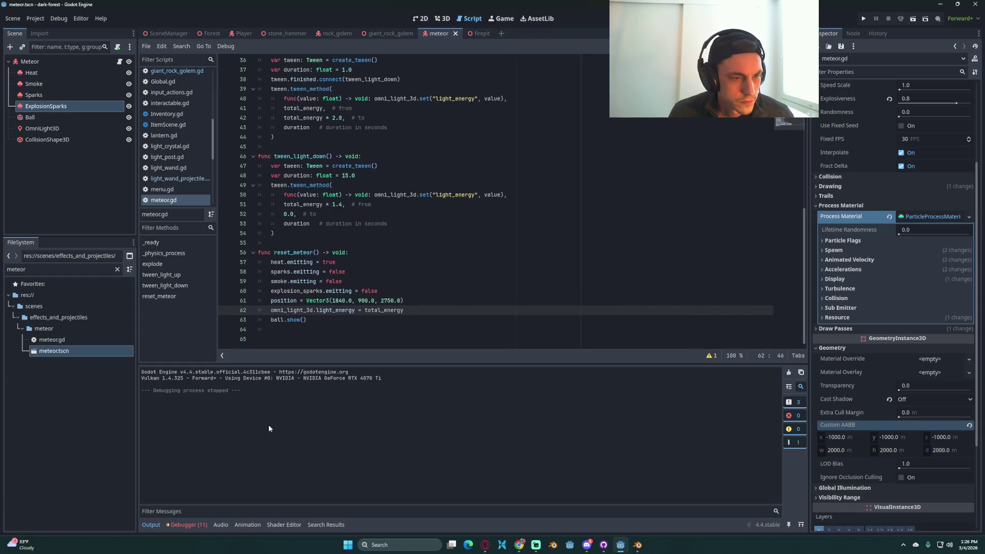
- Check the Debugger's error list and stack trace, then review the smoke.emitting line in reset_meteor
{"action": "left_click", "coordinate": [189, 525]}
{"action": "left_click", "coordinate": [156, 370]}
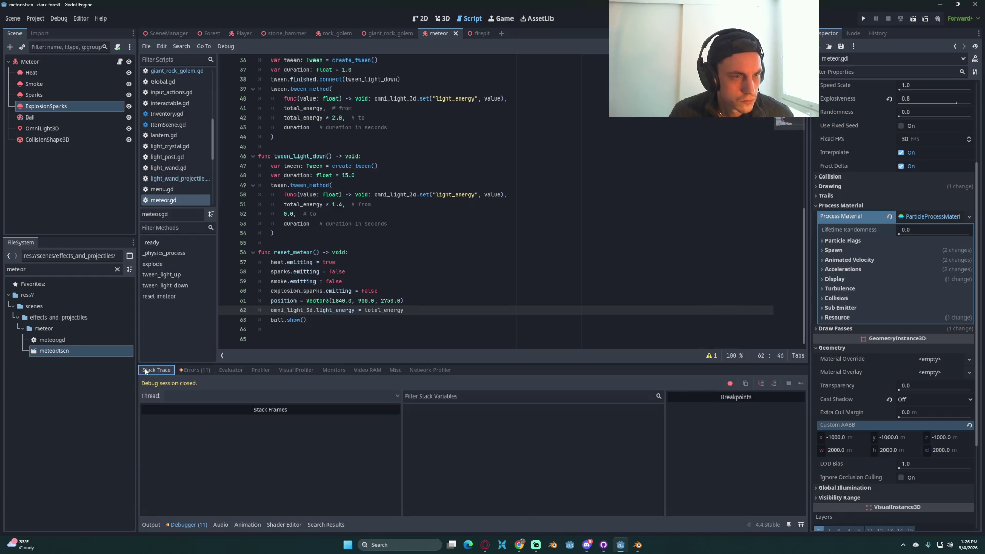
{"action": "left_click", "coordinate": [421, 267]}
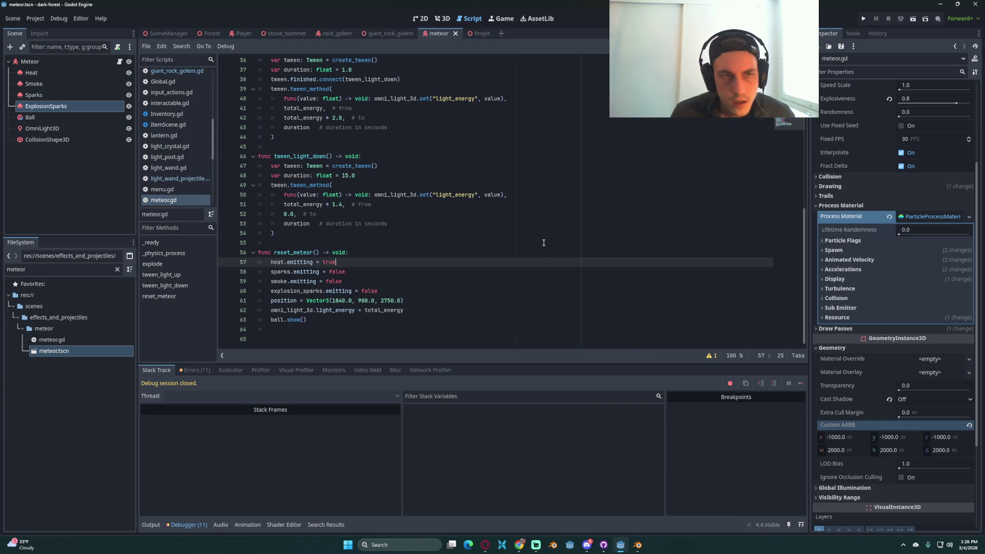
{"action": "left_click", "coordinate": [493, 244]}
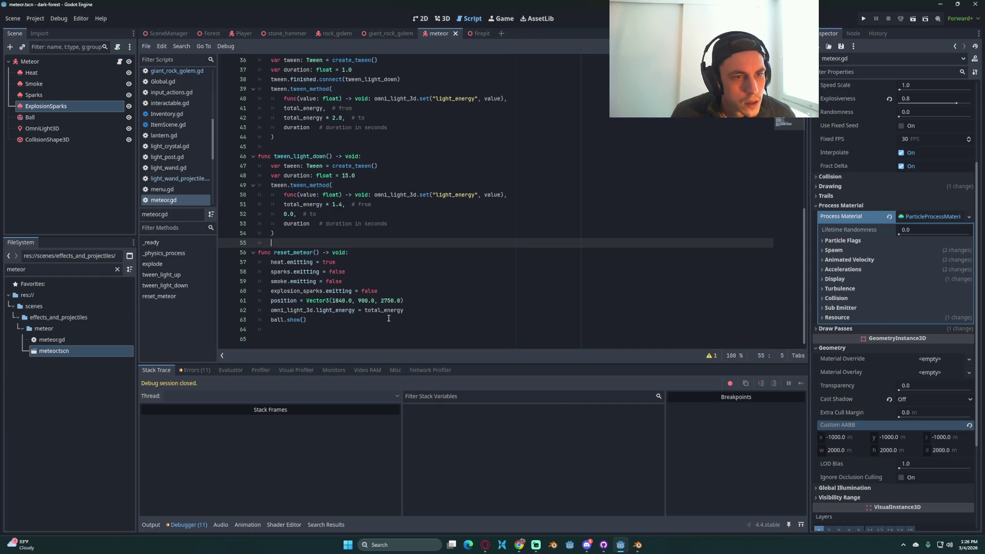
{"action": "scroll", "coordinate": [388, 318], "scroll_direction": "up", "scroll_amount": 10}
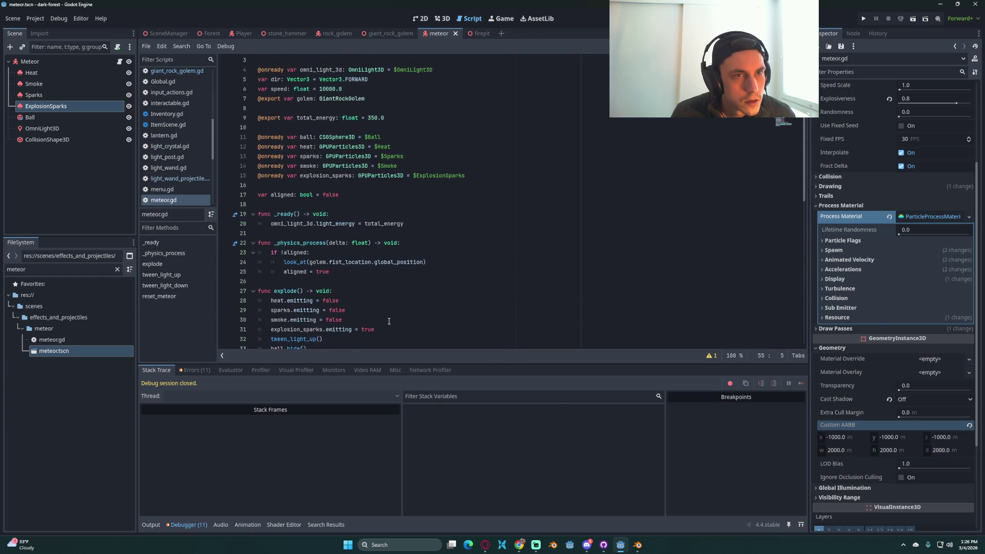
{"action": "scroll", "coordinate": [389, 321], "scroll_direction": "down", "scroll_amount": 10}
{"action": "left_click", "coordinate": [415, 310]}
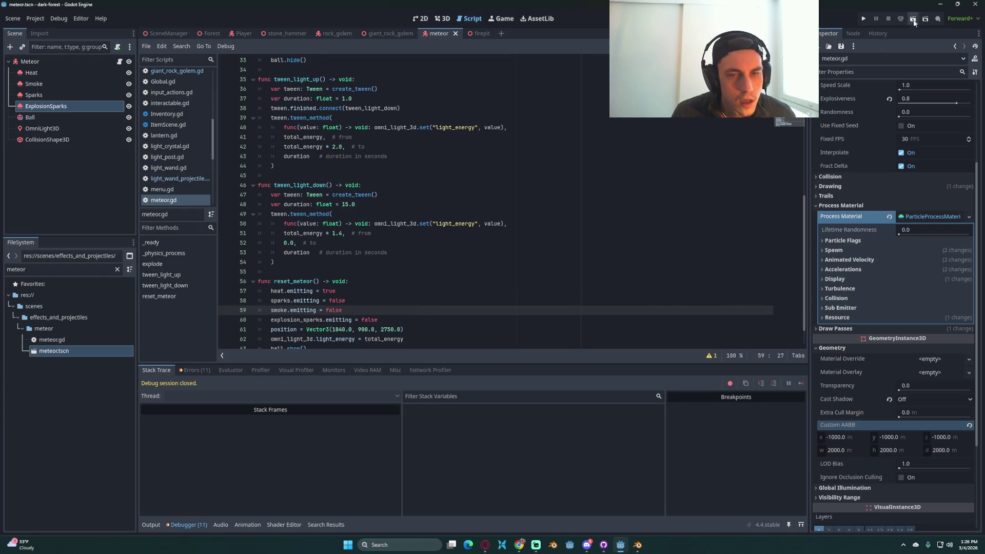
{"action": "left_click", "coordinate": [863, 19]}
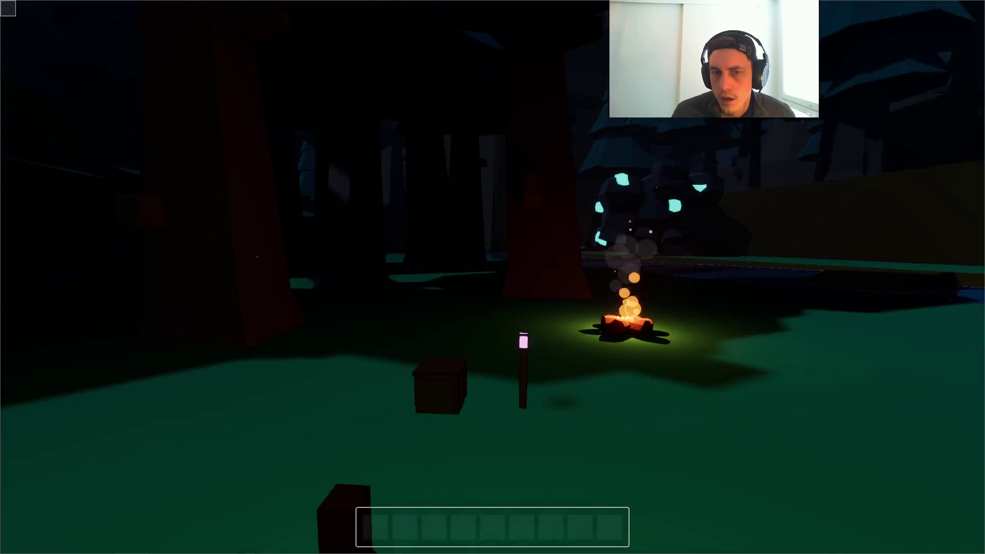
{"action": "key", "text": "Escape"}
{"action": "left_click", "coordinate": [492, 269]}
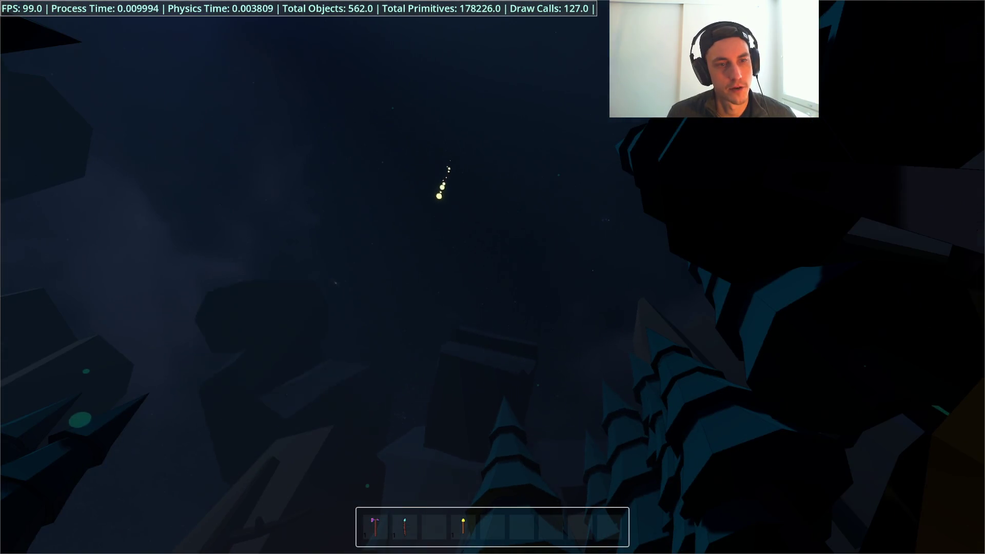
- Stop the forest test run and return to reset_meteor around line 62 of meteor.gd
{"action": "key", "text": "F8"}
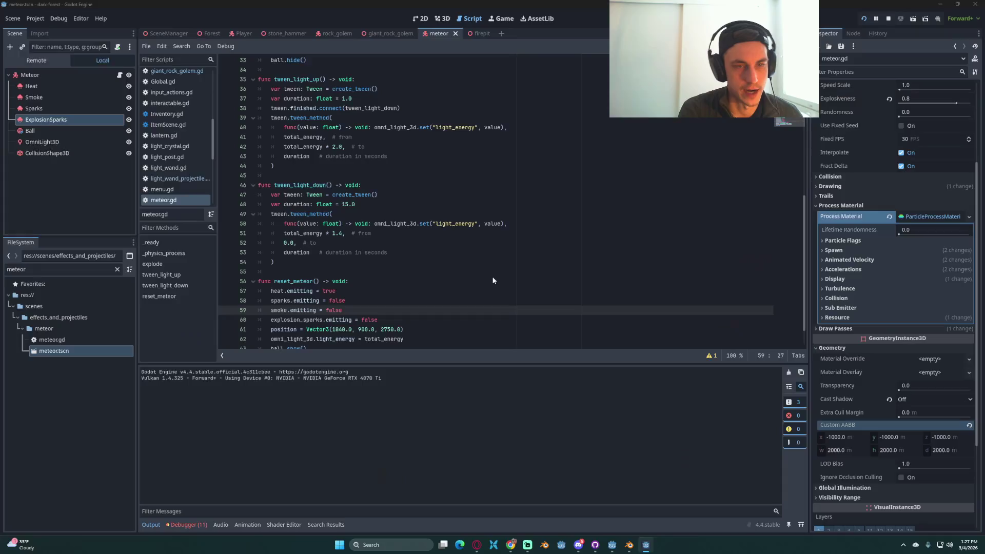
{"action": "left_click", "coordinate": [428, 277]}
{"action": "scroll", "coordinate": [325, 313], "scroll_direction": "down", "scroll_amount": 1}
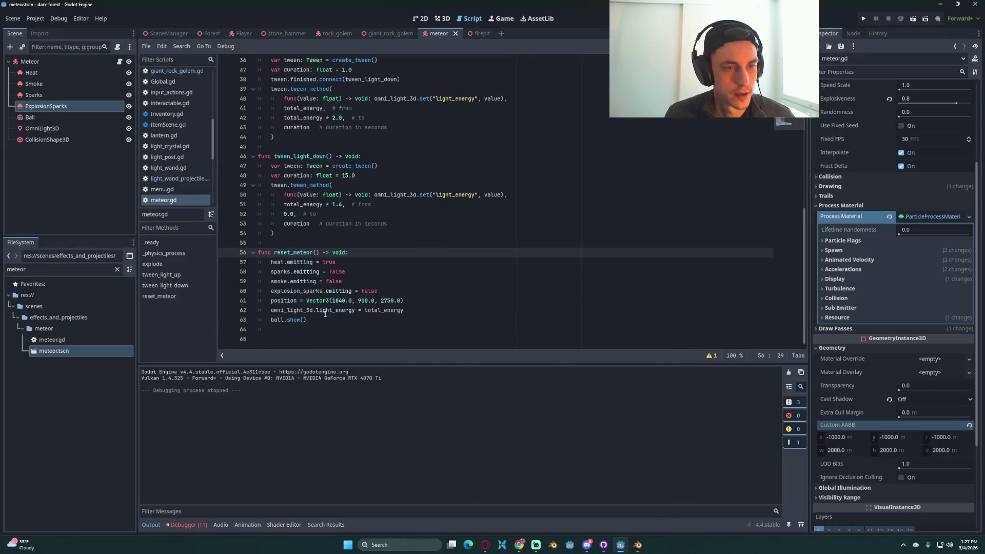
{"action": "mouse_move", "coordinate": [334, 311]}
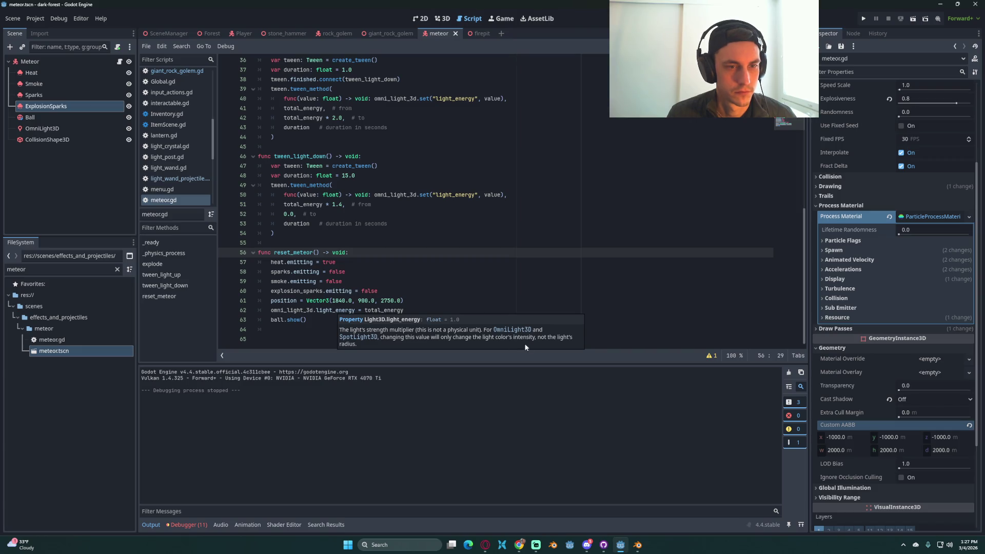
{"action": "left_click", "coordinate": [462, 301]}
{"action": "left_click", "coordinate": [449, 309]}
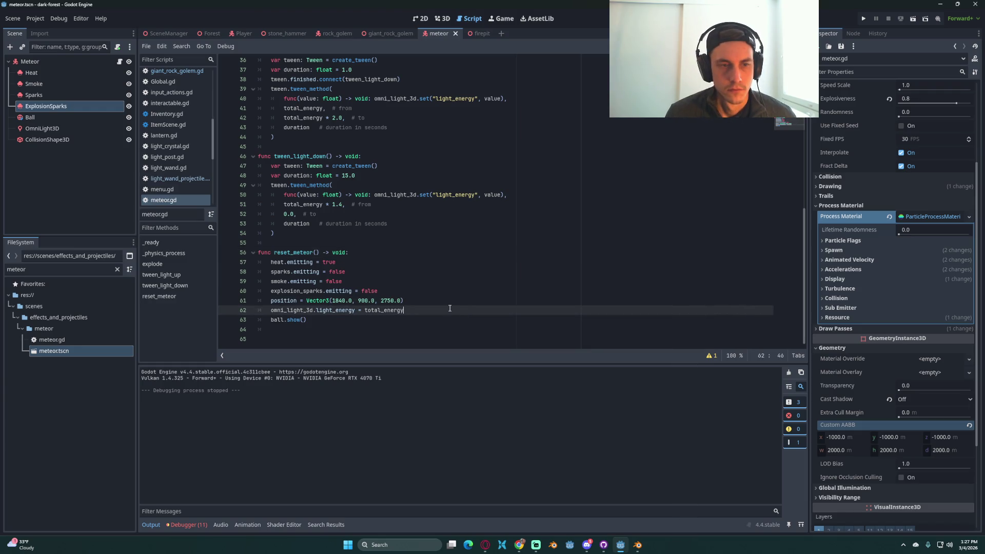
{"action": "scroll", "coordinate": [450, 308], "scroll_direction": "up", "scroll_amount": 4}
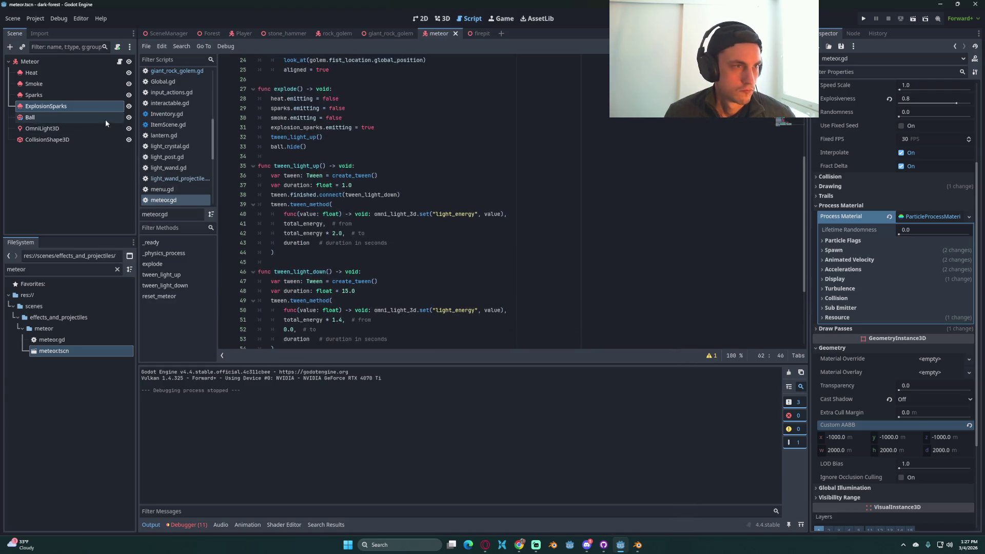
- Show the golem's AnimKeys GiantPunchMeteor timeline and cancel adding a Meteor total_energy property track
{"action": "left_click", "coordinate": [384, 34]}
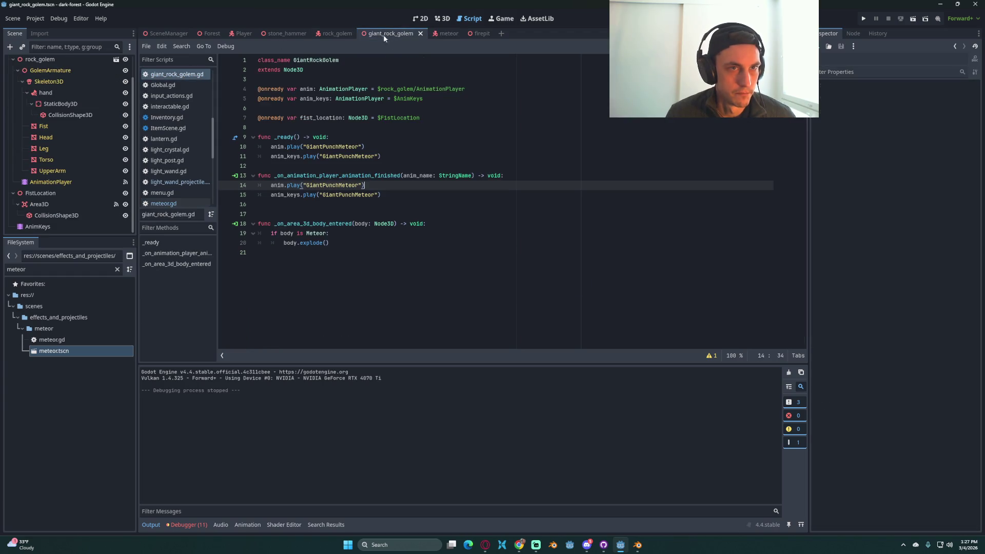
{"action": "left_click", "coordinate": [37, 227]}
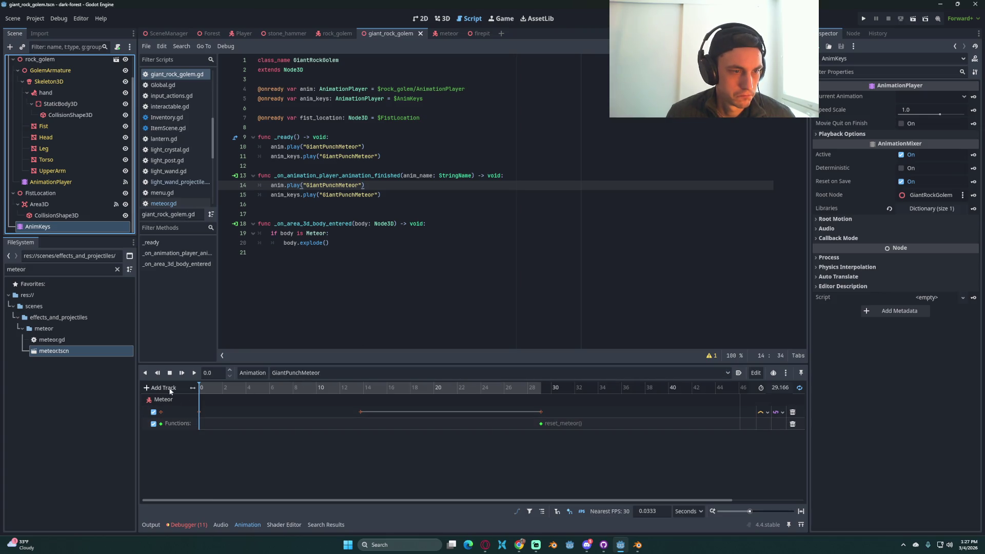
{"action": "left_click", "coordinate": [169, 389]}
{"action": "left_click", "coordinate": [172, 404]}
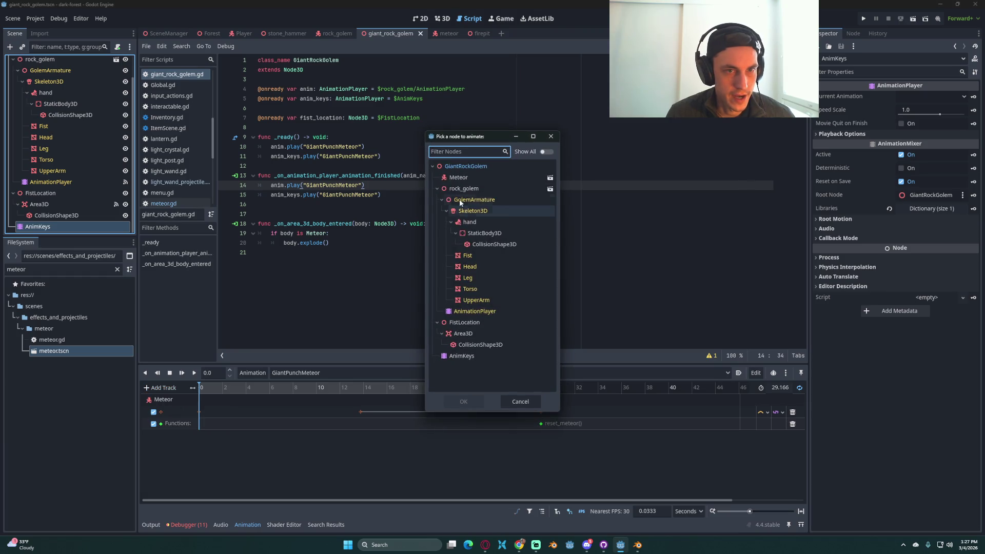
{"action": "left_click", "coordinate": [462, 177]}
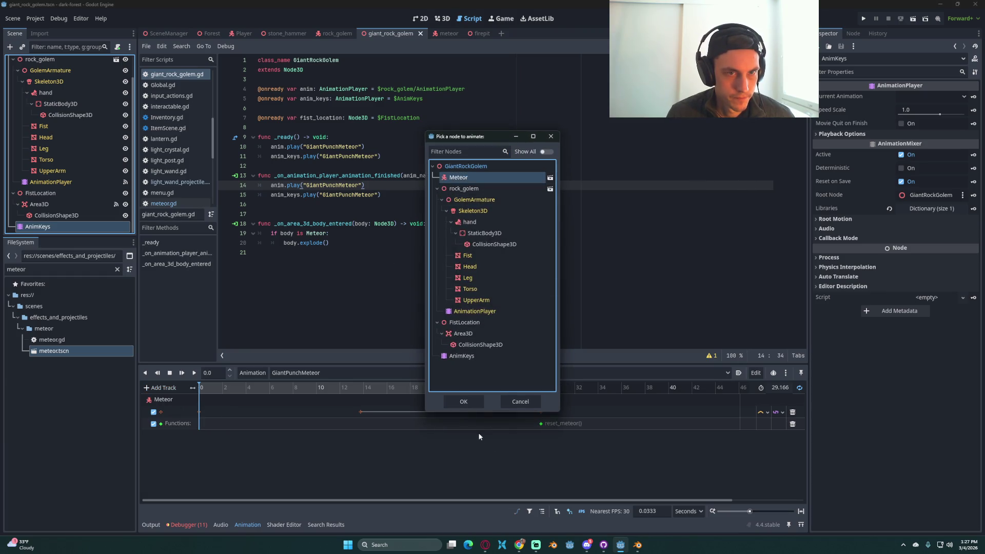
{"action": "left_click", "coordinate": [463, 402]}
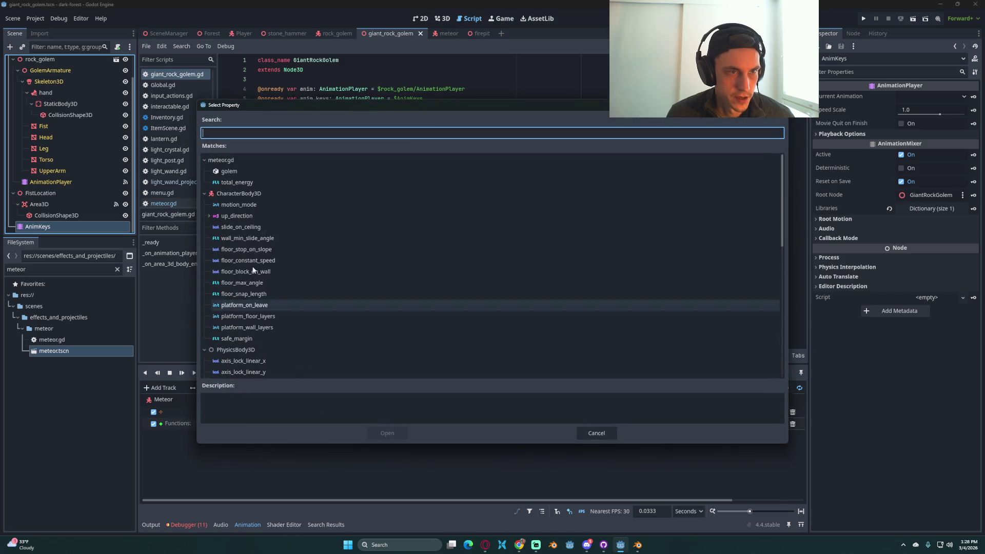
{"action": "scroll", "coordinate": [263, 286], "scroll_direction": "down", "scroll_amount": 3}
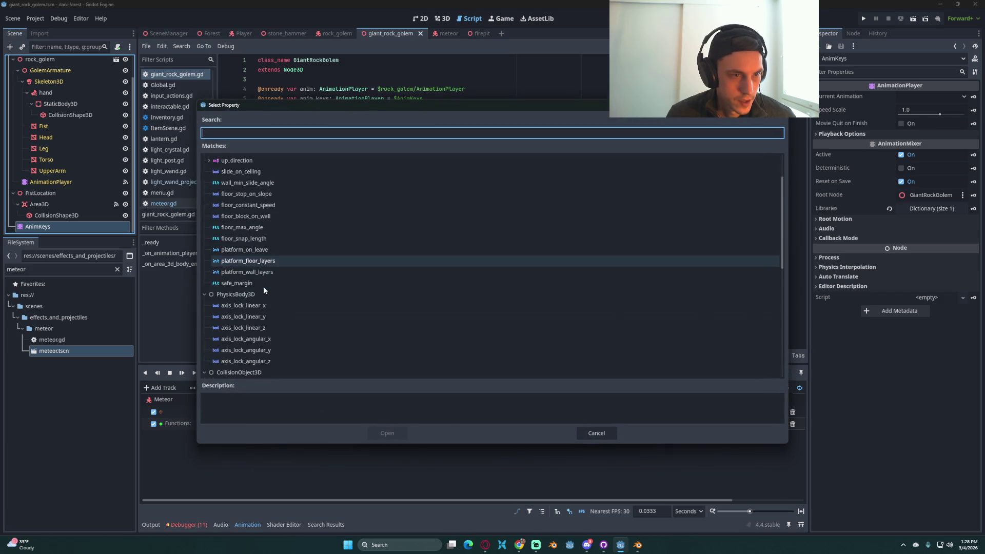
{"action": "scroll", "coordinate": [265, 288], "scroll_direction": "up", "scroll_amount": 3}
{"action": "left_click", "coordinate": [246, 182]}
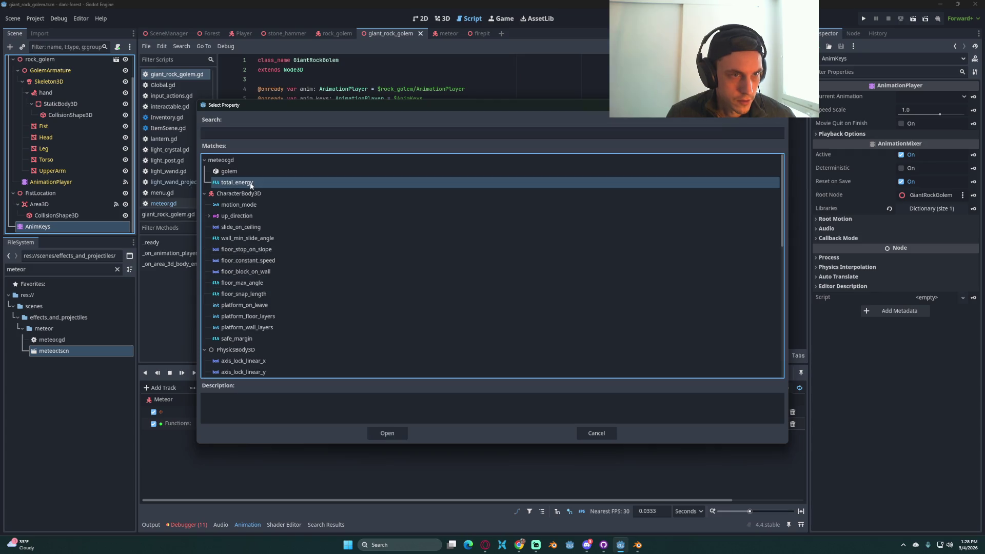
{"action": "left_click", "coordinate": [611, 433]}
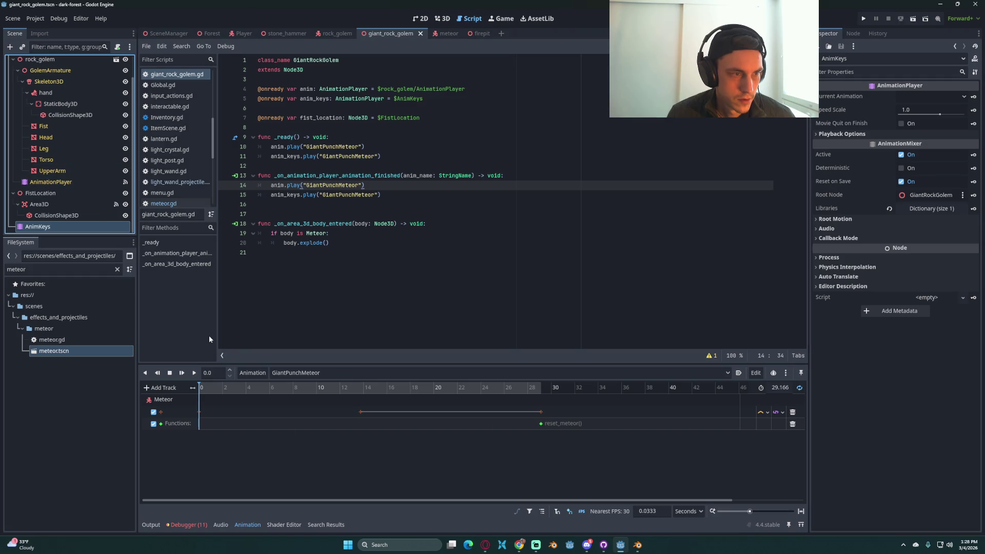
{"action": "left_click", "coordinate": [405, 232]}
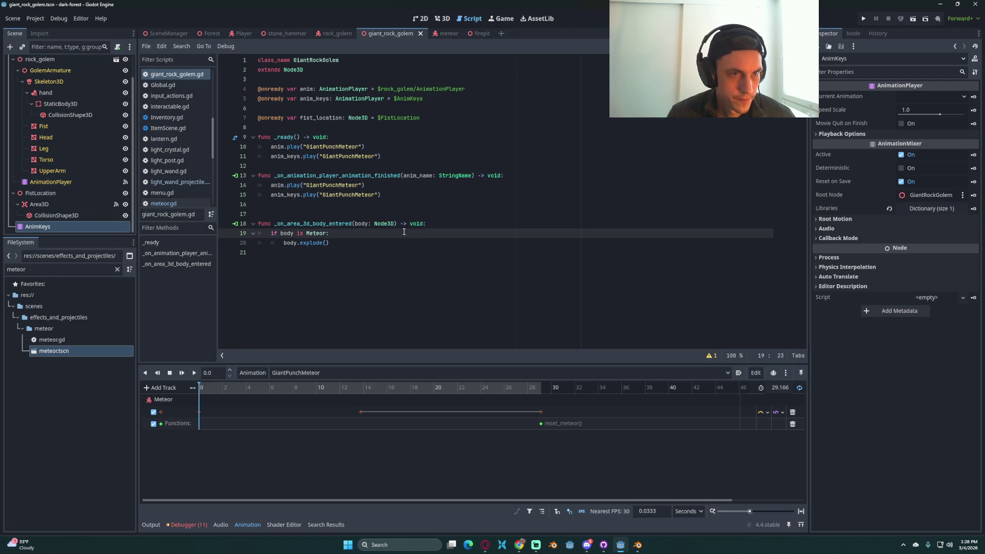
- Change line 62 to omni_light_3d.set("light_energy", total_energy) and save meteor.gd
{"action": "left_click", "coordinate": [449, 35]}
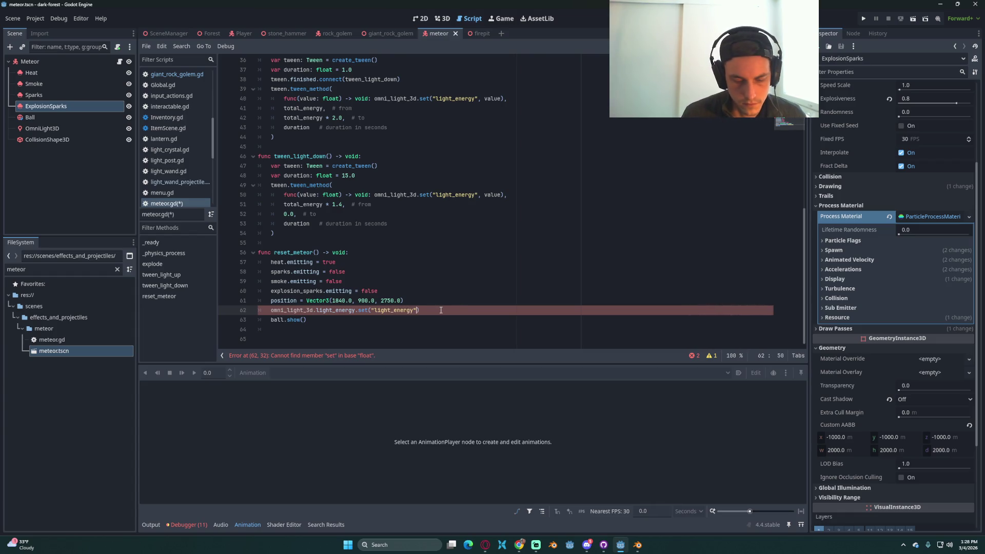
{"action": "type", "text": "_energy"}
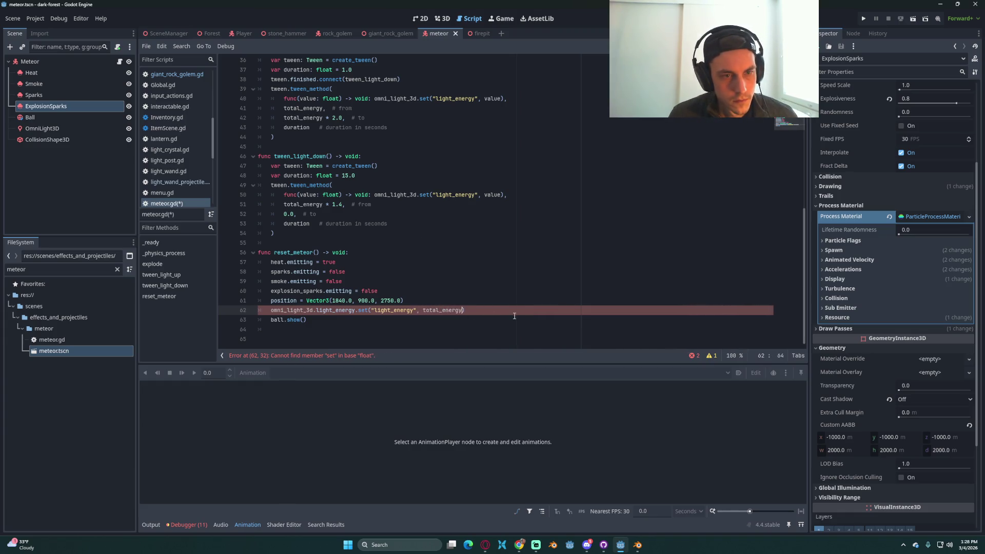
{"action": "key", "text": "Down"}
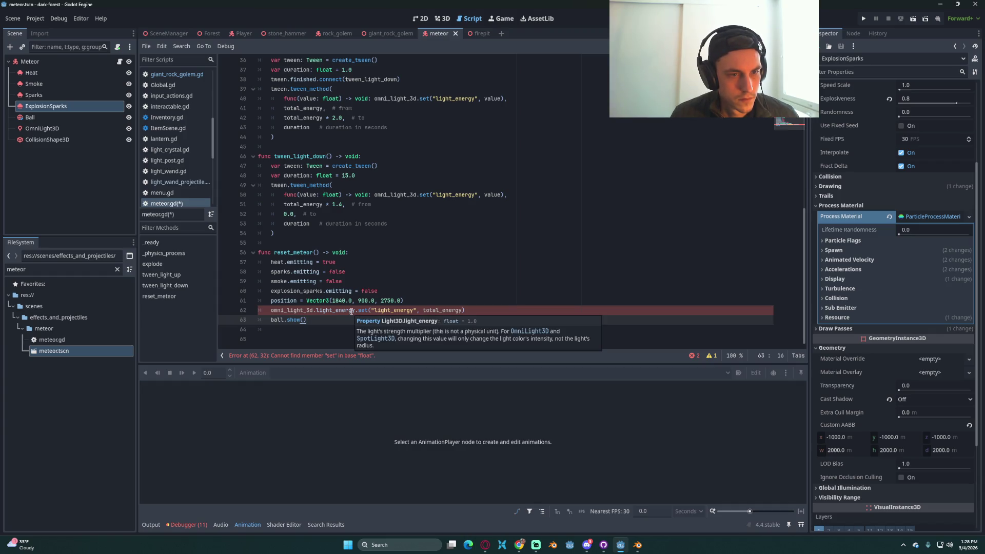
{"action": "left_click", "coordinate": [358, 311]}
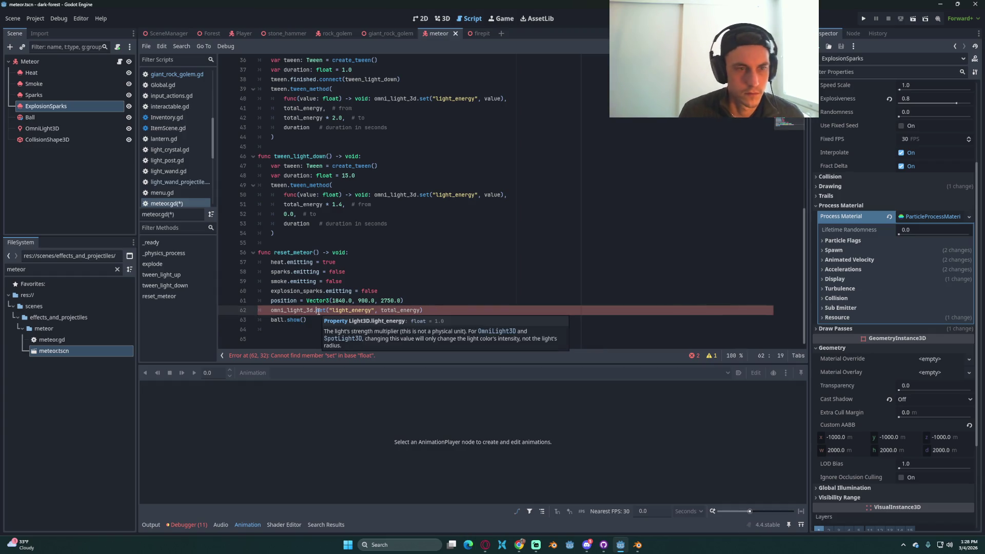
{"action": "key", "text": "BackSpace"}
{"action": "left_click", "coordinate": [316, 324]}
{"action": "key", "text": "ctrl+s"}
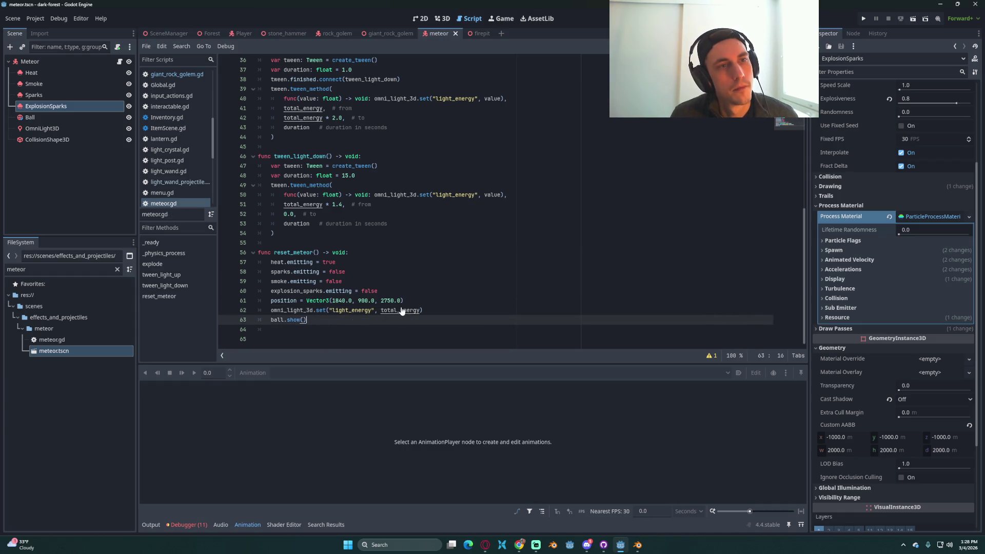
- Search meteor.gd for 'omni' and step through its matches
{"action": "scroll", "coordinate": [399, 287], "scroll_direction": "up", "scroll_amount": 2}
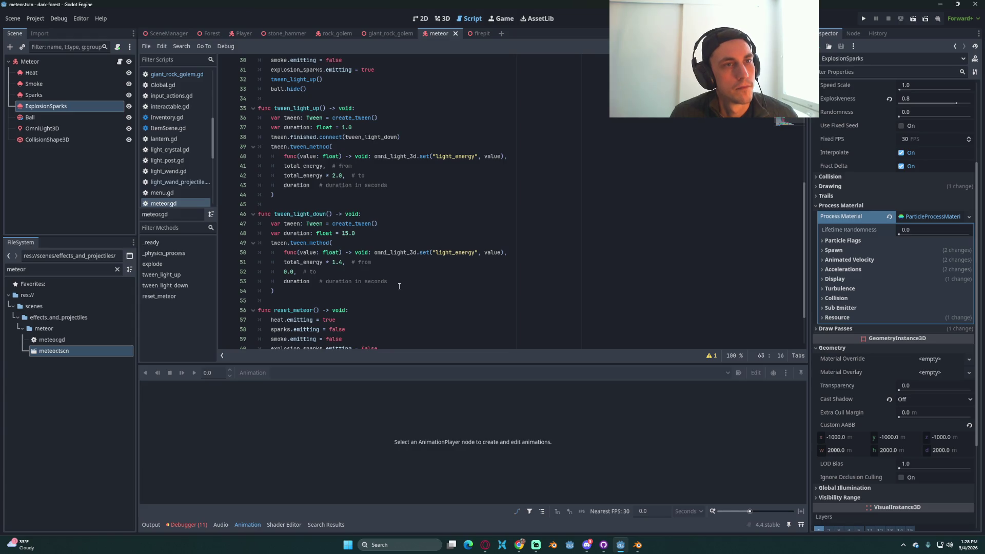
{"action": "scroll", "coordinate": [399, 286], "scroll_direction": "up", "scroll_amount": 2}
{"action": "scroll", "coordinate": [399, 287], "scroll_direction": "down", "scroll_amount": 4}
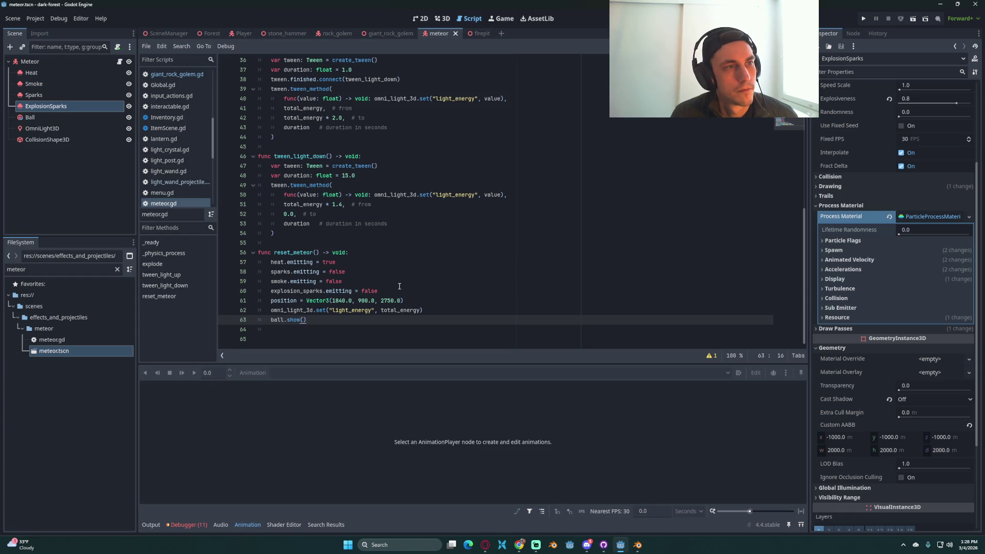
{"action": "key", "text": "ctrl+f"}
{"action": "type", "text": "omni"}
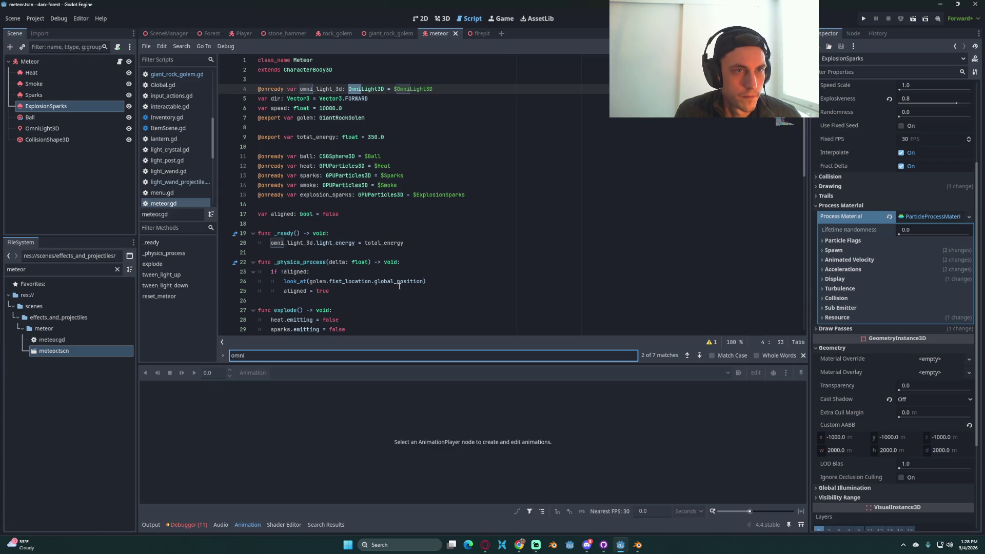
{"action": "key", "text": "Return"}
{"action": "key", "text": "Return"}
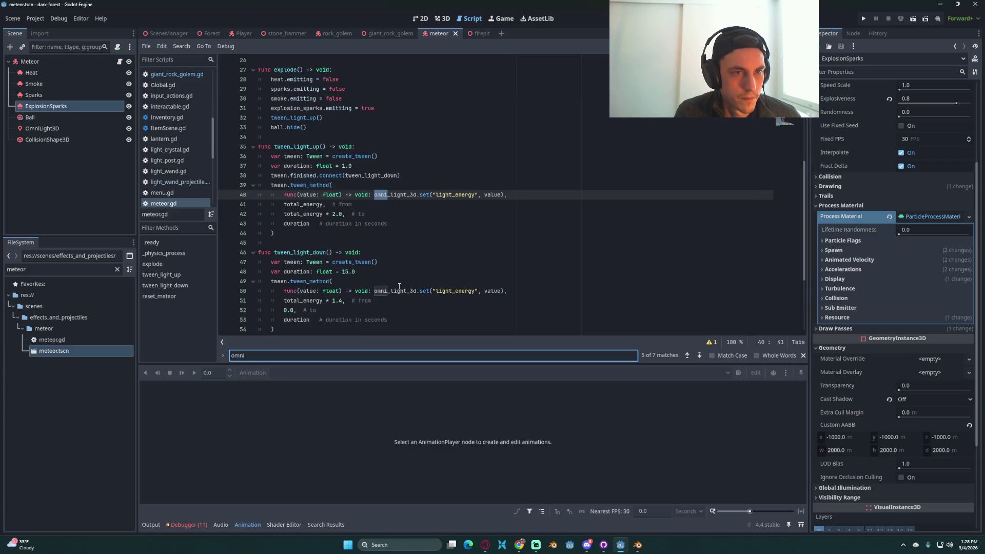
{"action": "key", "text": "Return"}
{"action": "key", "text": "Return"}
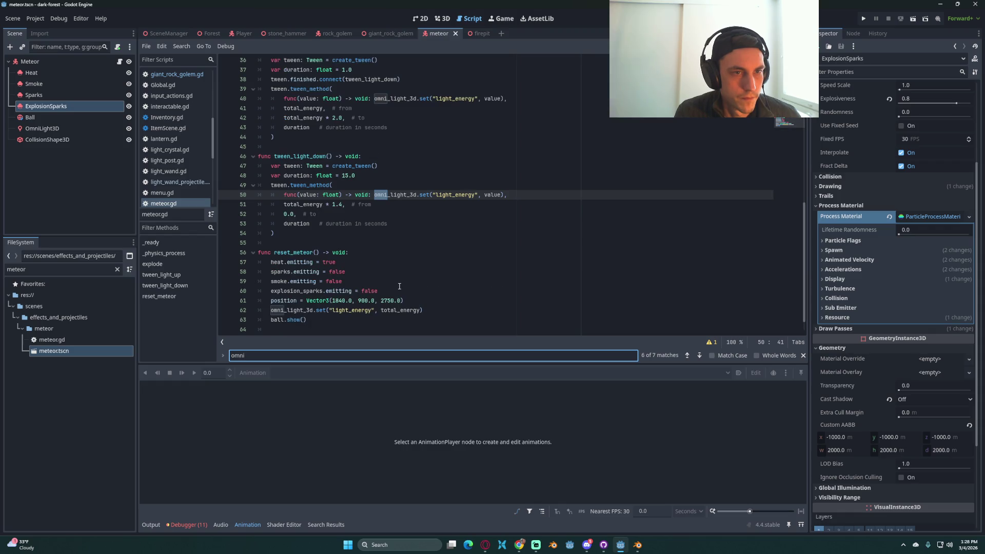
{"action": "left_click", "coordinate": [390, 262]}
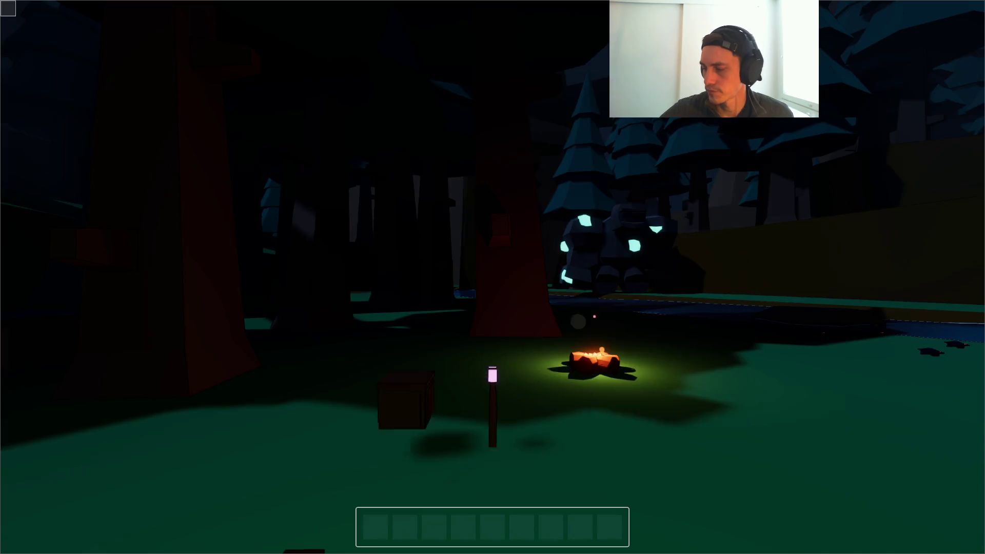
- Load the saved game from the pause menu and walk toward the trees by the river
{"action": "key", "text": "Escape"}
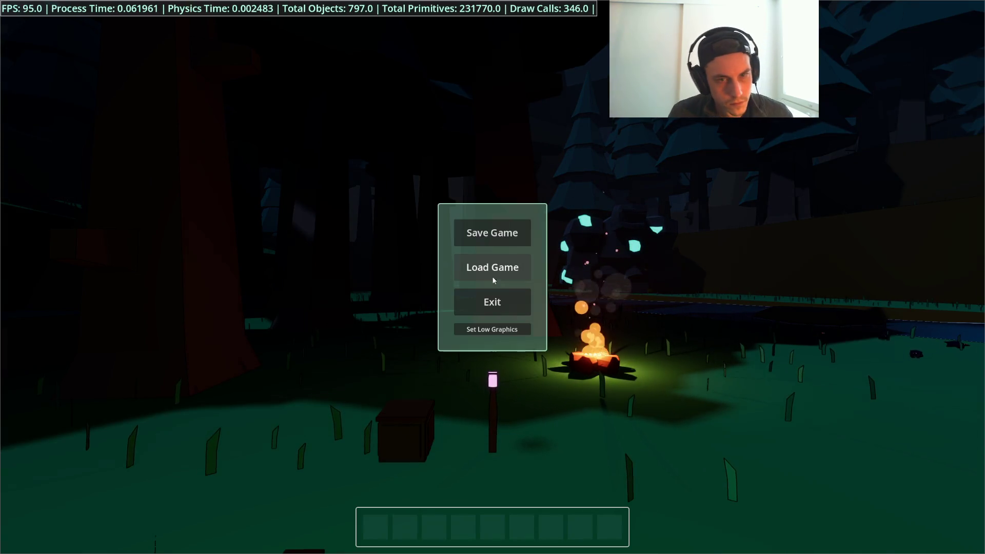
{"action": "left_click", "coordinate": [492, 268]}
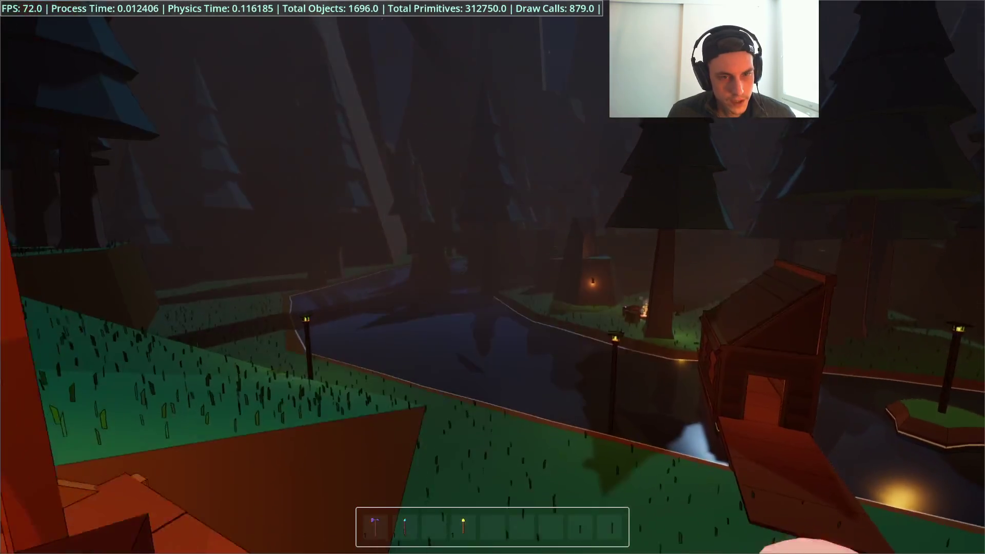
{"action": "key", "text": "w"}
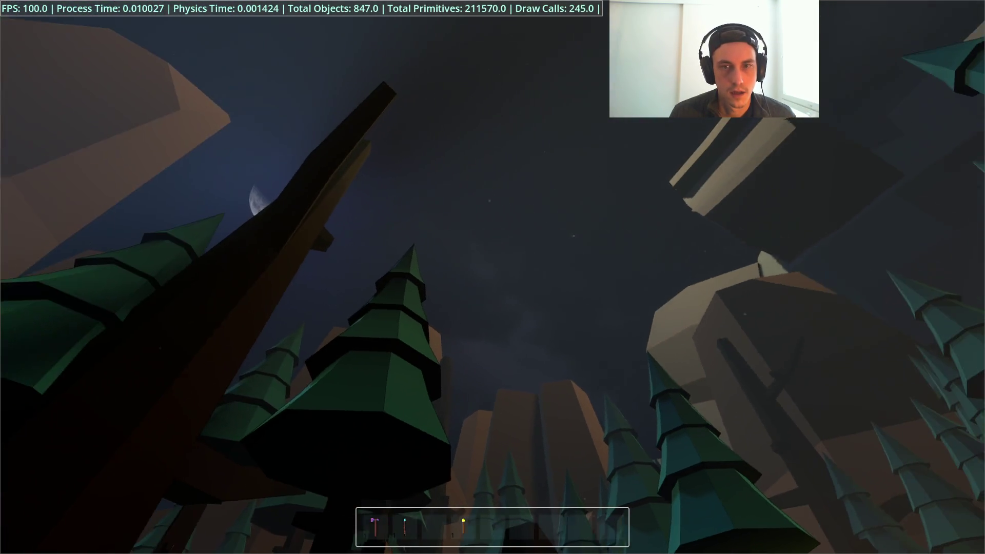
- Stop the game and look through the explode and reset code in meteor.gd
{"action": "key", "text": "F8"}
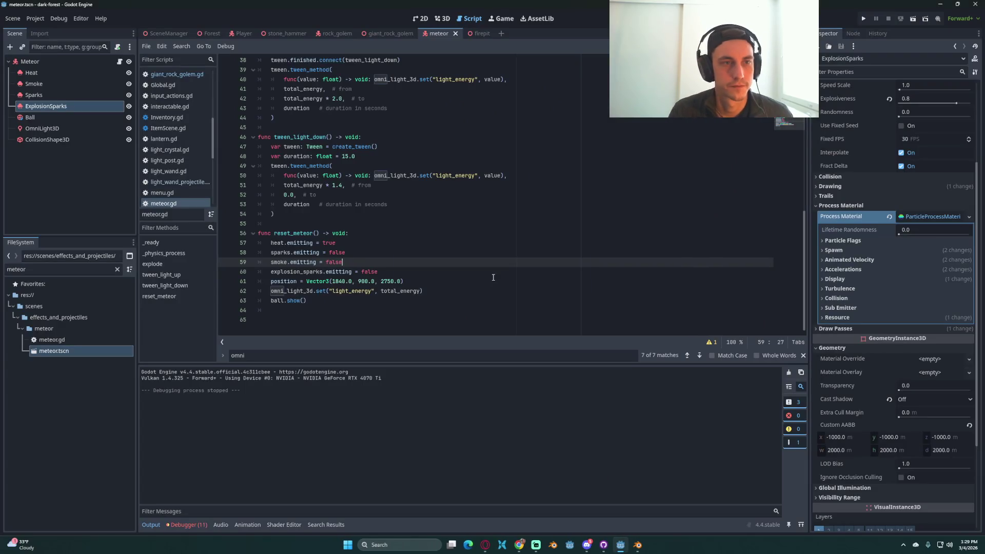
{"action": "scroll", "coordinate": [464, 297], "scroll_direction": "up", "scroll_amount": 5}
{"action": "left_click", "coordinate": [440, 256]}
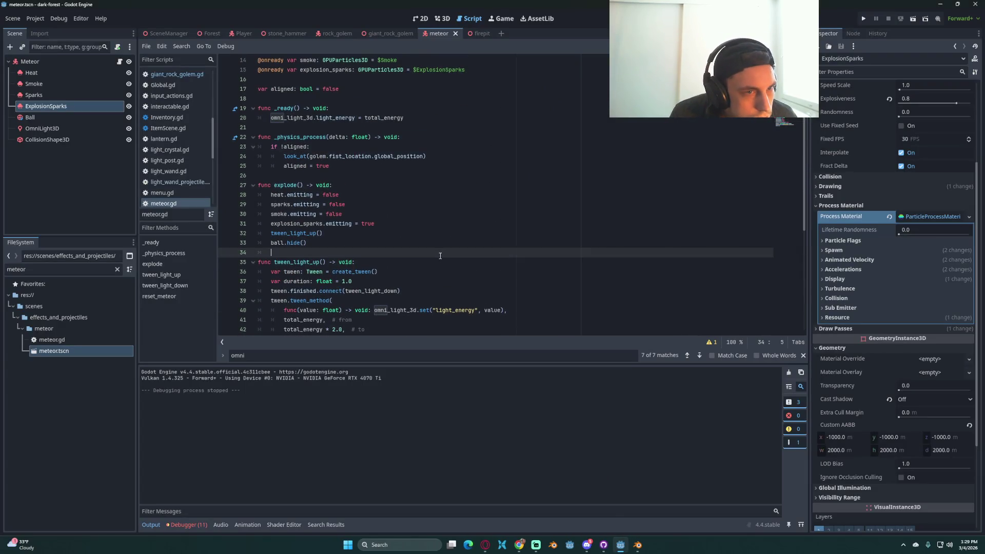
{"action": "left_click", "coordinate": [419, 243]}
{"action": "scroll", "coordinate": [421, 244], "scroll_direction": "down", "scroll_amount": 5}
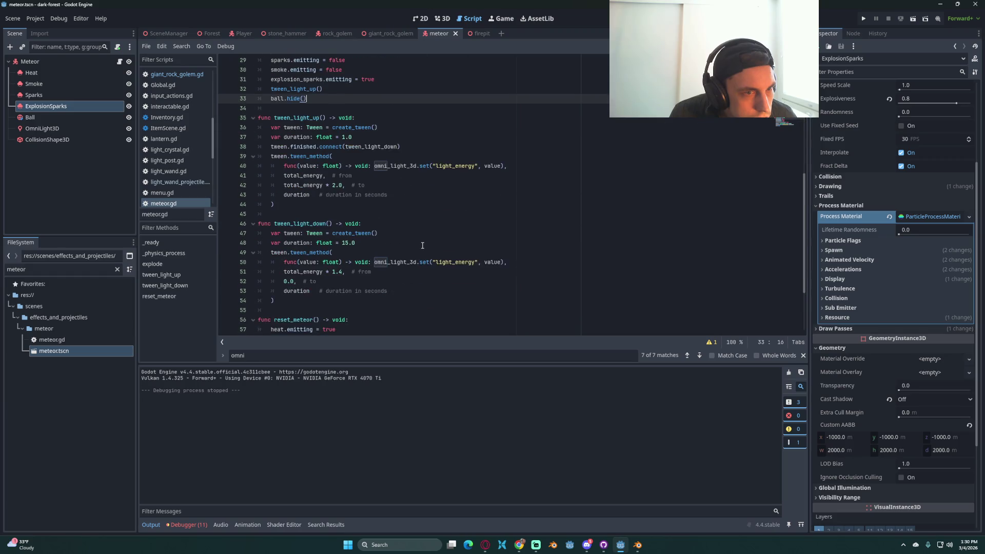
{"action": "scroll", "coordinate": [423, 245], "scroll_direction": "down", "scroll_amount": 2}
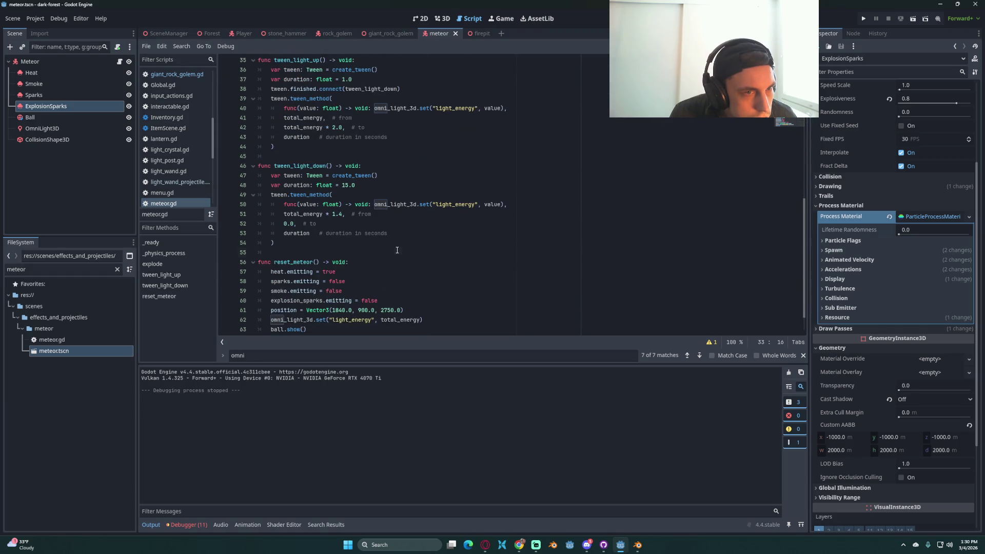
{"action": "left_click", "coordinate": [397, 250]}
{"action": "left_click", "coordinate": [396, 240]}
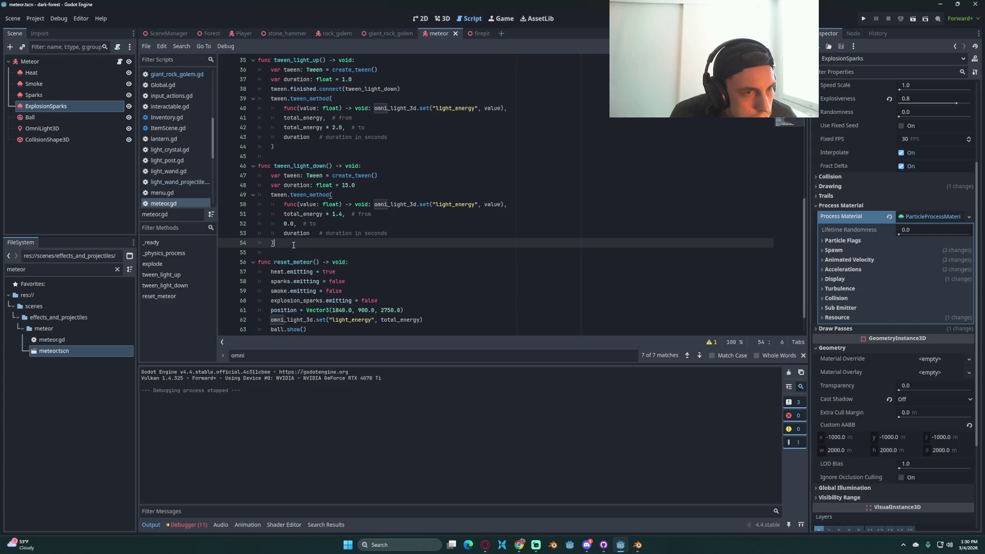
{"action": "mouse_move", "coordinate": [296, 235]}
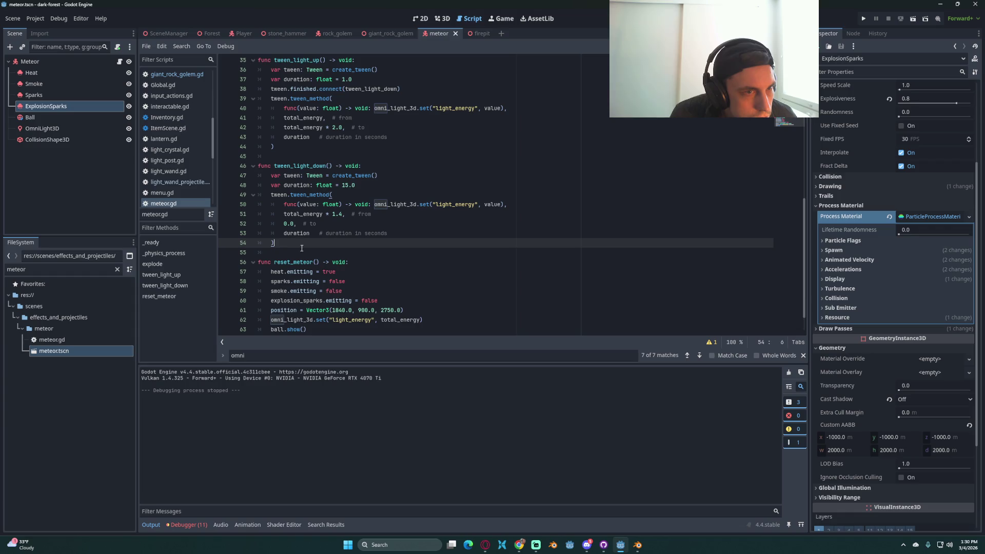
{"action": "mouse_move", "coordinate": [319, 196]}
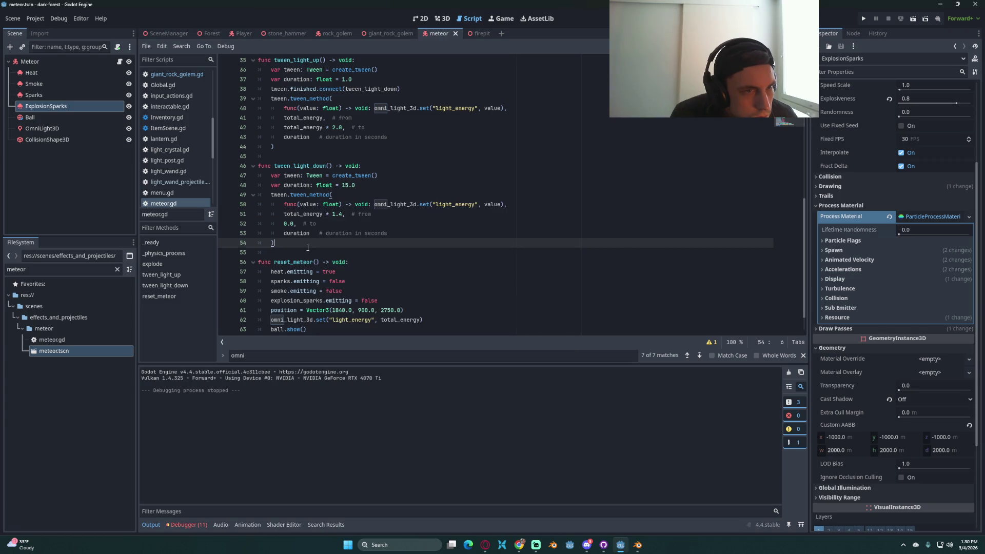
{"action": "scroll", "coordinate": [307, 248], "scroll_direction": "up", "scroll_amount": 4}
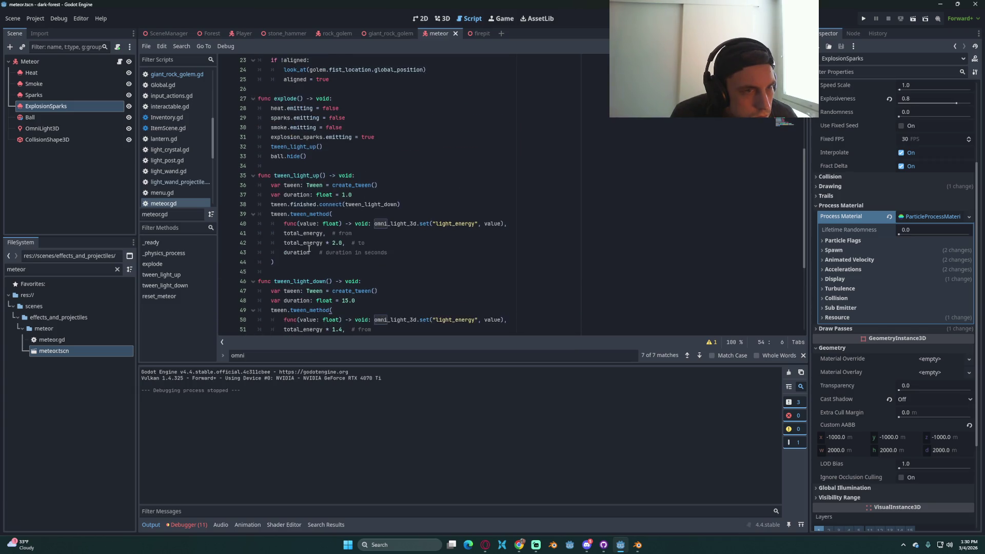
{"action": "scroll", "coordinate": [308, 249], "scroll_direction": "down", "scroll_amount": 4}
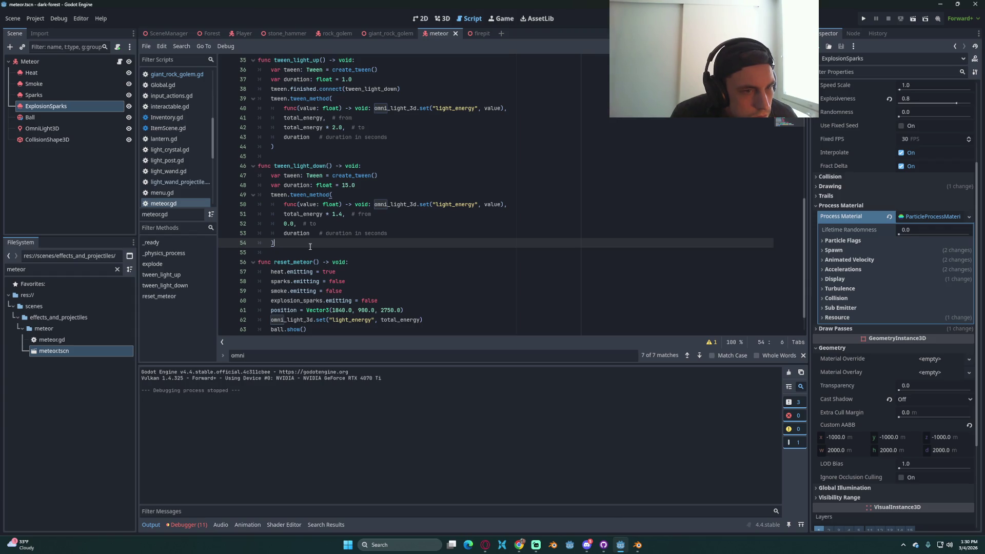
{"action": "scroll", "coordinate": [329, 248], "scroll_direction": "down", "scroll_amount": 1}
{"action": "left_click", "coordinate": [450, 291]}
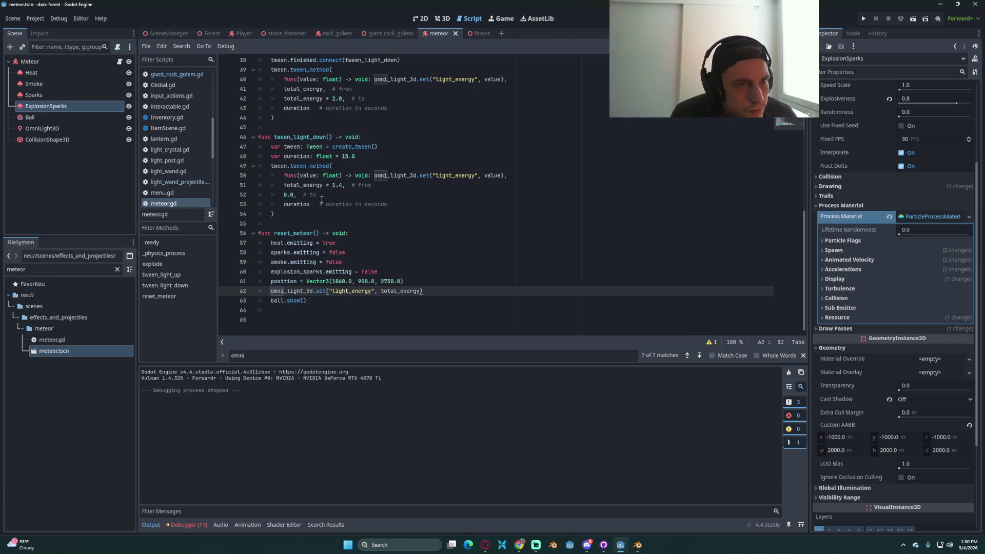
- Change the line-48 fade-down duration from 15.0 to 10.0, then save and launch the game
{"action": "left_click", "coordinate": [348, 158]}
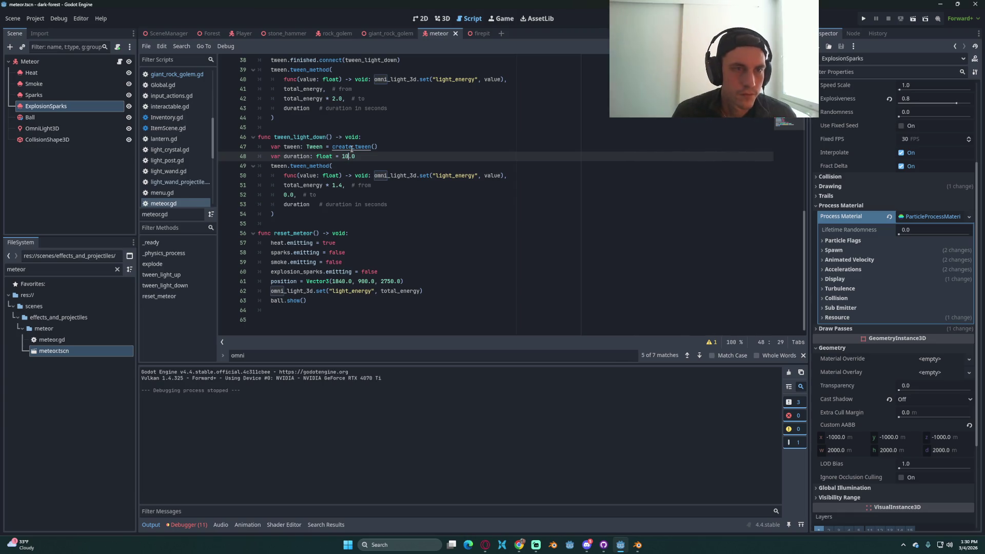
{"action": "type", "text": "0"}
{"action": "left_click", "coordinate": [383, 160]}
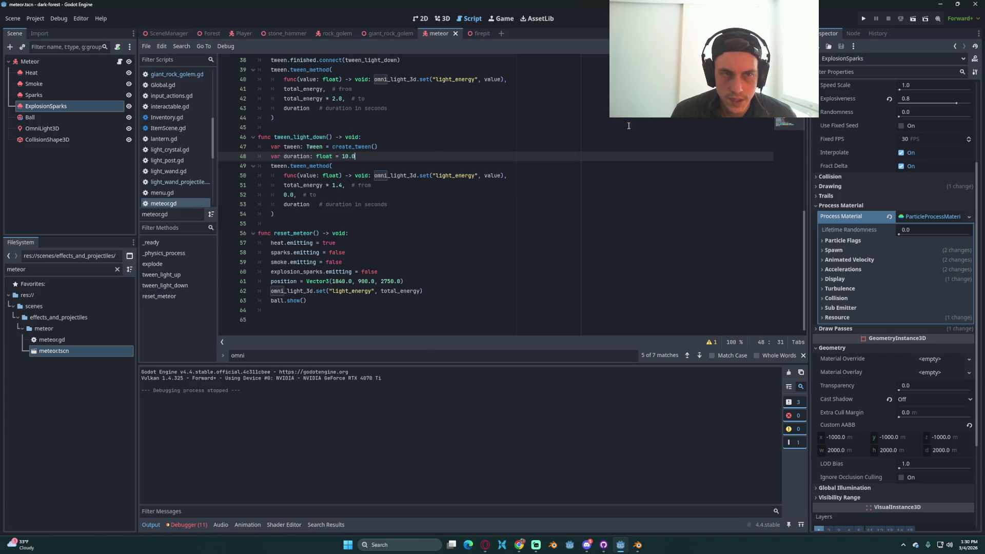
{"action": "left_click", "coordinate": [862, 19]}
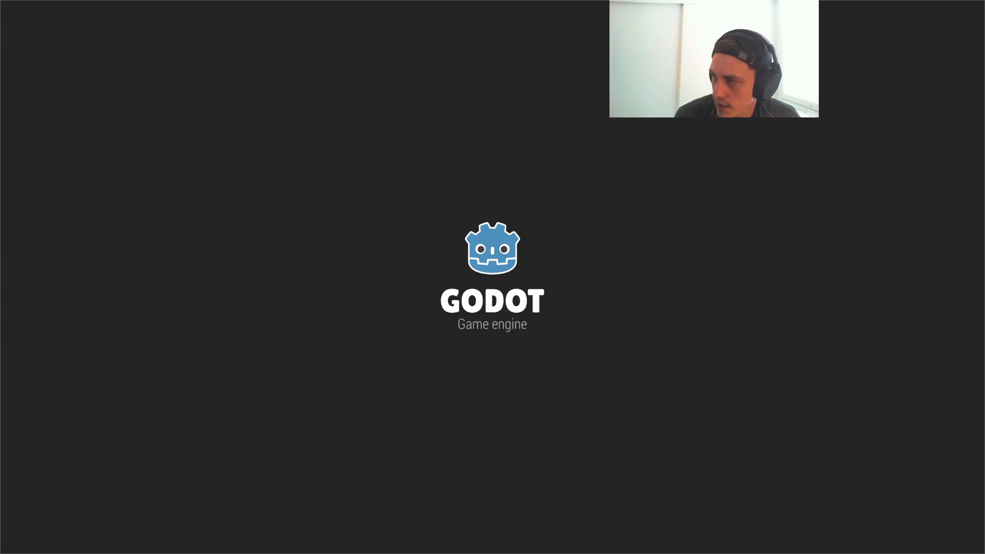
- Load the saved game, equip hotbar slot 2, watch the meteor pass, then stop the run
{"action": "key", "text": "Escape"}
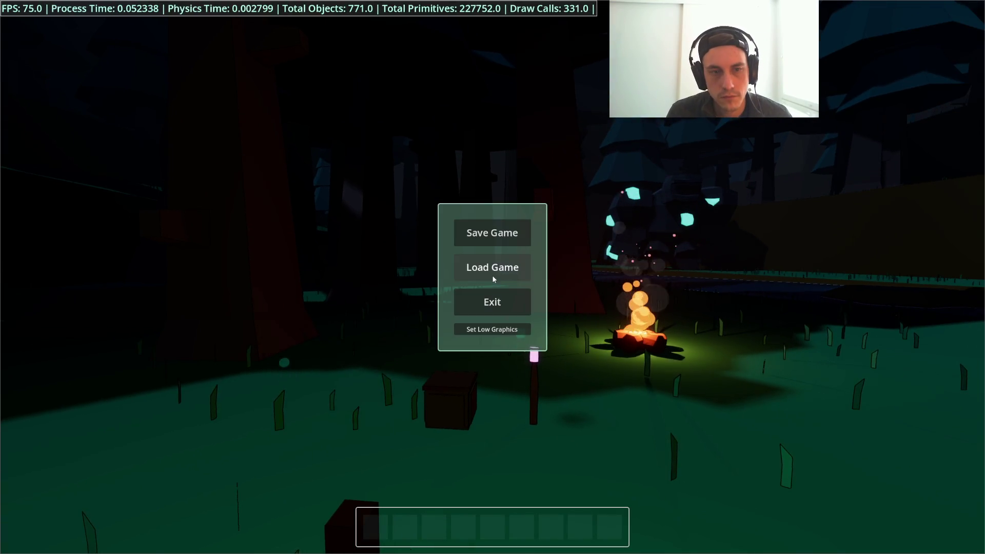
{"action": "left_click", "coordinate": [494, 279]}
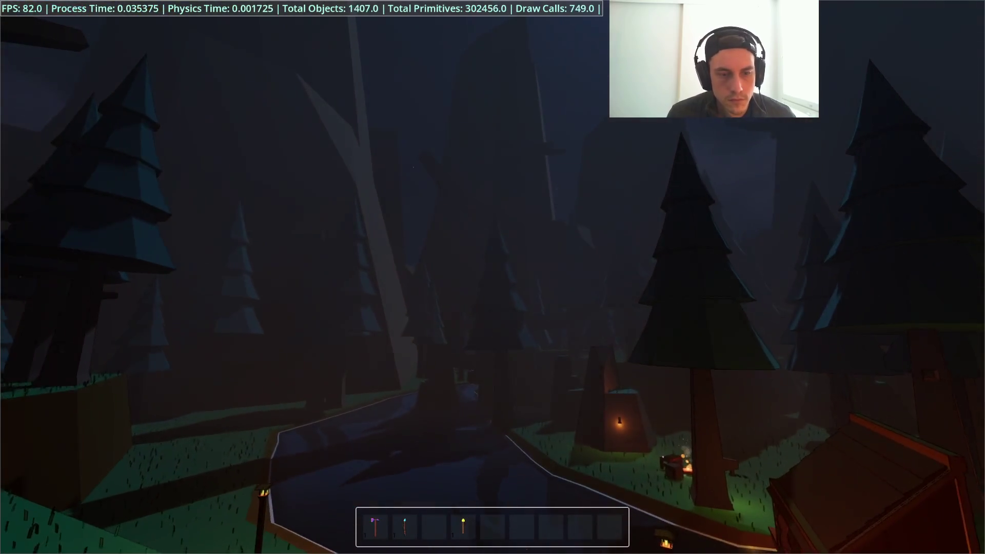
{"action": "key", "text": "2"}
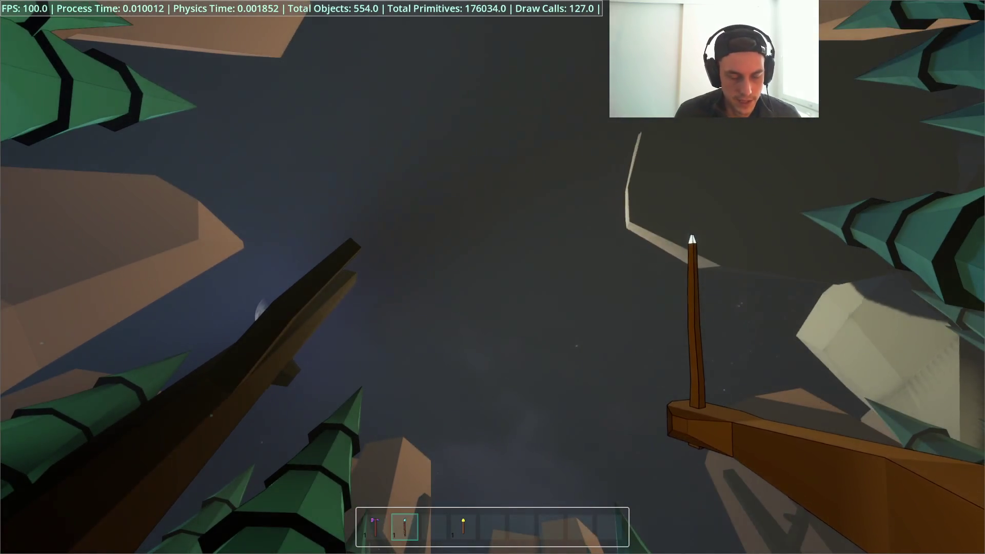
{"action": "key", "text": "F8"}
- Scrub the golem's AnimKeys GiantPunchMeteor timeline to about 13.7 and then 28.3
{"action": "left_click", "coordinate": [369, 195]}
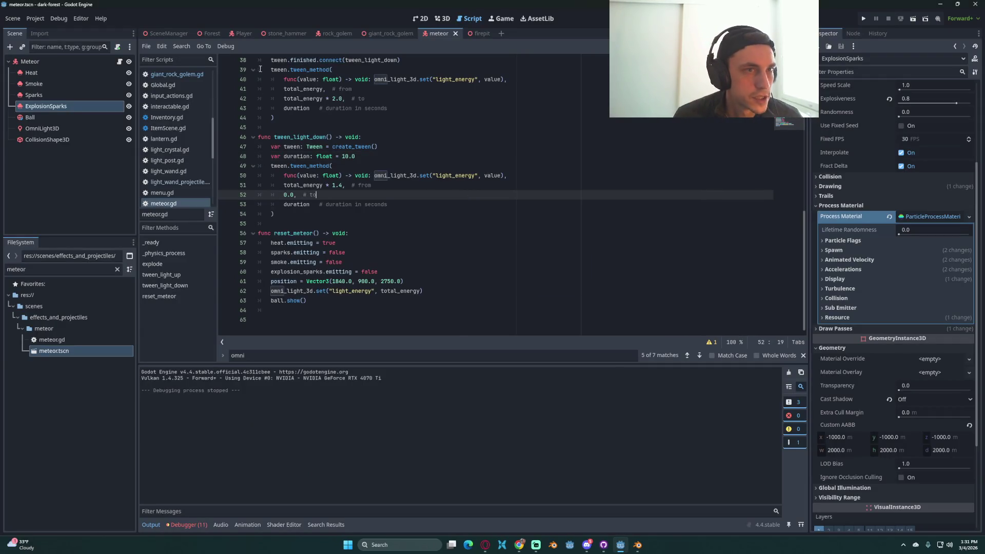
{"action": "left_click", "coordinate": [397, 34]}
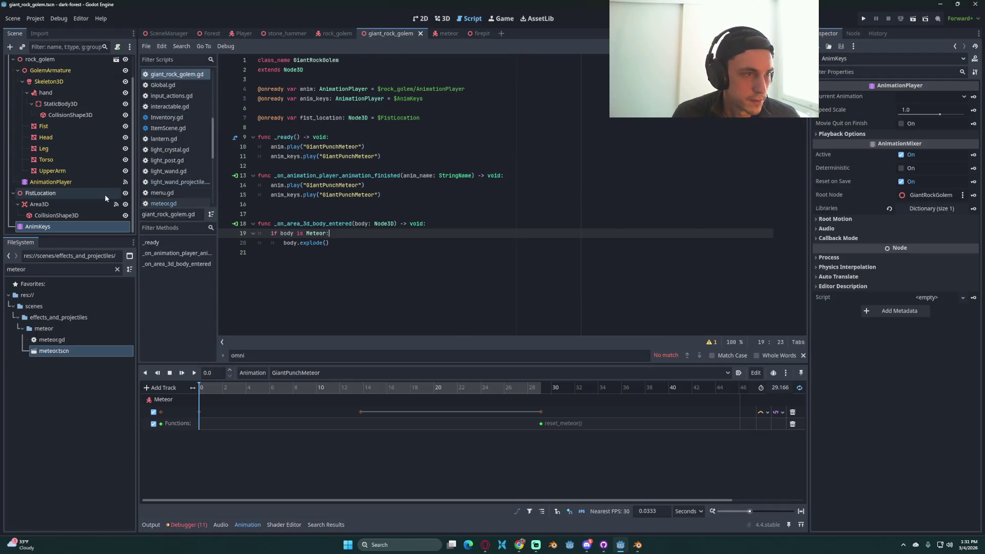
{"action": "left_click", "coordinate": [51, 182]}
{"action": "left_click", "coordinate": [53, 227]}
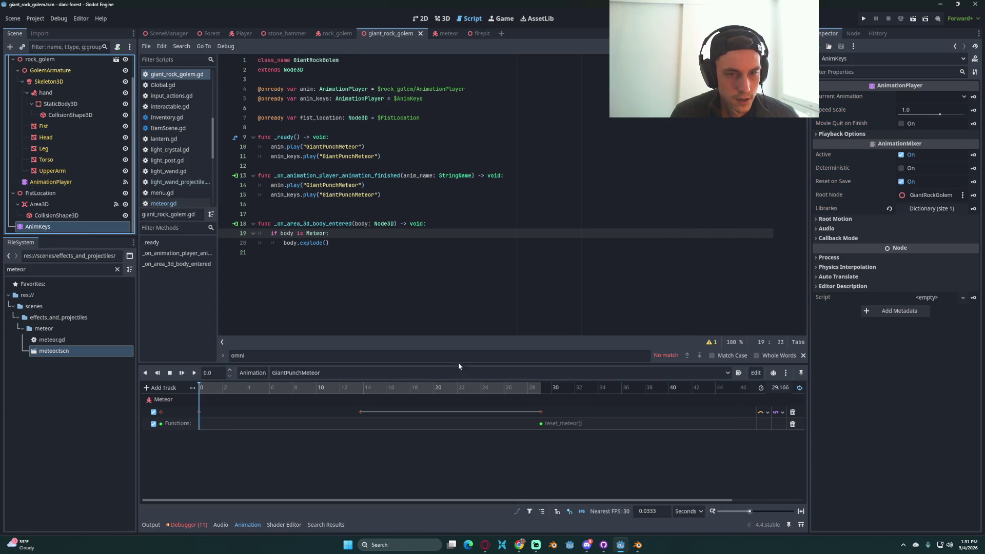
{"action": "left_click_drag", "start_coordinate": [452, 388], "coordinate": [360, 388]}
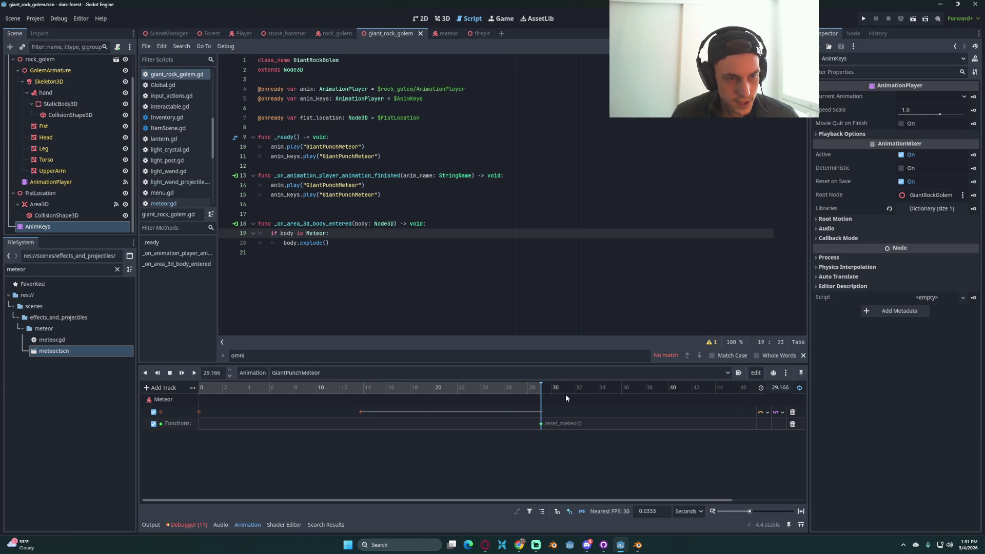
{"action": "left_click_drag", "start_coordinate": [566, 394], "coordinate": [532, 398]}
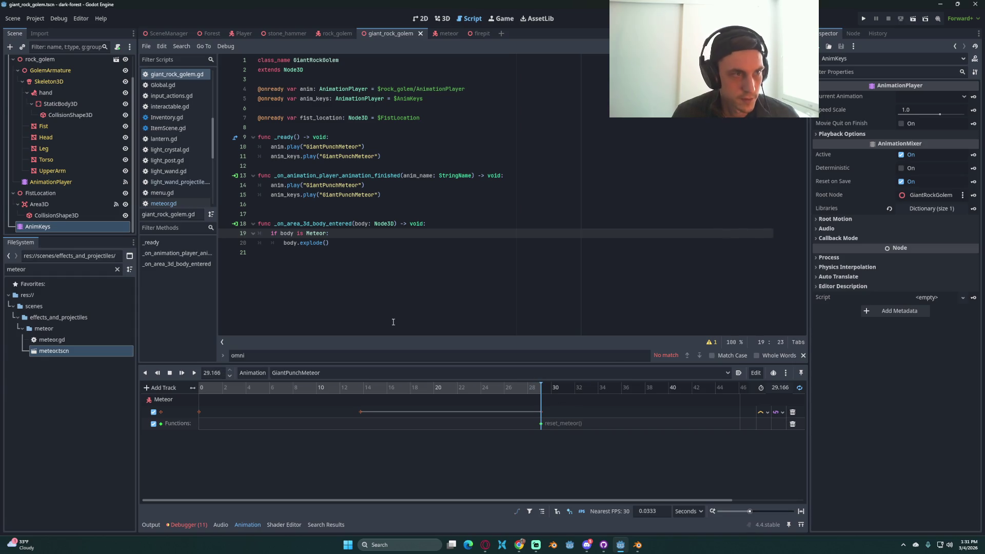
{"action": "left_click", "coordinate": [419, 251]}
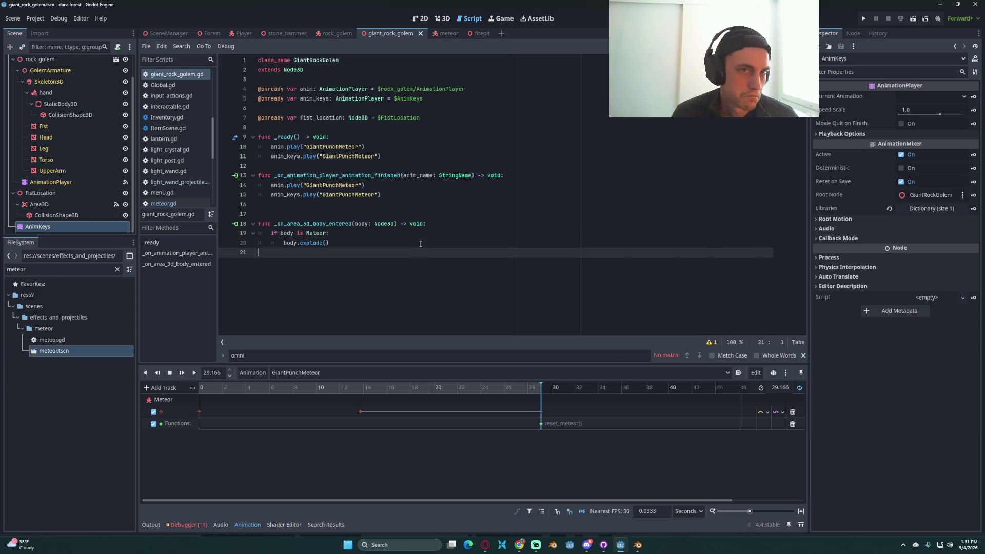
- Back in meteor.gd, set the fade-down duration to 13.0 and relaunch the game
{"action": "left_click", "coordinate": [444, 33]}
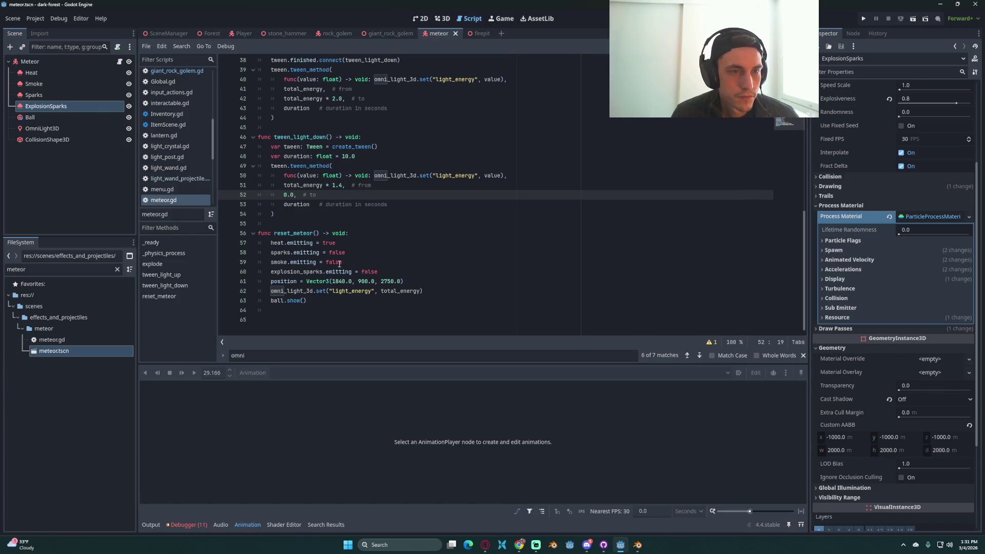
{"action": "left_click", "coordinate": [349, 157]}
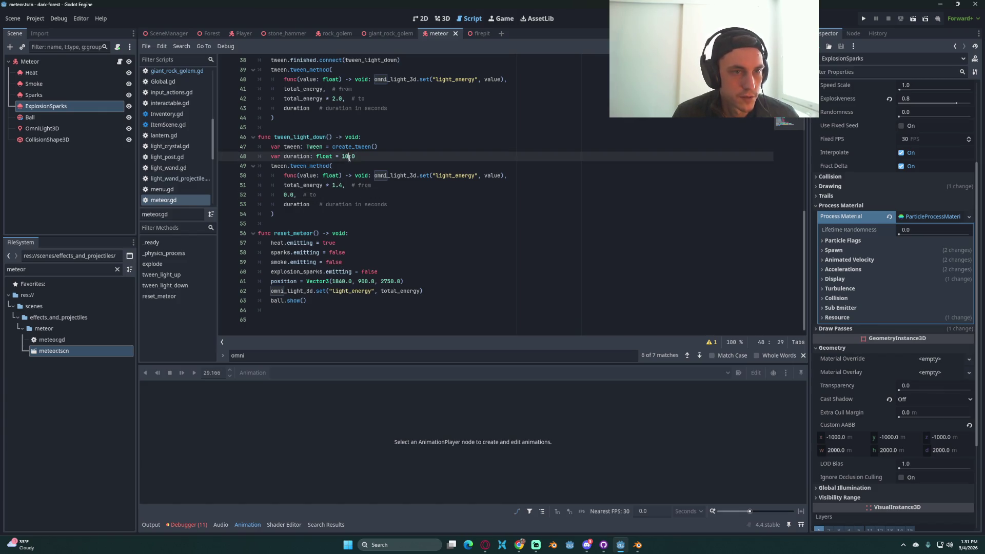
{"action": "left_click", "coordinate": [403, 162]}
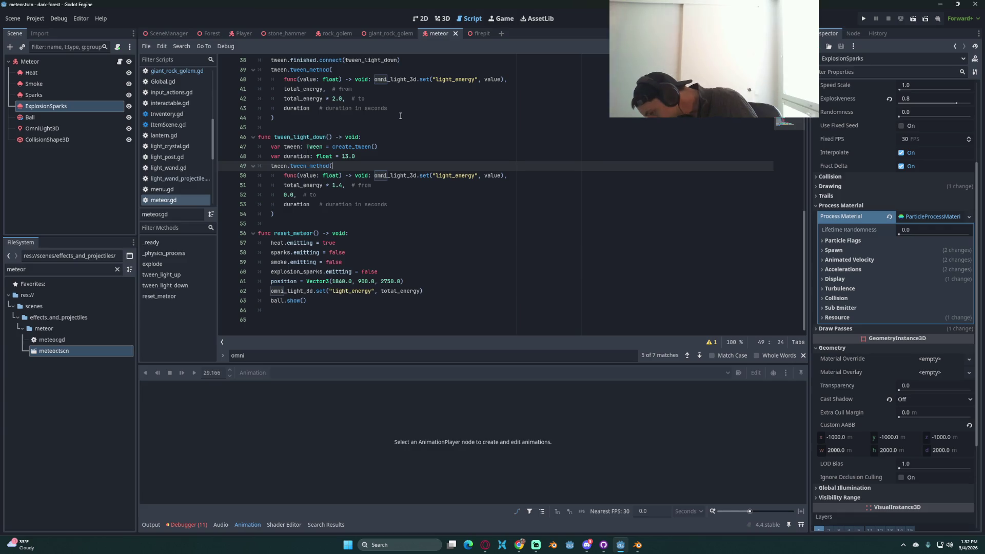
{"action": "left_click", "coordinate": [407, 194]}
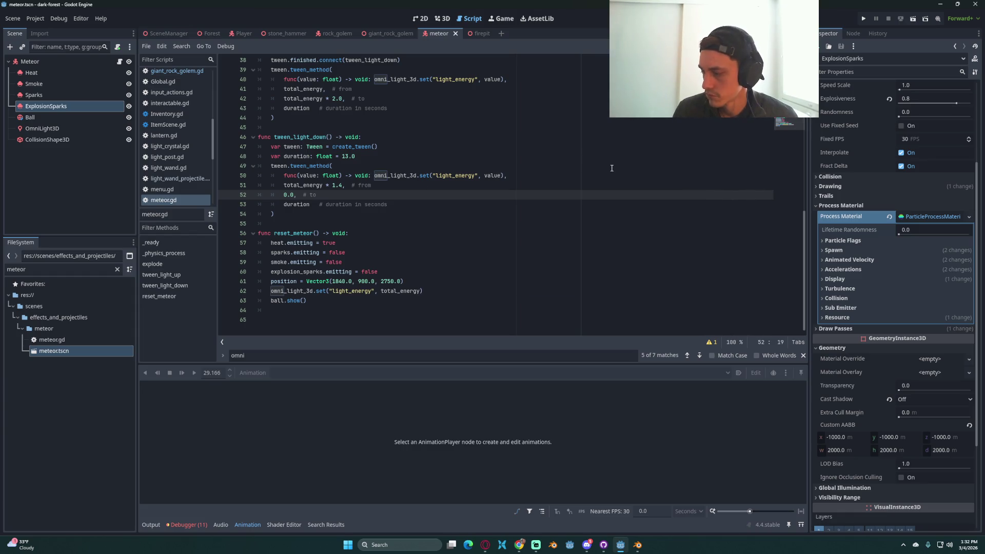
{"action": "left_click", "coordinate": [863, 19]}
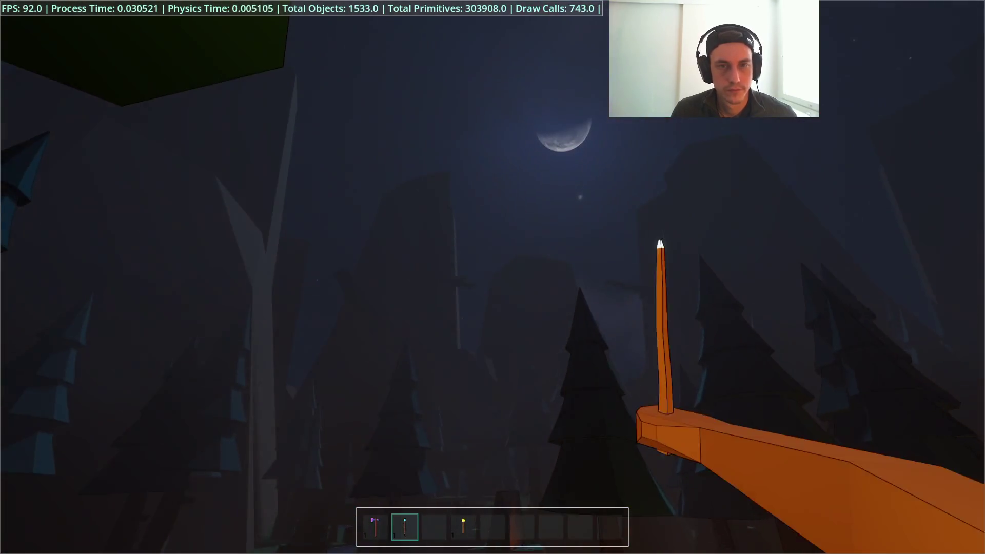
- Equip the torch from hotbar slot 2, watch the meteor flash over the forest, then stop the run
{"action": "key", "text": "2"}
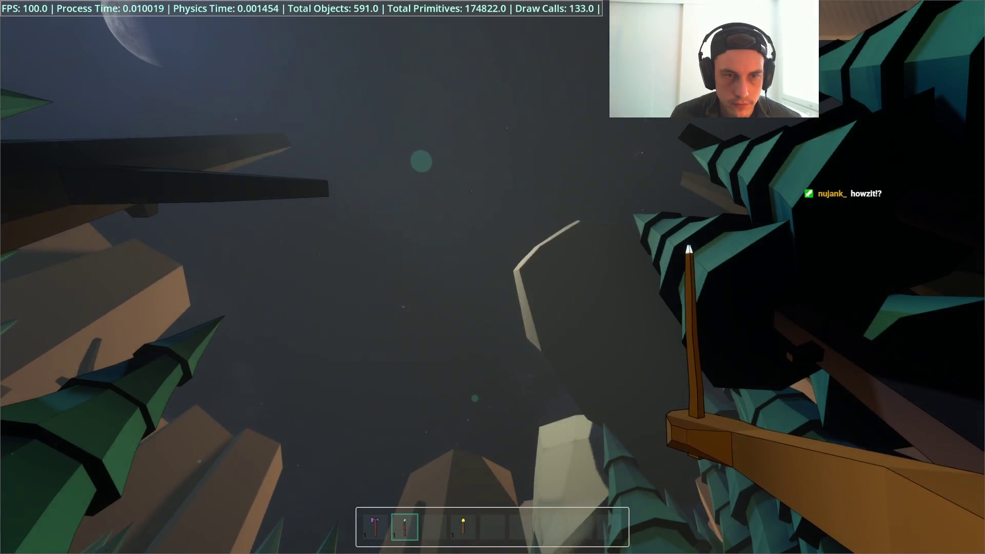
{"action": "key", "text": "F8"}
- Review the explode() code around the tween_light_up() call and the sparks emitting line
{"action": "left_click", "coordinate": [464, 253]}
{"action": "scroll", "coordinate": [441, 246], "scroll_direction": "up", "scroll_amount": 6}
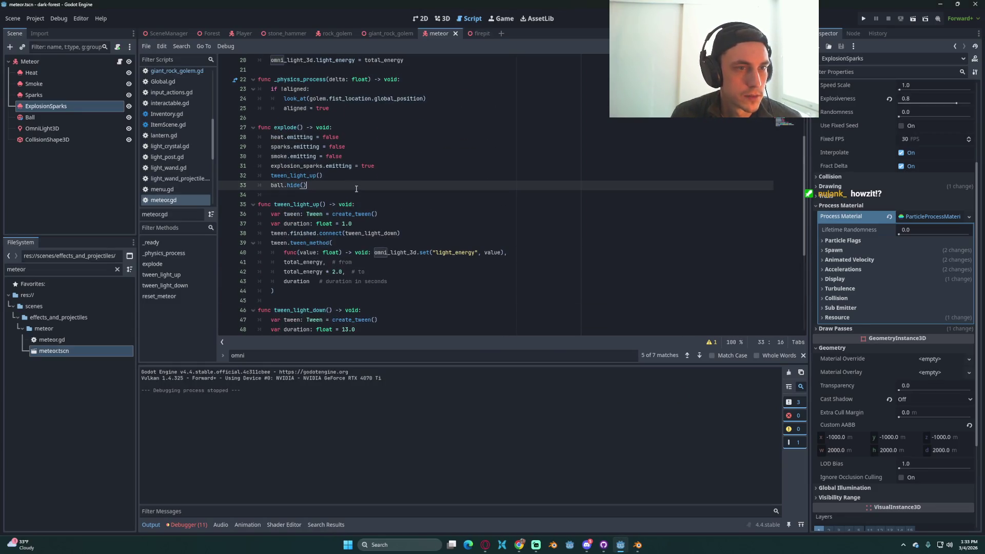
{"action": "left_click", "coordinate": [352, 172]}
{"action": "left_click", "coordinate": [419, 169]}
- Raise ExplosionSparks explosiveness from 0.8 to 0.9 and save the meteor scene
{"action": "left_click", "coordinate": [46, 106]}
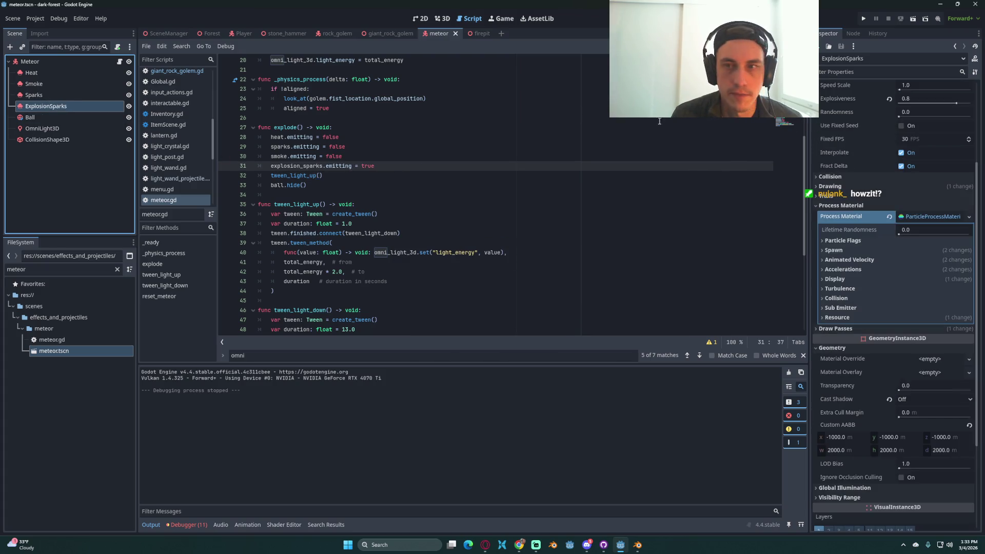
{"action": "scroll", "coordinate": [872, 203], "scroll_direction": "up", "scroll_amount": 5}
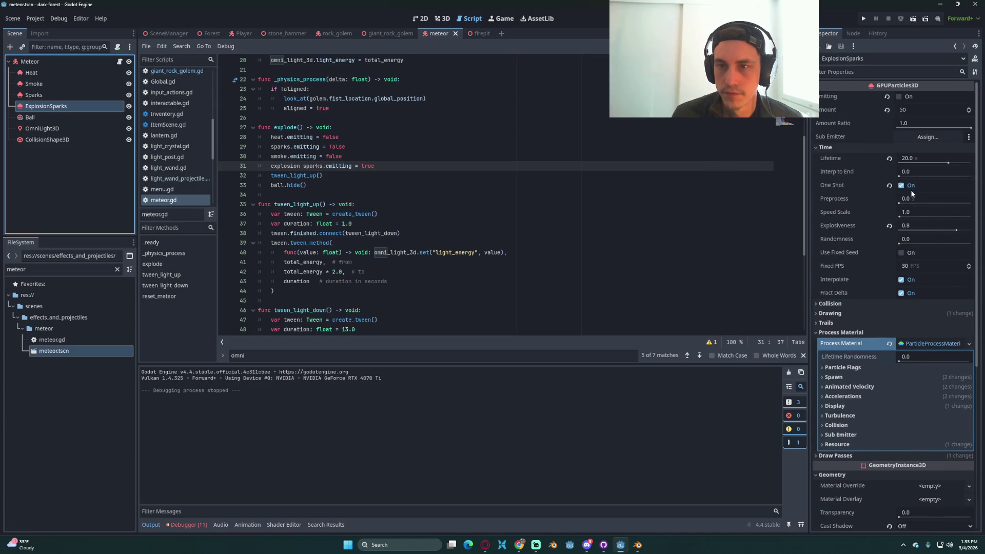
{"action": "mouse_move", "coordinate": [831, 183]}
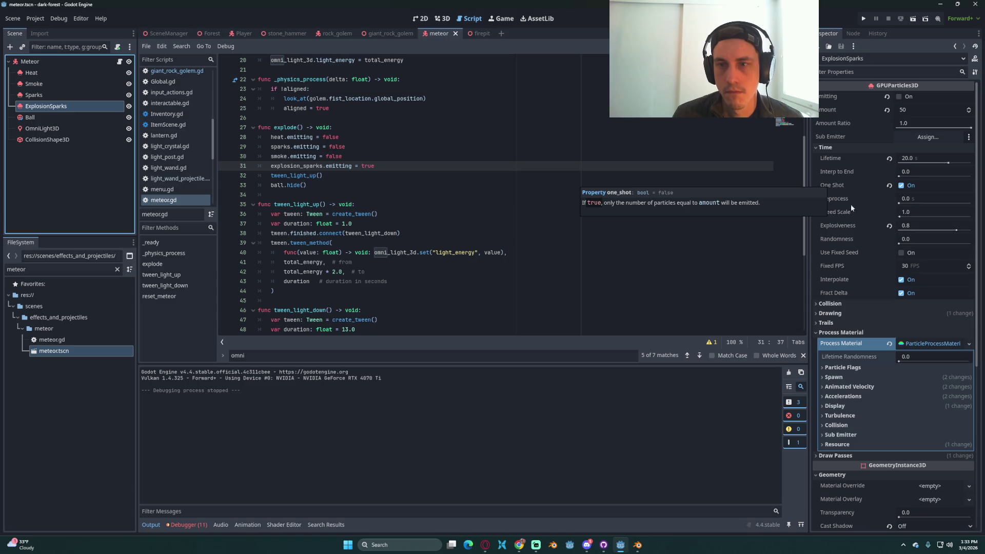
{"action": "scroll", "coordinate": [444, 294], "scroll_direction": "down", "scroll_amount": 6}
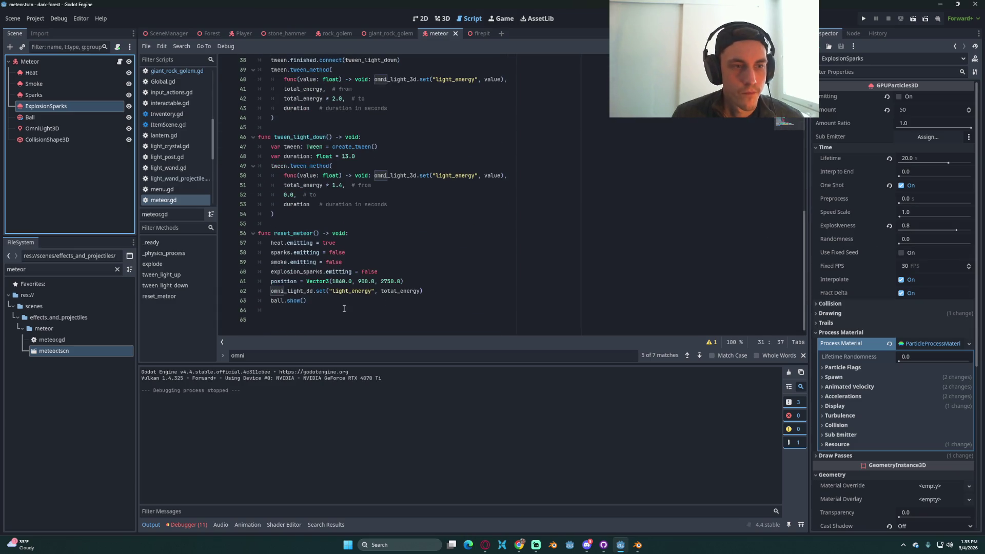
{"action": "scroll", "coordinate": [559, 287], "scroll_direction": "up", "scroll_amount": 5}
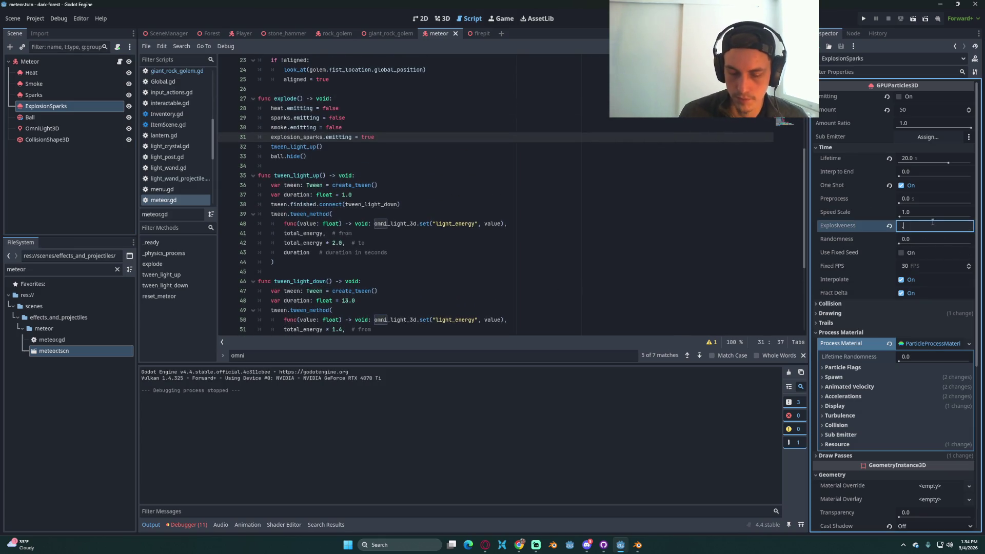
{"action": "key", "text": "ctrl+s"}
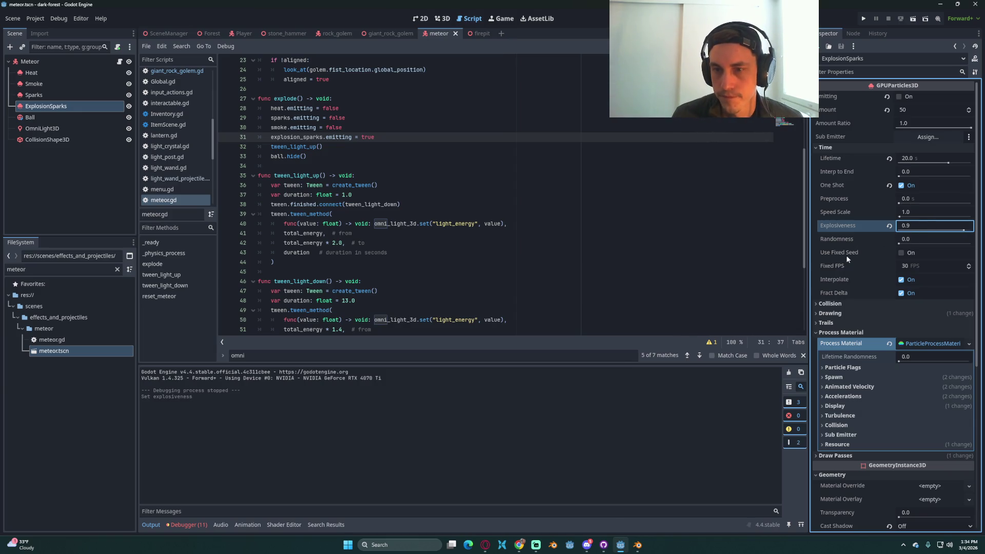
- Search meteor.gd for the explosion_sparks lines in reset_meteor and the light tween functions
{"action": "scroll", "coordinate": [400, 313], "scroll_direction": "down", "scroll_amount": 5}
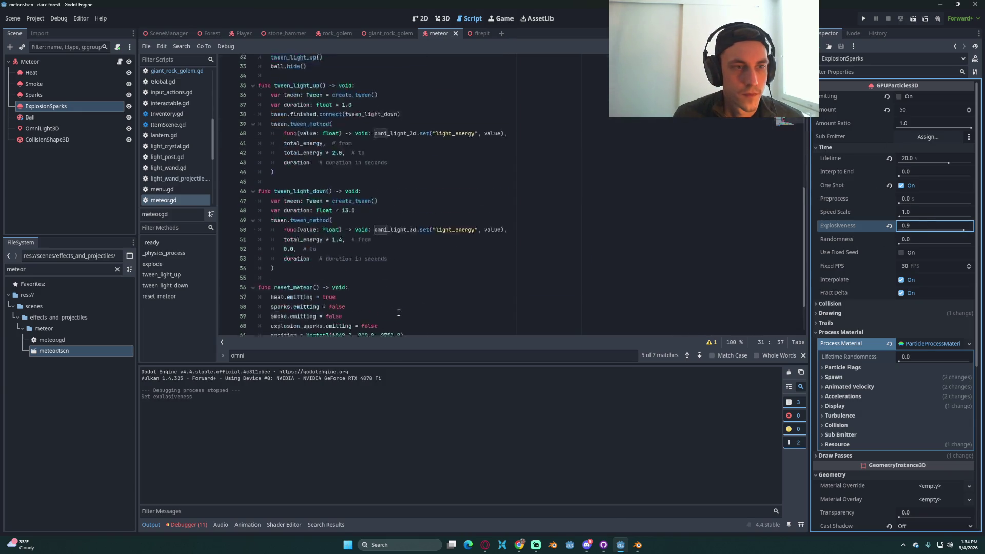
{"action": "left_click", "coordinate": [345, 304]}
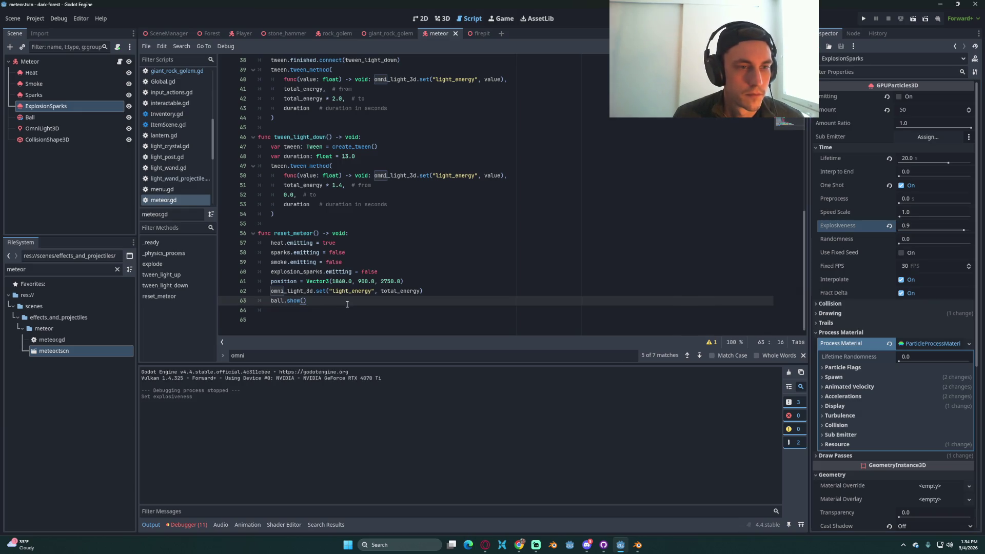
{"action": "left_click", "coordinate": [309, 272]}
{"action": "key", "text": "ctrl+f"}
{"action": "key", "text": "Return"}
{"action": "key", "text": "Return"}
{"action": "key", "text": "Return"}
{"action": "key", "text": "Return"}
{"action": "key", "text": "Return"}
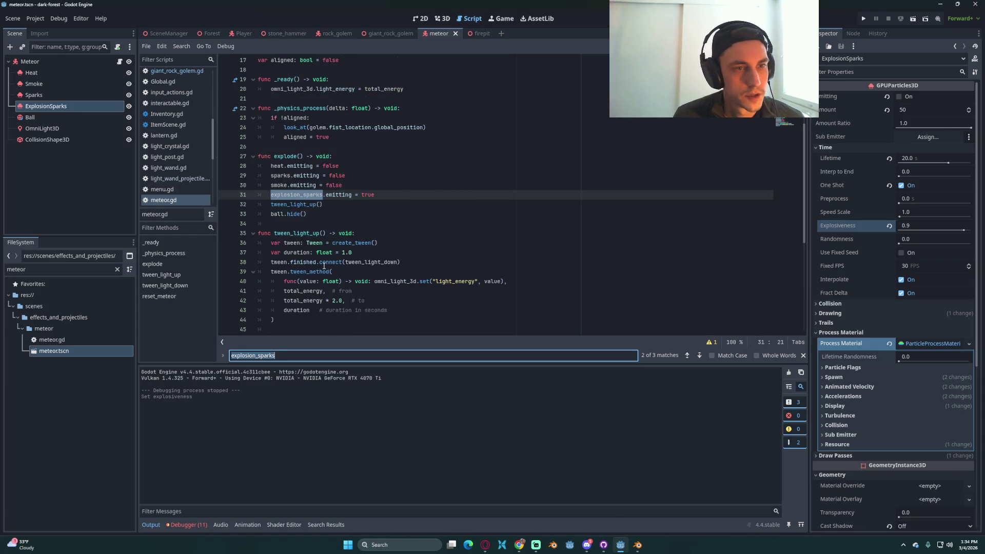
{"action": "left_click", "coordinate": [373, 252]}
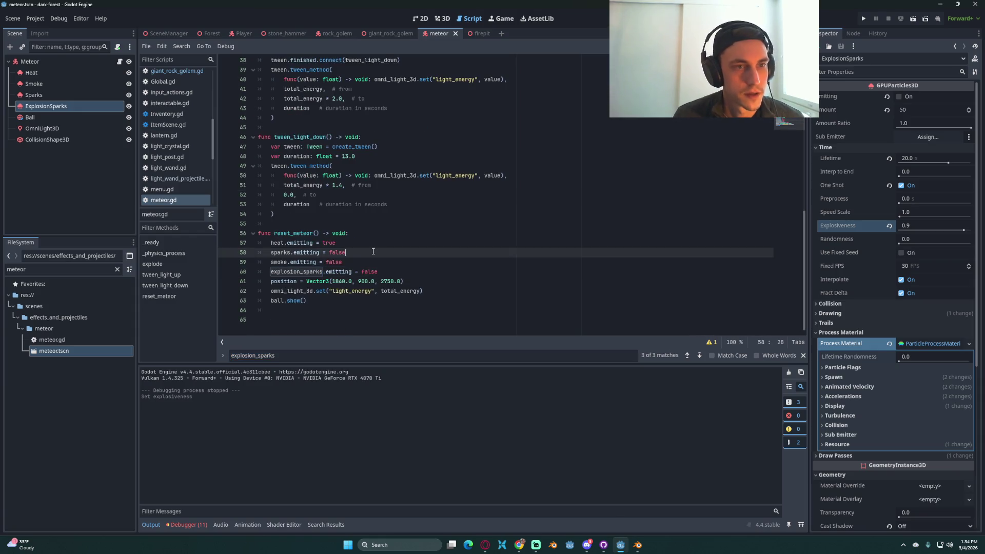
{"action": "left_click", "coordinate": [393, 219]}
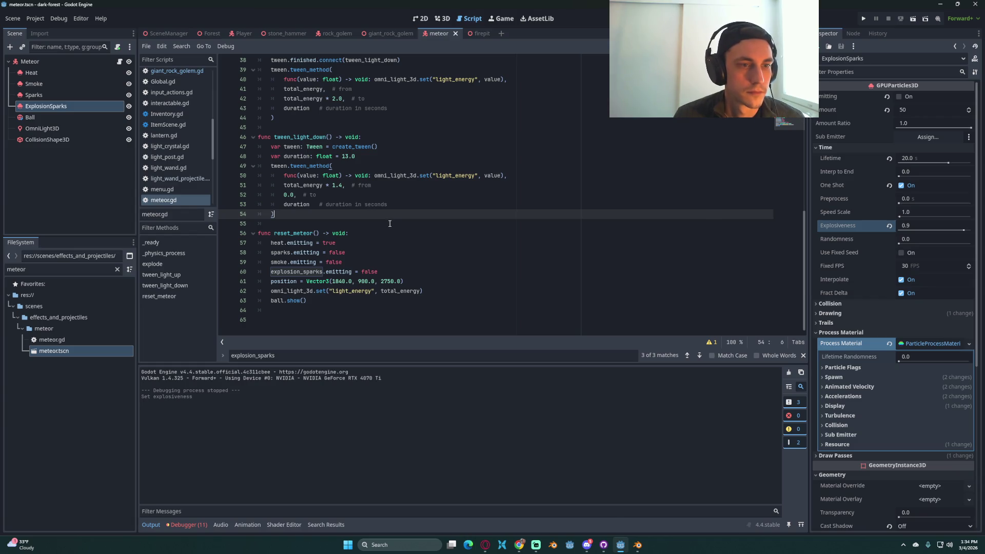
{"action": "scroll", "coordinate": [390, 224], "scroll_direction": "up", "scroll_amount": 4}
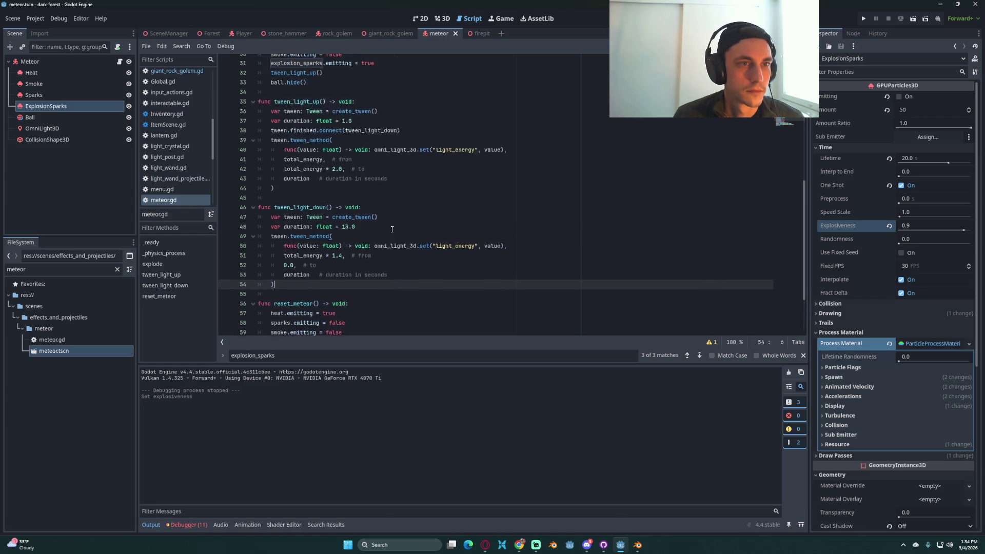
{"action": "left_click", "coordinate": [359, 147]}
{"action": "scroll", "coordinate": [354, 123], "scroll_direction": "up", "scroll_amount": 1}
{"action": "scroll", "coordinate": [354, 116], "scroll_direction": "up", "scroll_amount": 1}
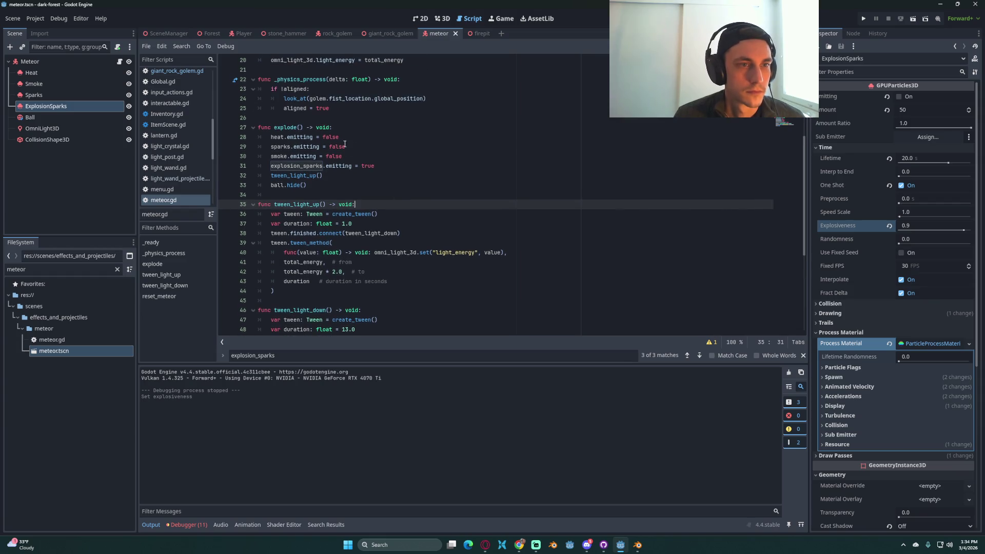
- Move the explosion_sparks.emitting = true line to the top of explode() and save
{"action": "left_click", "coordinate": [384, 166]}
{"action": "key", "text": "alt+Up"}
{"action": "key", "text": "alt+Up"}
{"action": "key", "text": "alt+Up"}
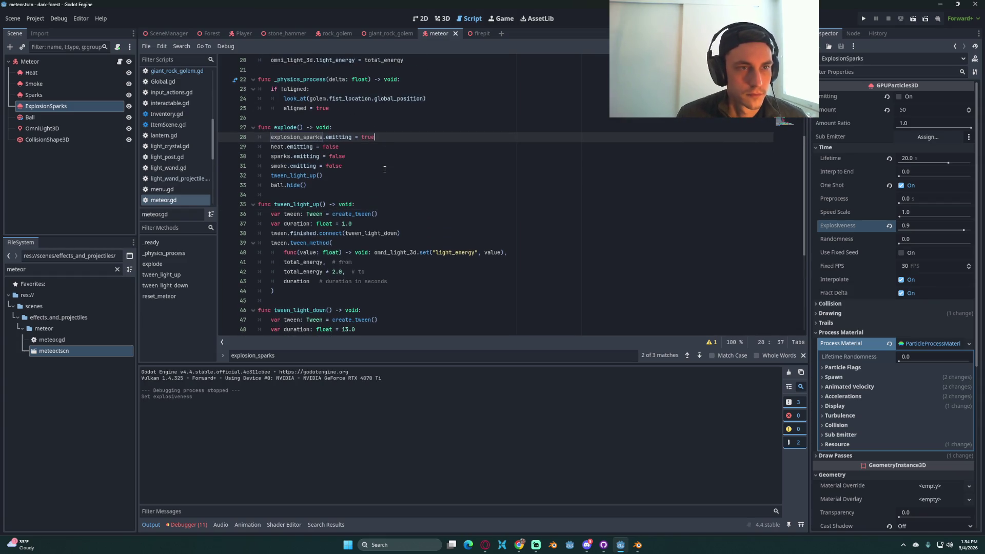
{"action": "key", "text": "ctrl+s"}
- Lower the ExplosionSparks lifetime from 20 to 19 s, save, and run the project
{"action": "left_click", "coordinate": [384, 149]}
{"action": "key", "text": "ctrl+s"}
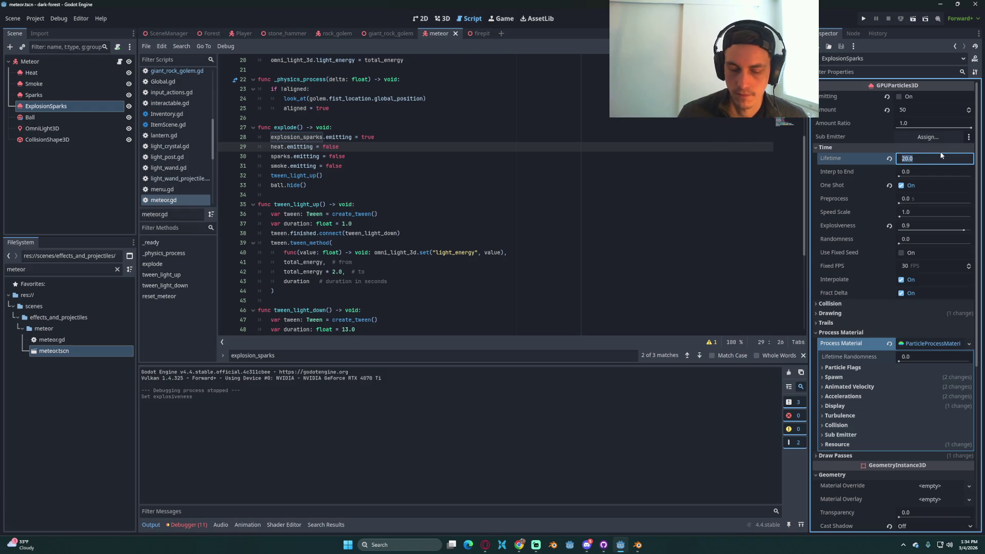
{"action": "key", "text": "ctrl+s"}
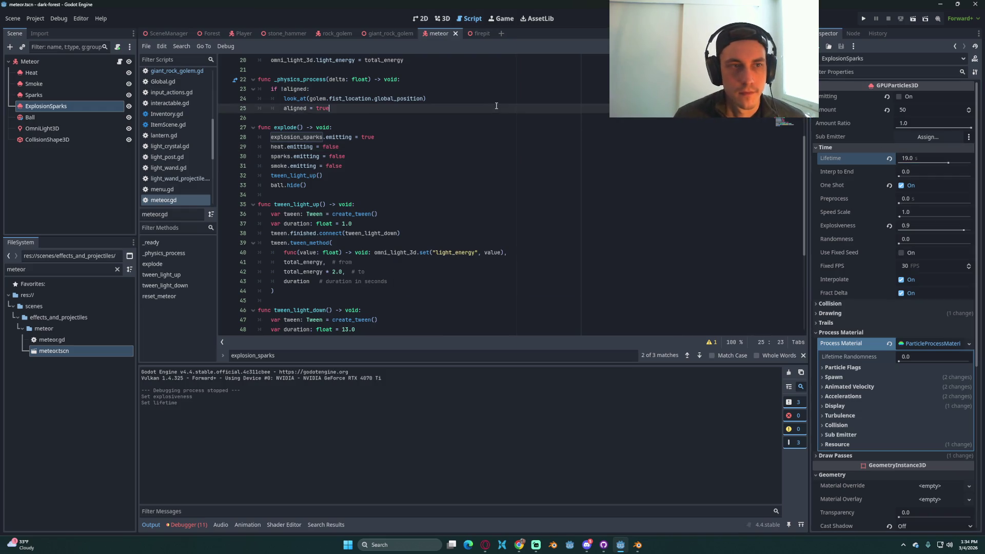
{"action": "left_click", "coordinate": [862, 21]}
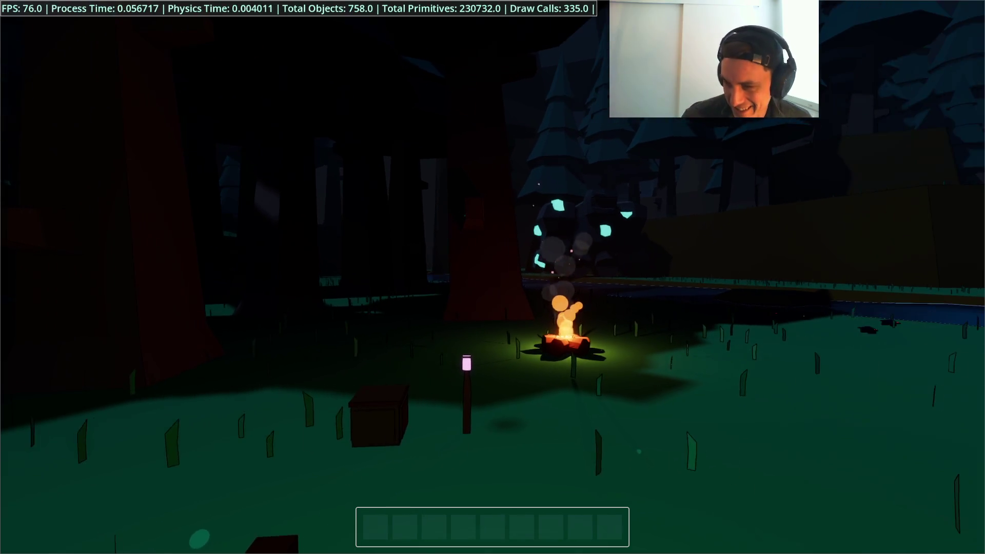
- Load the save, equip the spear from slot 2, and punch to trigger the meteor explosion, then stop with F8
{"action": "key", "text": "Escape"}
{"action": "left_click", "coordinate": [503, 275]}
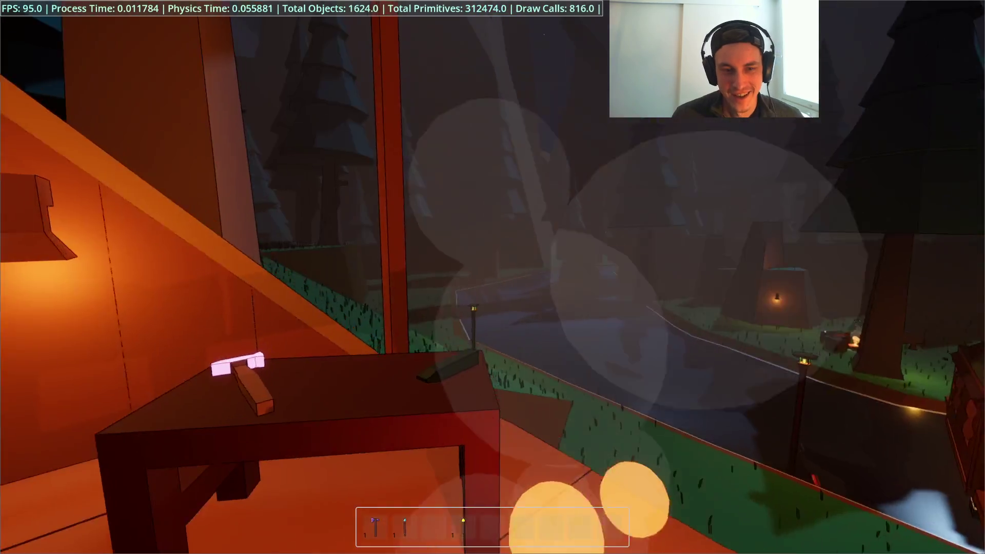
{"action": "key", "text": "2"}
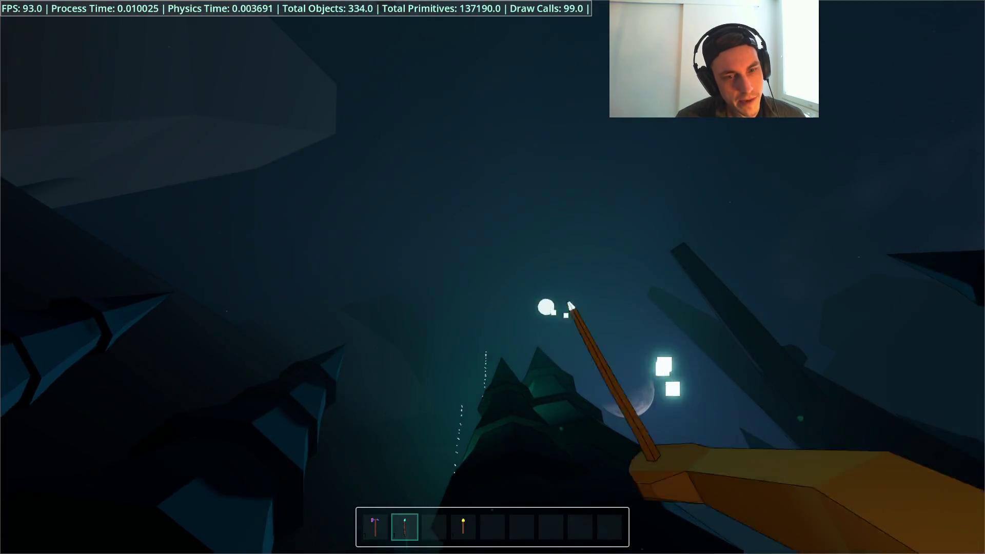
{"action": "left_click", "coordinate": [493, 277]}
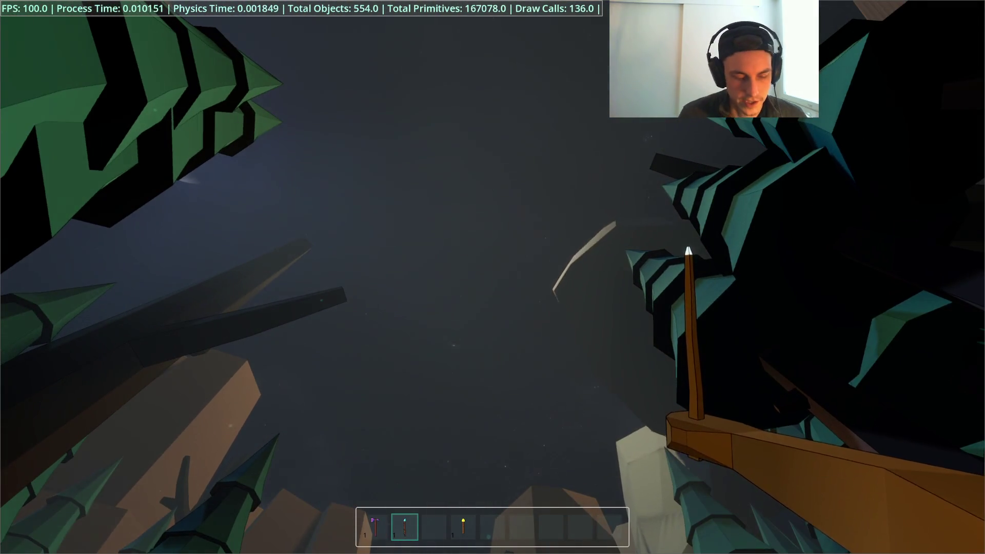
{"action": "key", "text": "F8"}
{"action": "left_click", "coordinate": [493, 277]}
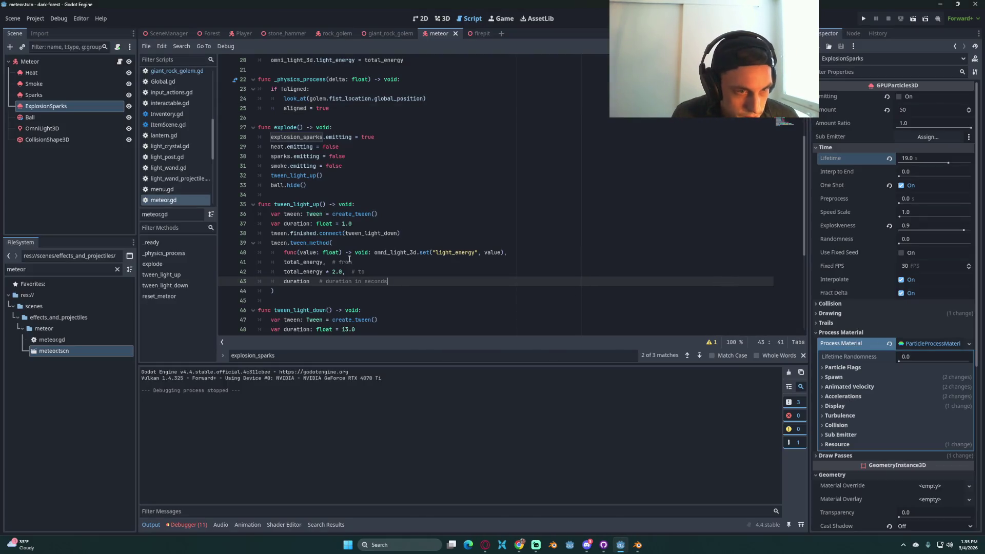
- Locate the explosion_sparks emitting lines in reset_meteor and in explode()
{"action": "scroll", "coordinate": [366, 258], "scroll_direction": "down", "scroll_amount": 5}
{"action": "left_click", "coordinate": [461, 288]}
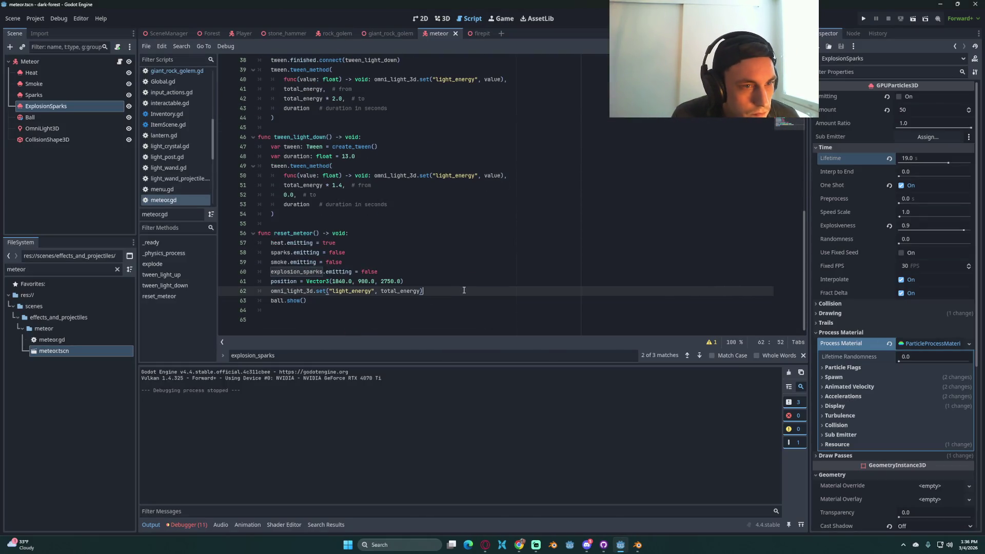
{"action": "left_click", "coordinate": [380, 274]}
{"action": "left_click_drag", "start_coordinate": [389, 275], "coordinate": [323, 272]}
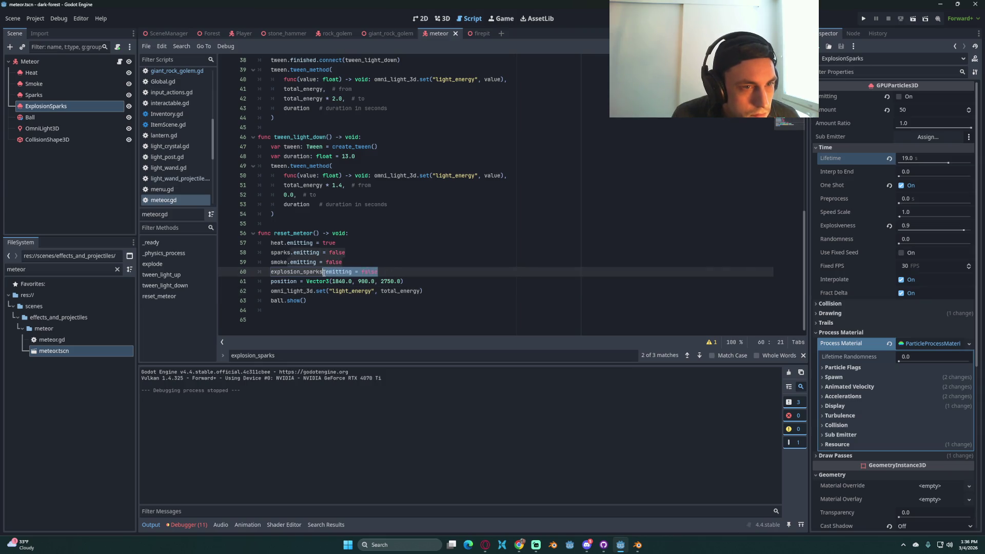
{"action": "scroll", "coordinate": [416, 280], "scroll_direction": "up", "scroll_amount": 7}
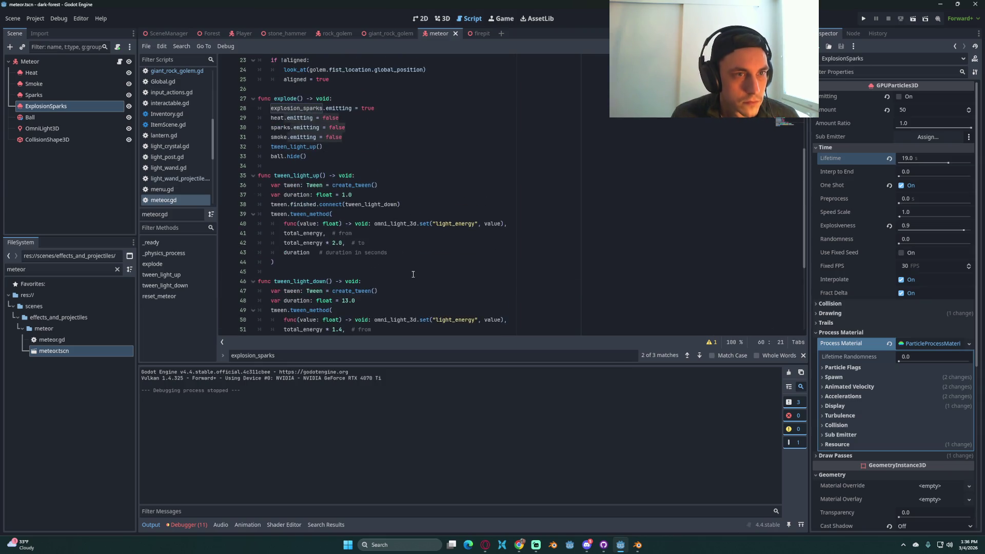
{"action": "left_click", "coordinate": [367, 201]}
{"action": "left_click", "coordinate": [398, 165]}
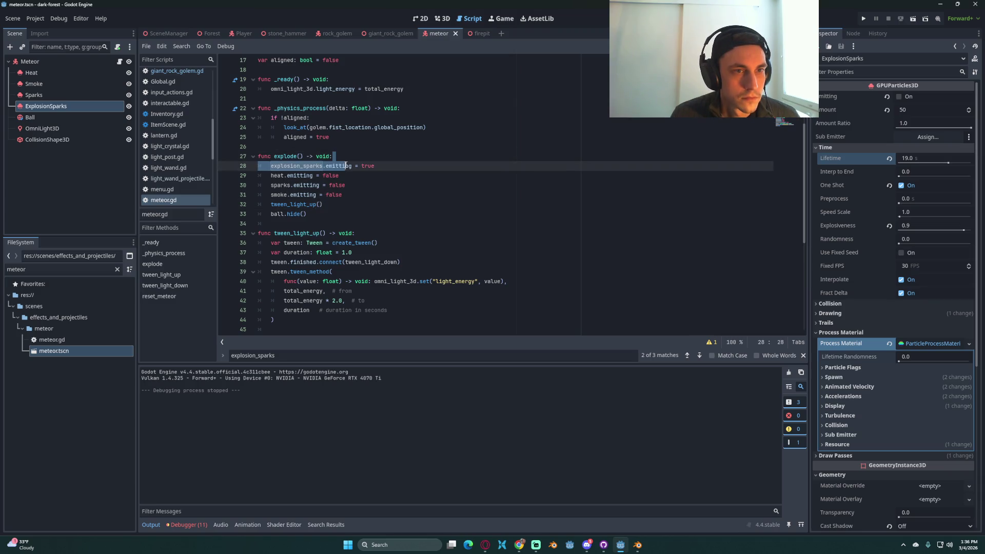
- Change explode() to call explosion_sparks.set("emitting", true), save meteor.gd, and run the game
{"action": "type", "text": "set("}
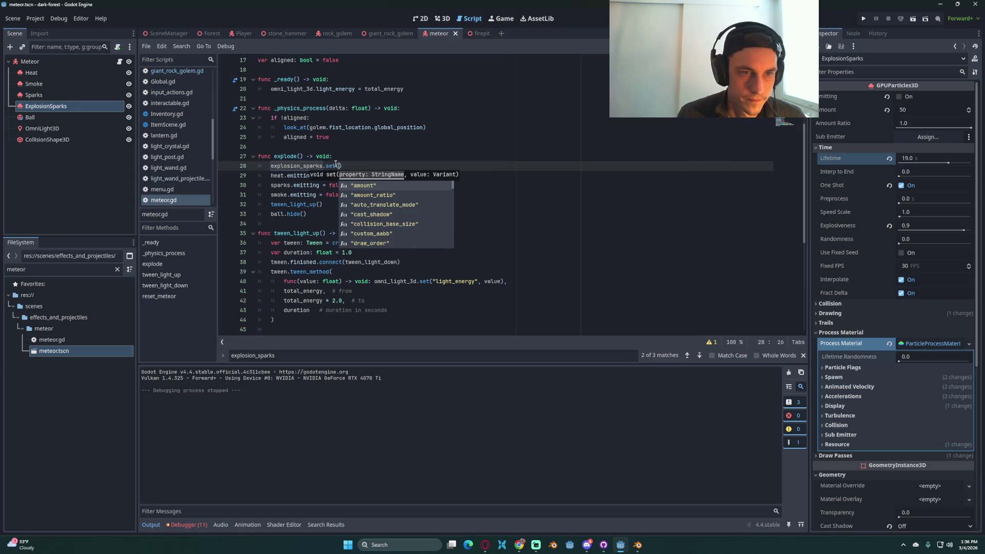
{"action": "type", "text": "\"emitting\", tru"}
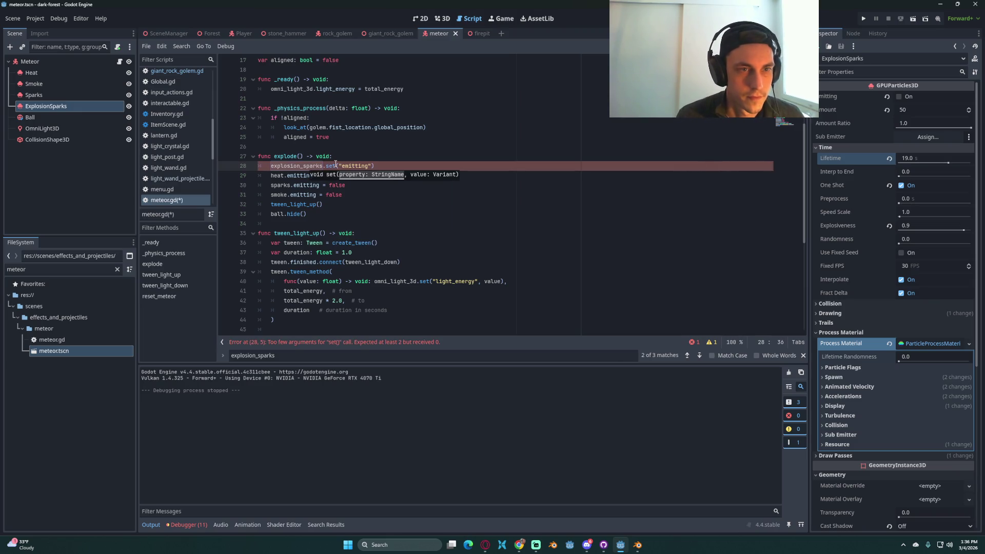
{"action": "type", "text": "e"}
{"action": "key", "text": "Down"}
{"action": "key", "text": "Down"}
{"action": "key", "text": "Down"}
{"action": "key", "text": "ctrl+s"}
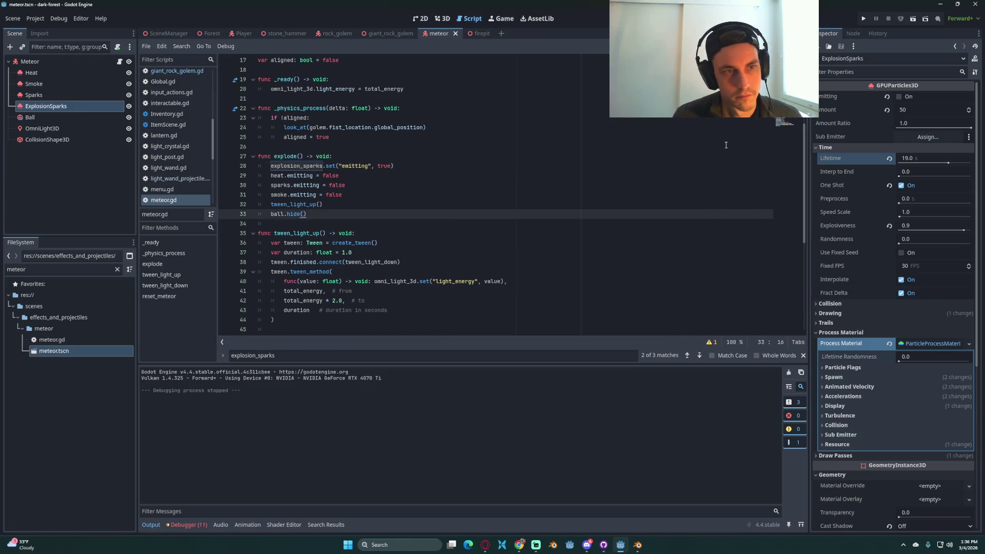
{"action": "left_click", "coordinate": [866, 17]}
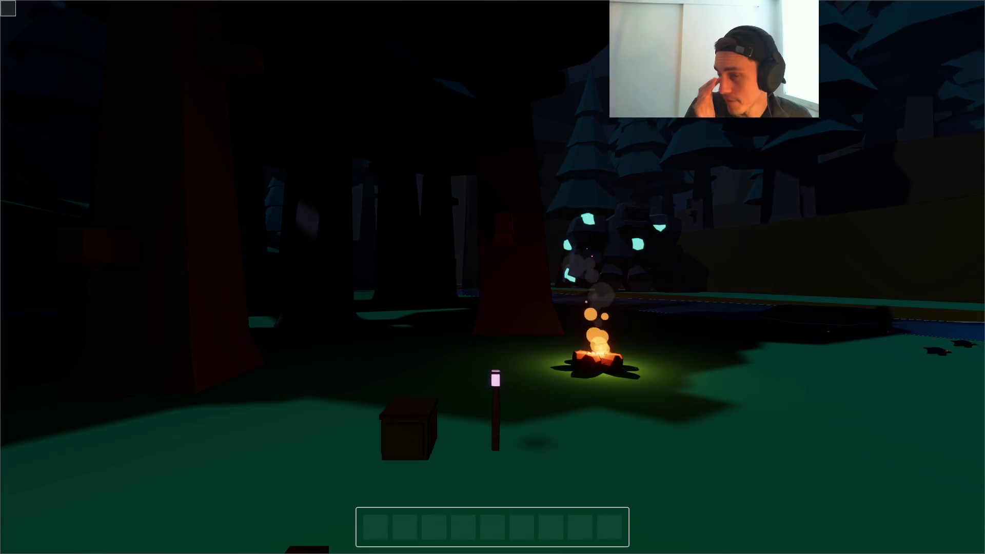
{"action": "key", "text": "Escape"}
{"action": "left_click", "coordinate": [492, 279]}
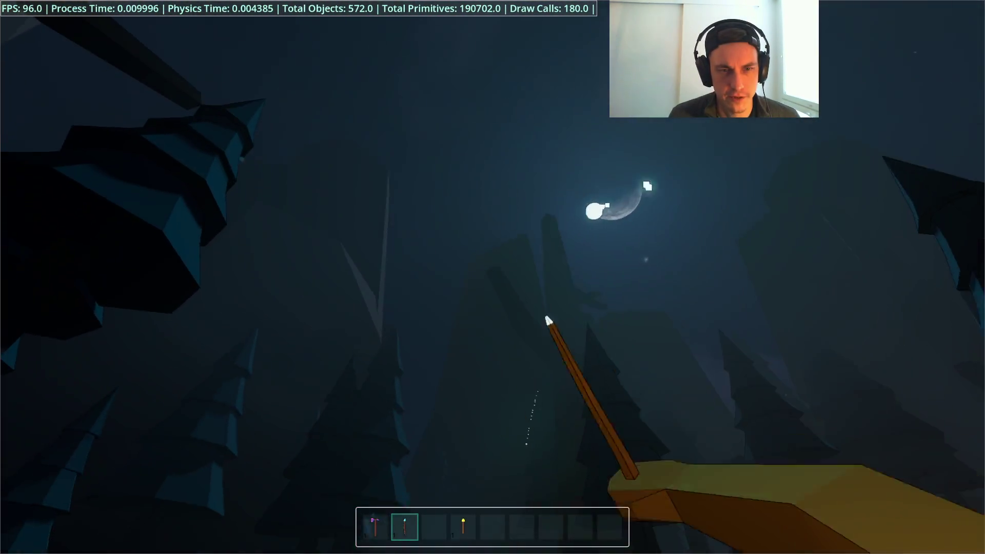
{"action": "left_click", "coordinate": [493, 277]}
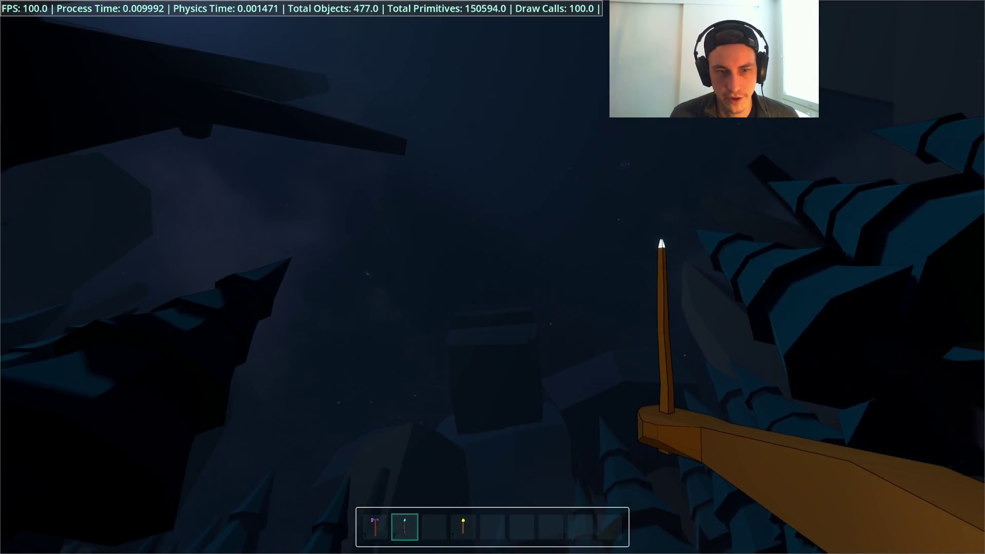
{"action": "left_click", "coordinate": [493, 277]}
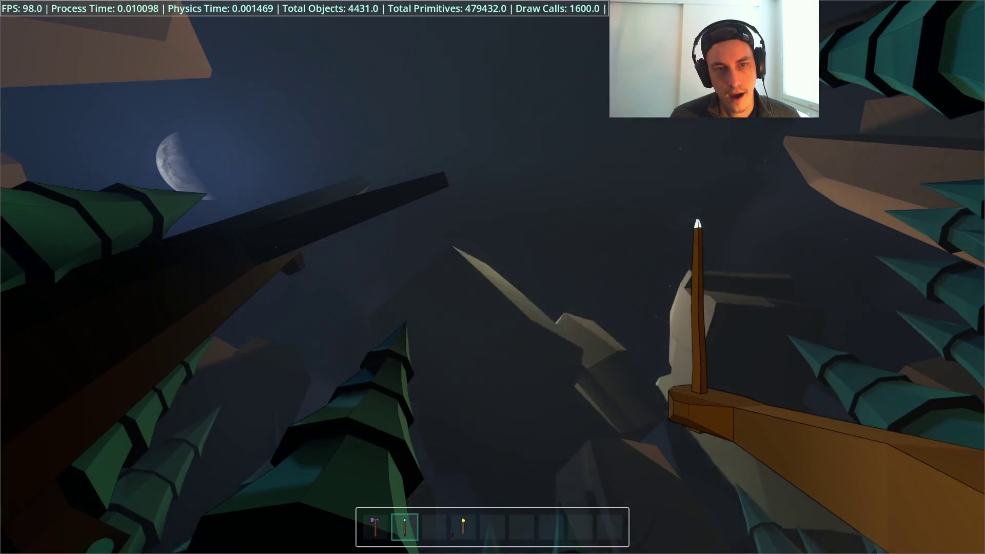
{"action": "key", "text": "F8"}
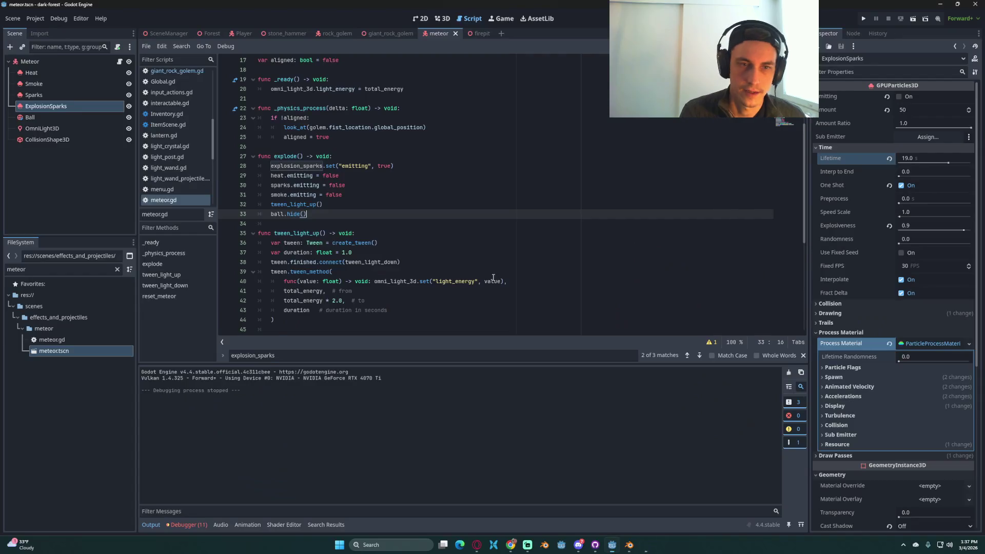
{"action": "left_click", "coordinate": [505, 252]}
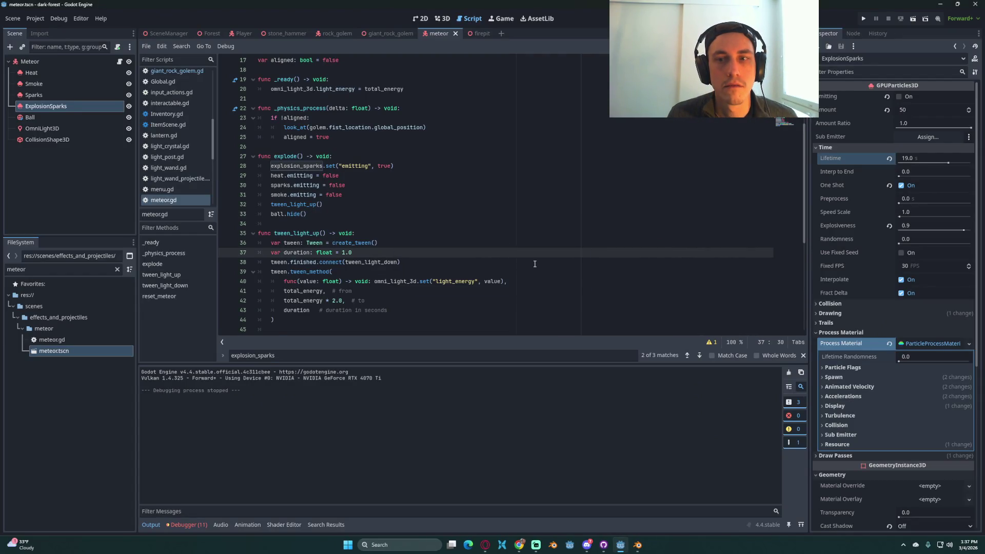
{"action": "scroll", "coordinate": [534, 264], "scroll_direction": "down", "scroll_amount": 7}
{"action": "left_click", "coordinate": [355, 236]}
{"action": "left_click", "coordinate": [365, 259]}
{"action": "left_click", "coordinate": [397, 273]}
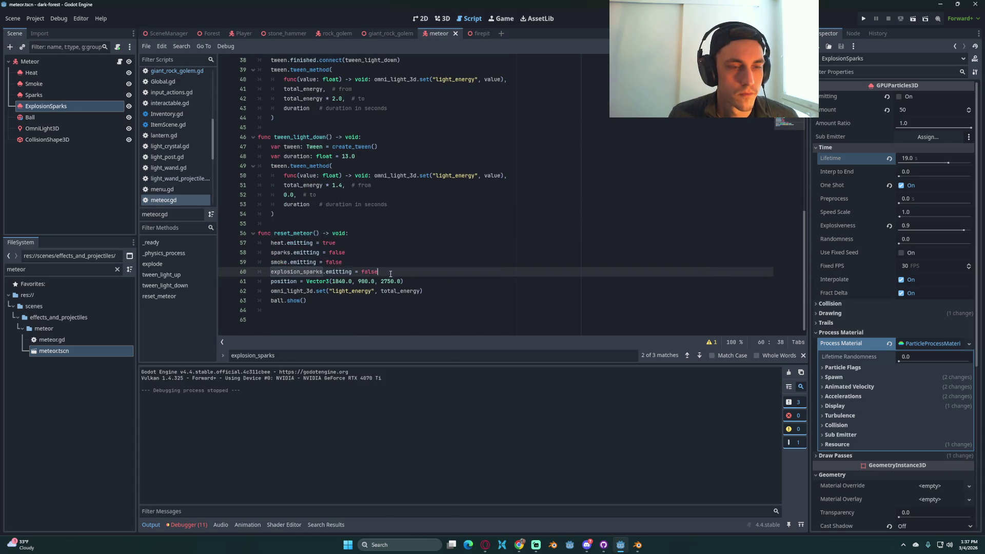
{"action": "type", "text": "set"}
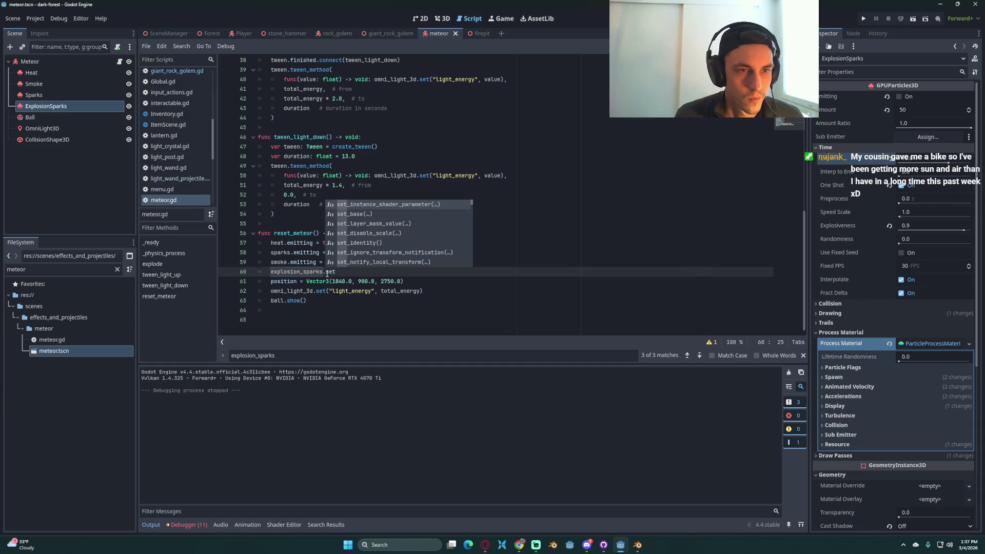
{"action": "type", "text": "("}
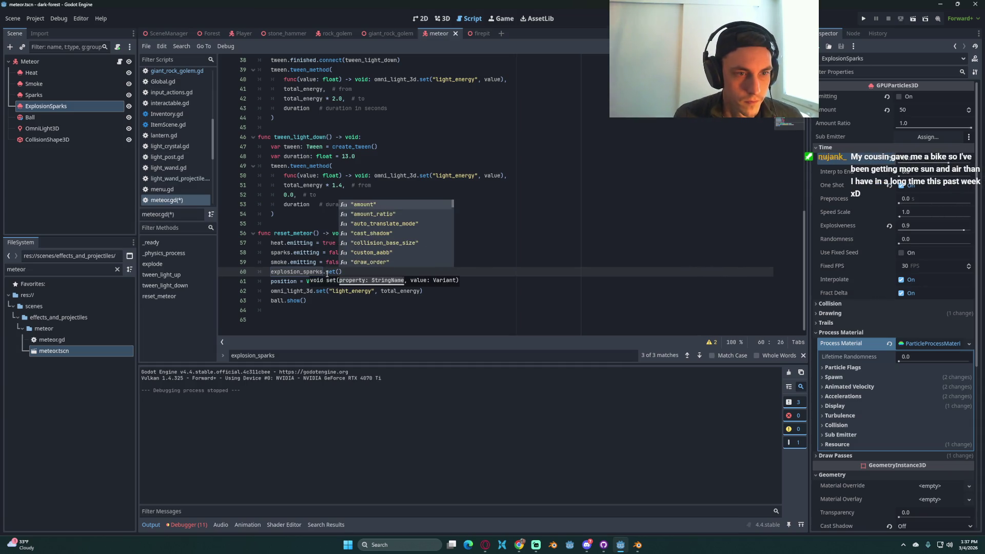
{"action": "type", "text": "\"emitting\""}
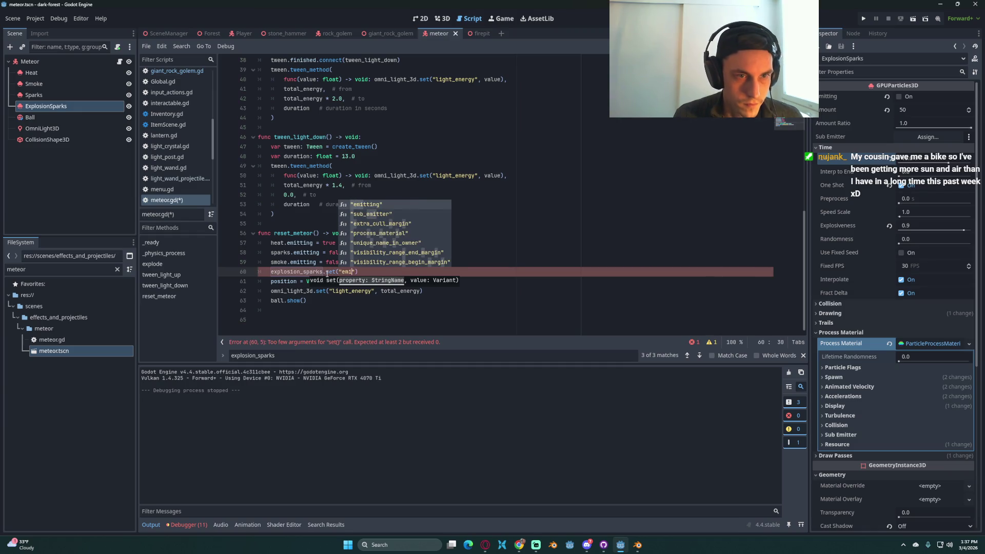
{"action": "type", "text": ", false"}
{"action": "left_click", "coordinate": [539, 281]}
{"action": "left_click", "coordinate": [55, 95]}
{"action": "left_click", "coordinate": [52, 106]}
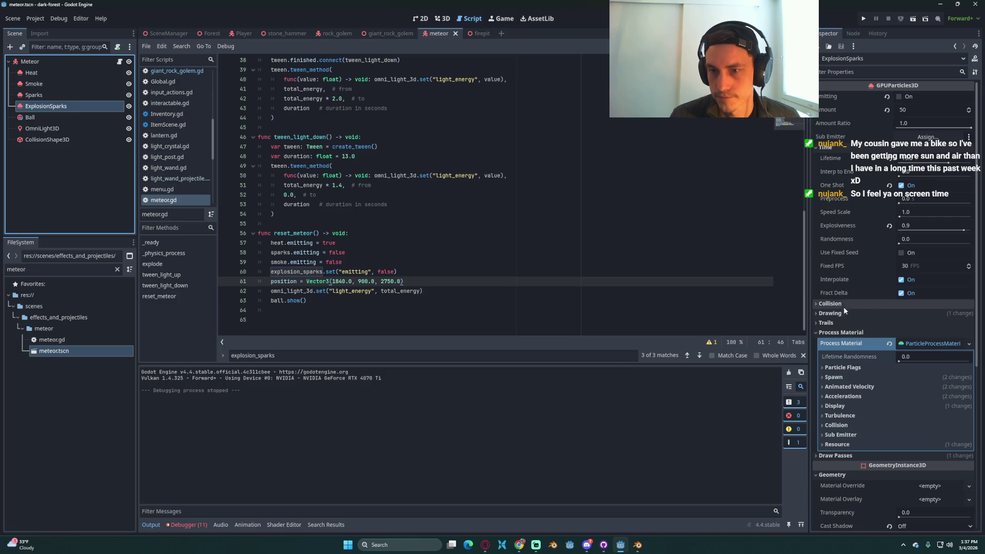
{"action": "left_click", "coordinate": [853, 34]}
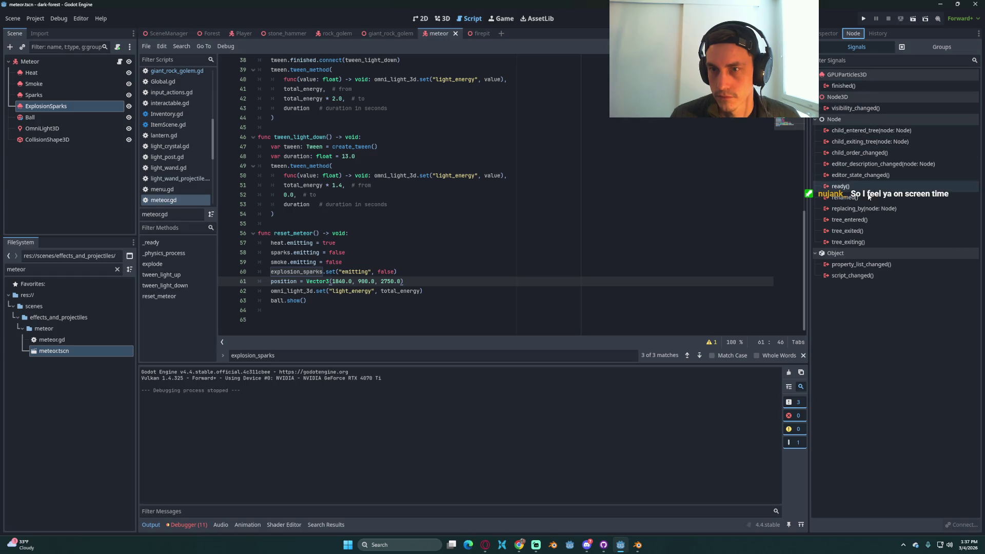
{"action": "left_click", "coordinate": [879, 33]}
{"action": "left_click", "coordinate": [825, 34]}
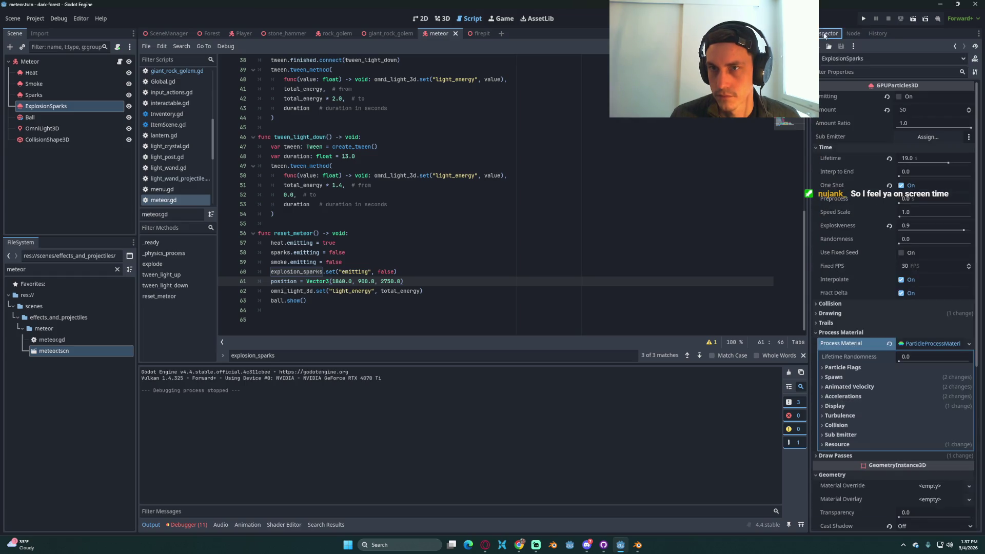
{"action": "left_click", "coordinate": [649, 254]}
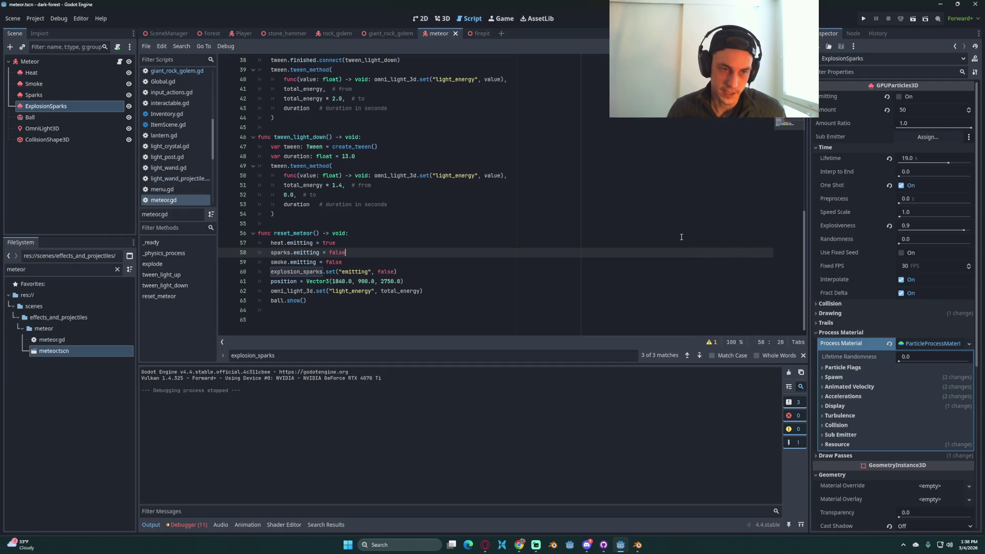
{"action": "left_click", "coordinate": [575, 276]}
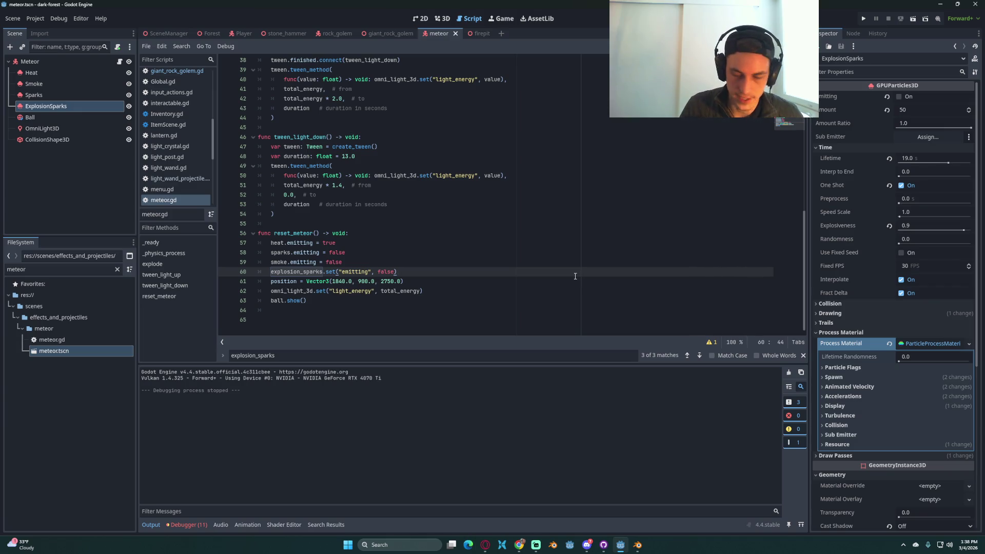
{"action": "left_click", "coordinate": [539, 260]}
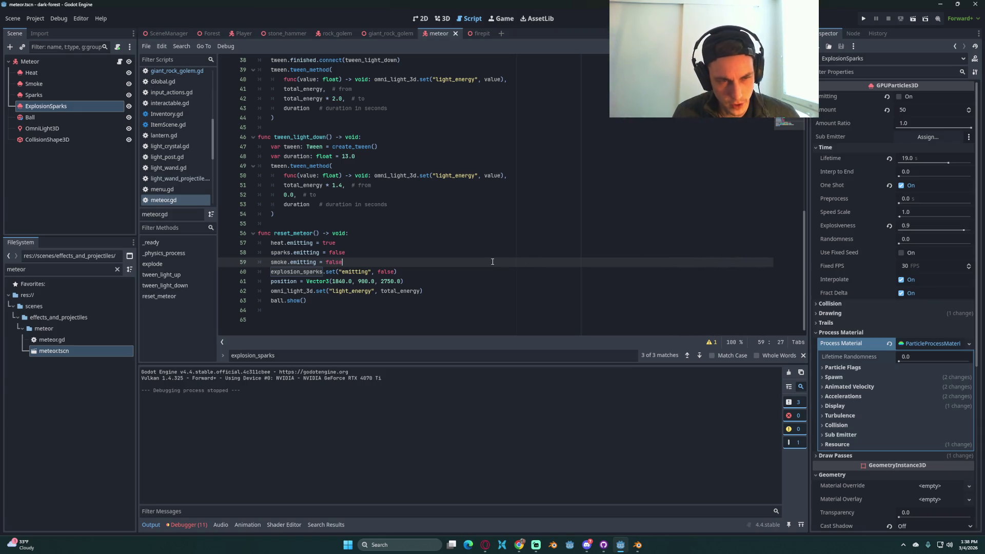
{"action": "left_click", "coordinate": [450, 290]}
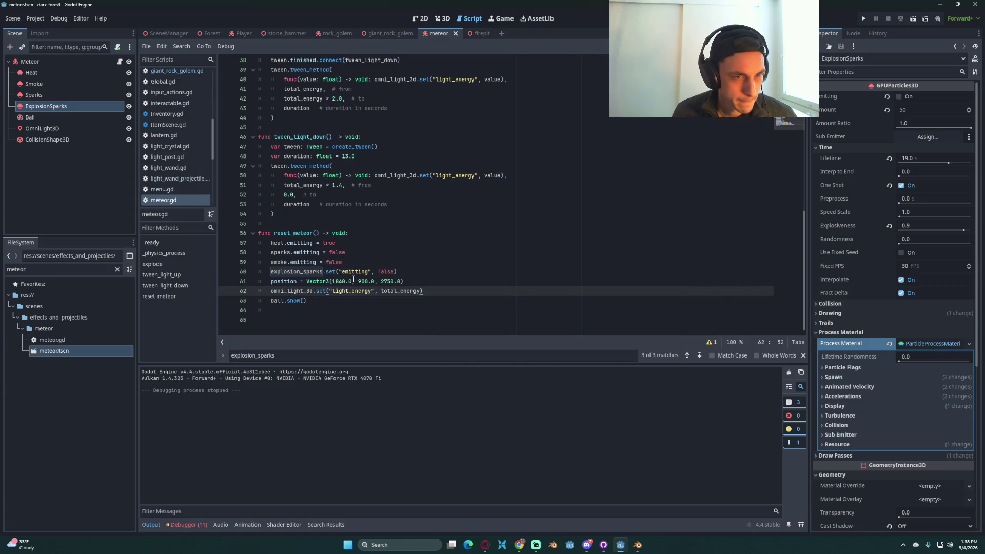
{"action": "left_click", "coordinate": [398, 272]}
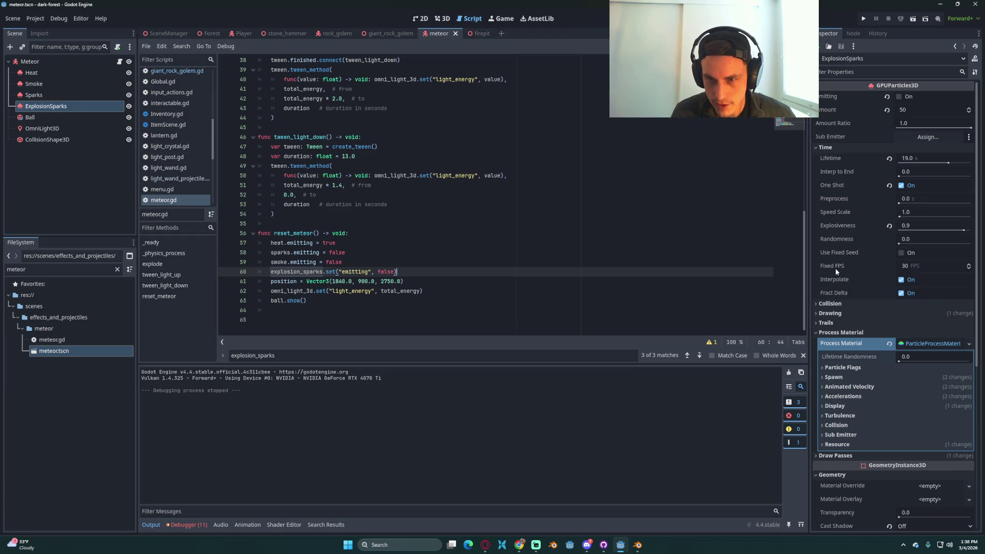
{"action": "mouse_move", "coordinate": [836, 97]}
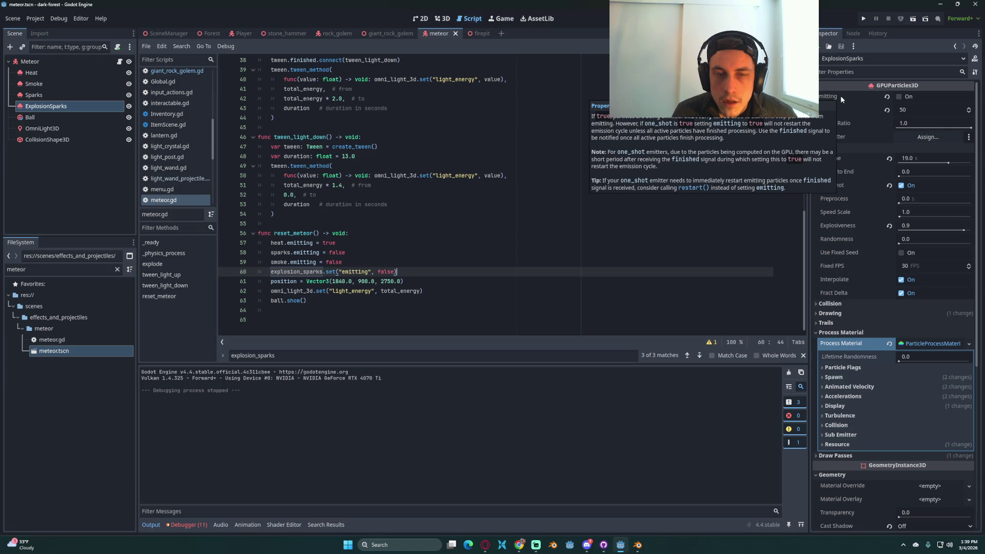
- Replace the sparks' set("emitting", true) call in explode() with restart() and save
{"action": "scroll", "coordinate": [354, 214], "scroll_direction": "up", "scroll_amount": 5}
{"action": "left_click", "coordinate": [410, 107]}
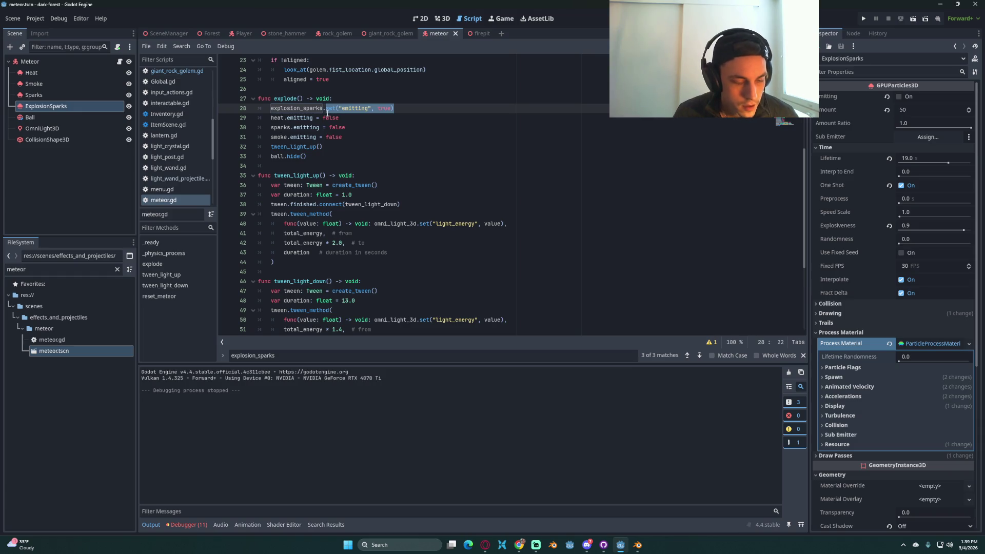
{"action": "type", "text": "res"}
{"action": "key", "text": "Return"}
{"action": "key", "text": "ctrl+s"}
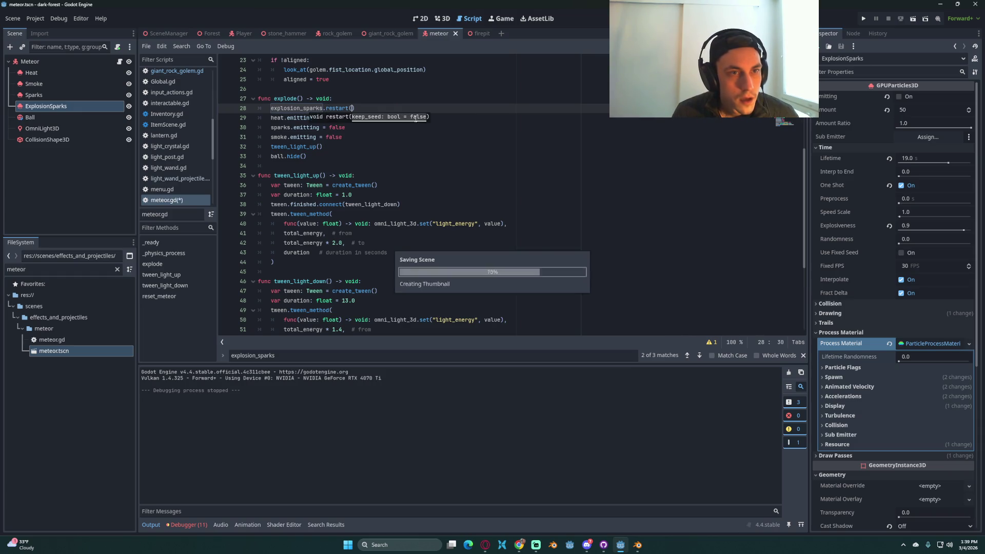
{"action": "key", "text": "End"}
- Delete the sparks emitting-off line 60 from reset_meteor and relaunch the game
{"action": "scroll", "coordinate": [390, 251], "scroll_direction": "down", "scroll_amount": 5}
{"action": "left_click", "coordinate": [338, 301]}
{"action": "left_click", "coordinate": [435, 270]}
{"action": "triple_click", "coordinate": [435, 271]}
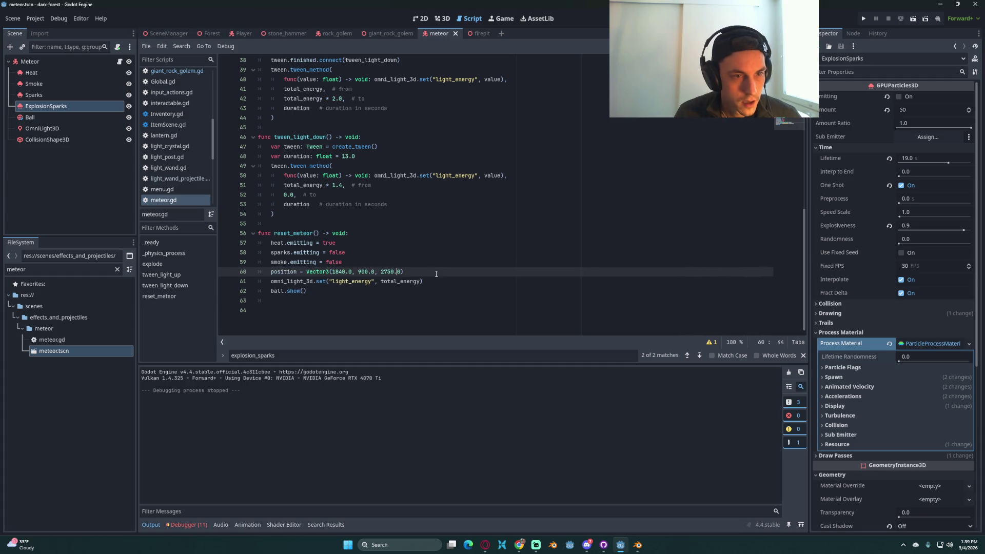
{"action": "key", "text": "BackSpace"}
{"action": "key", "text": "BackSpace"}
{"action": "left_click", "coordinate": [406, 252]}
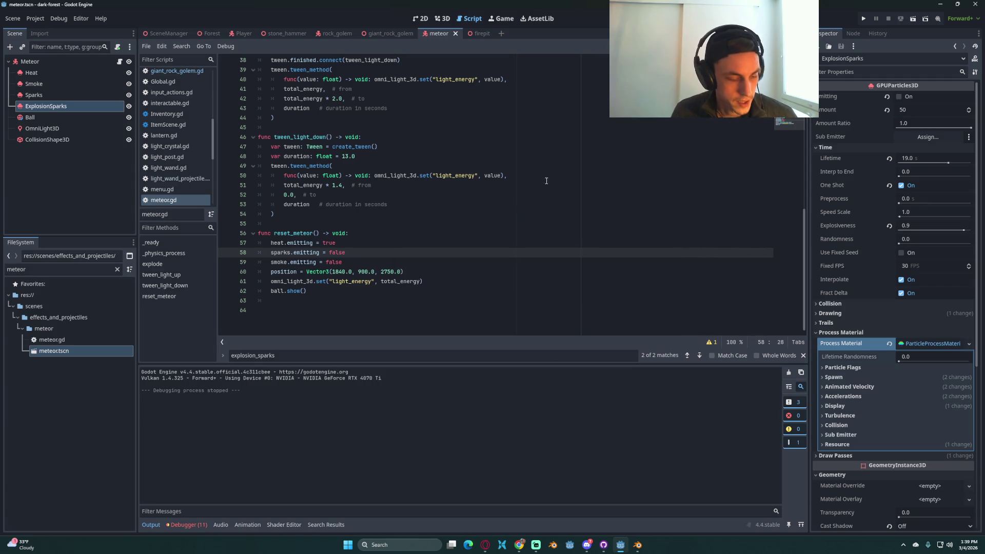
{"action": "left_click", "coordinate": [864, 19]}
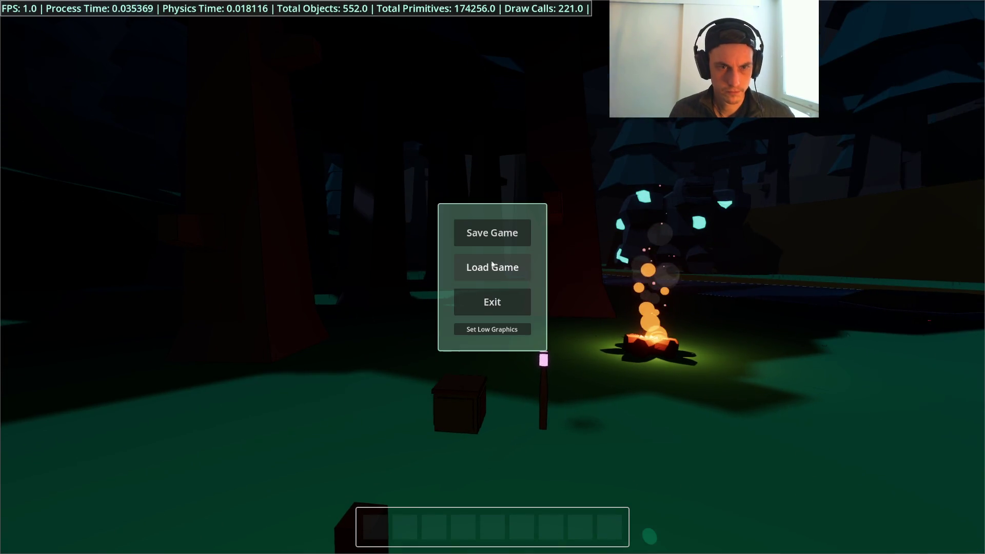
{"action": "left_click", "coordinate": [479, 266]}
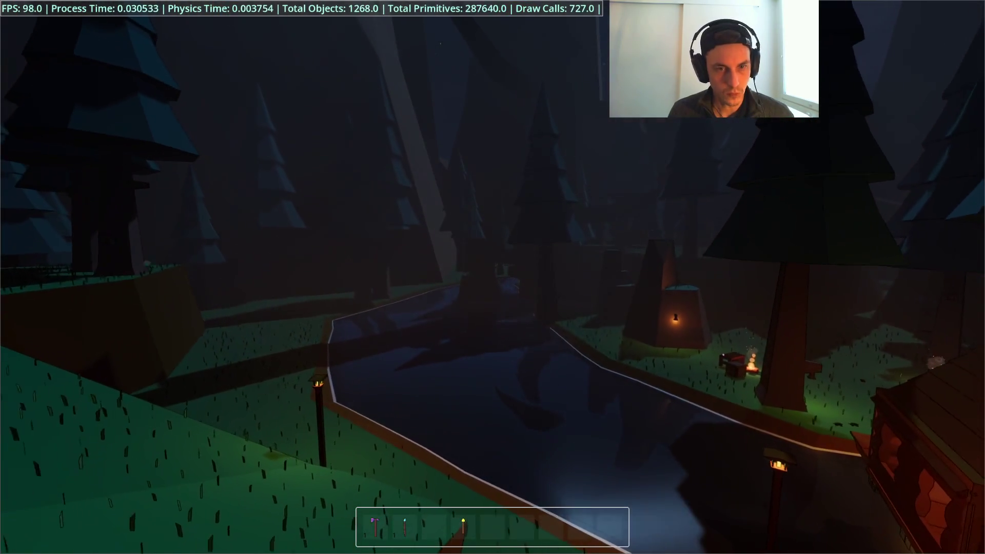
{"action": "key", "text": "2"}
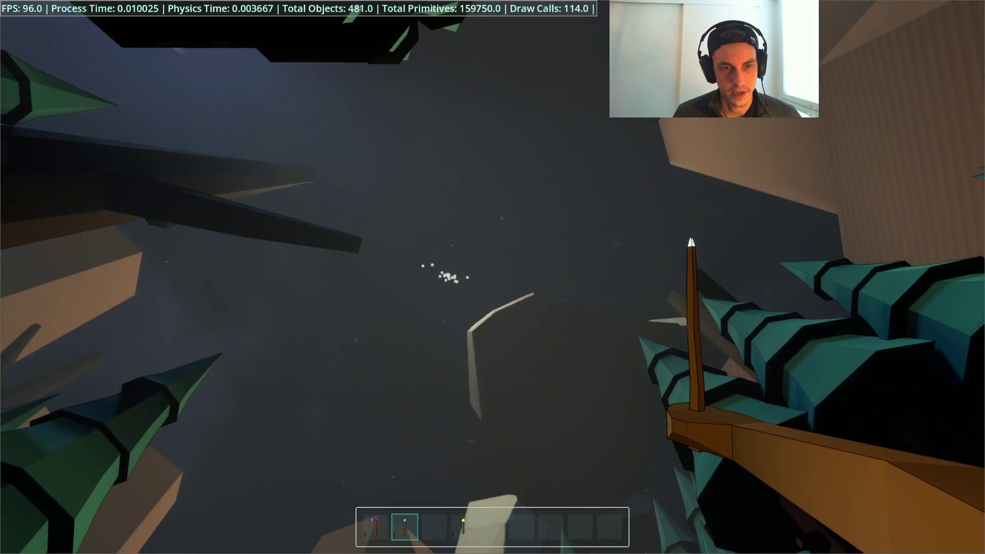
{"action": "key", "text": "F8"}
{"action": "key", "text": "ctrl+s"}
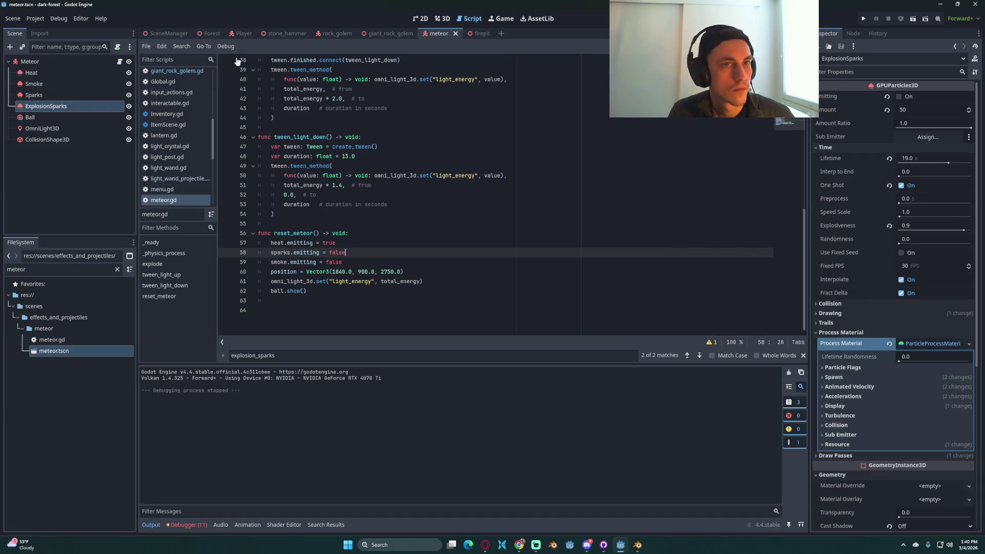
{"action": "left_click", "coordinate": [639, 546]}
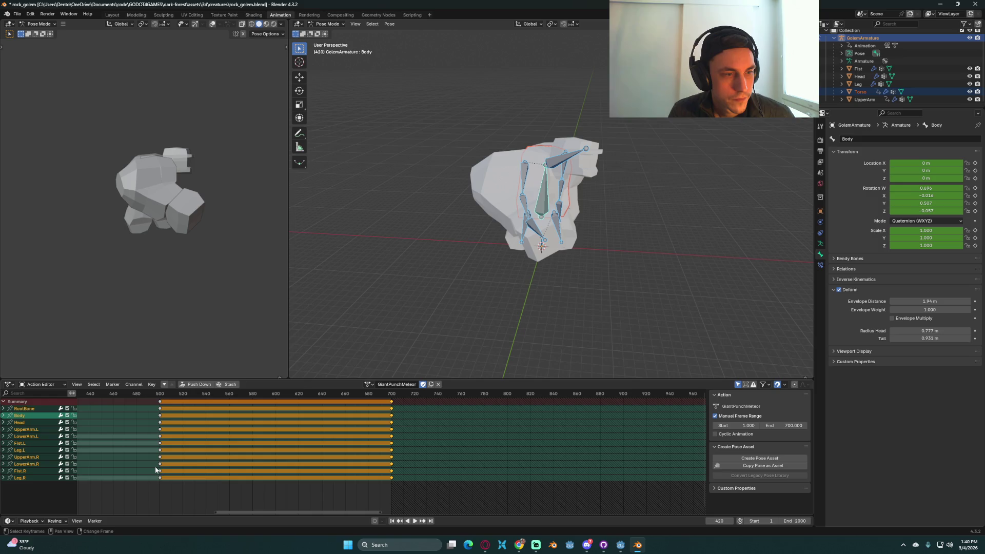
- Play the golem animation and scrub the timeline to the punch frames around 419
{"action": "scroll", "coordinate": [224, 473], "scroll_direction": "down", "scroll_amount": 2}
{"action": "scroll", "coordinate": [198, 490], "scroll_direction": "left", "scroll_amount": 5}
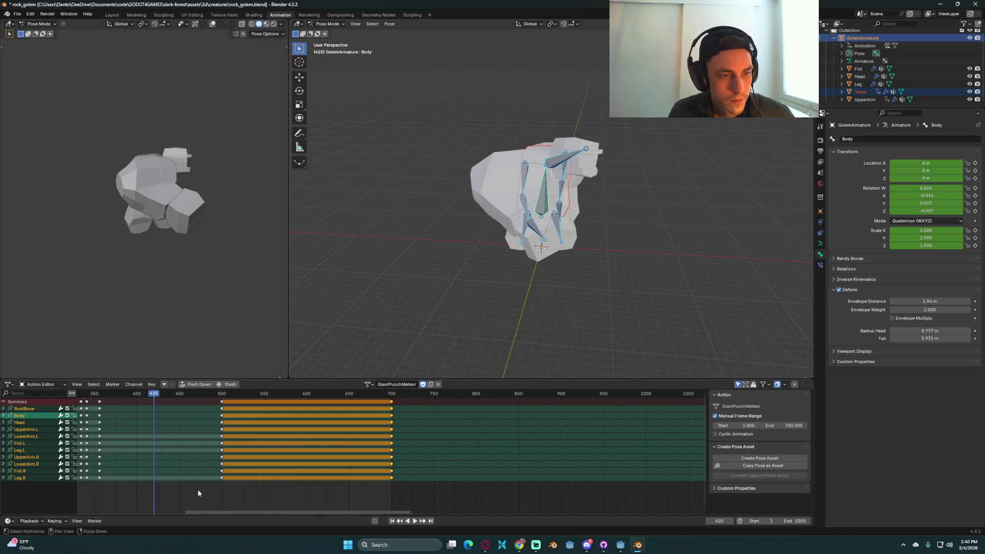
{"action": "scroll", "coordinate": [236, 488], "scroll_direction": "left", "scroll_amount": 5}
{"action": "key", "text": "space"}
{"action": "left_click", "coordinate": [382, 398]}
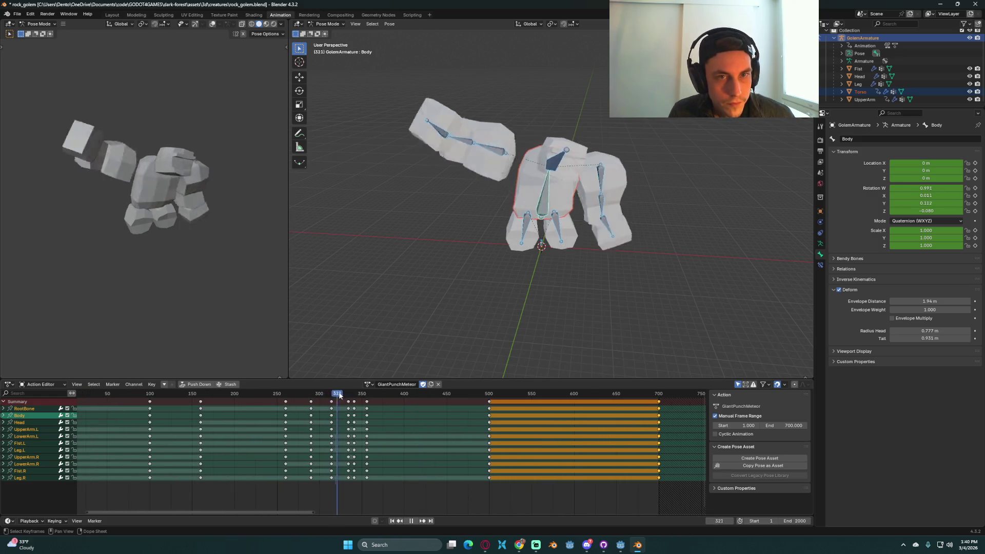
{"action": "mouse_move", "coordinate": [383, 398]}
{"action": "left_mouse_down"}
{"action": "mouse_move", "coordinate": [420, 407]}
{"action": "mouse_move", "coordinate": [326, 400]}
{"action": "mouse_move", "coordinate": [470, 407]}
{"action": "mouse_move", "coordinate": [413, 408]}
{"action": "left_mouse_up"}
- Rotate the UpperArm.R bone and keyframe all bones at frame 409
{"action": "left_click_drag", "start_coordinate": [569, 296], "coordinate": [616, 186]}
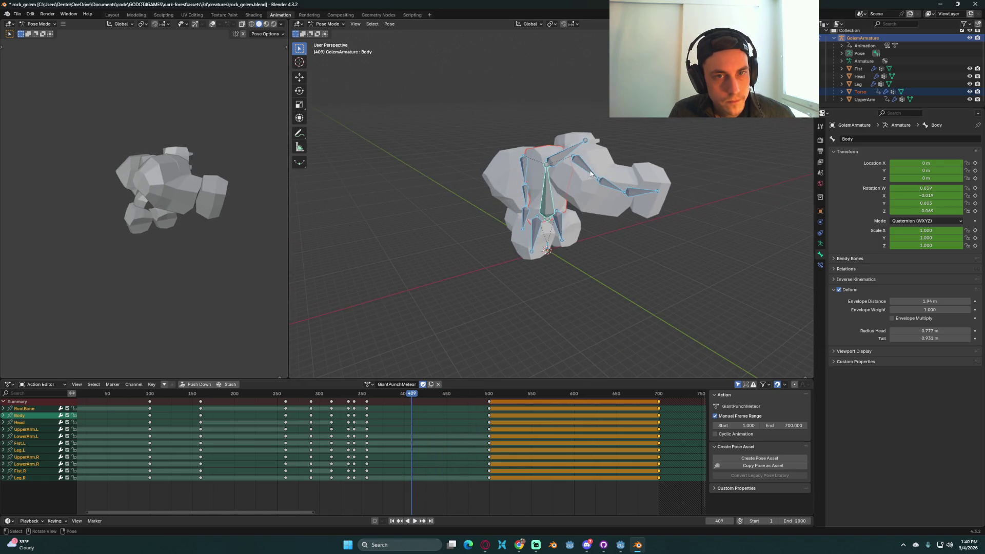
{"action": "left_click", "coordinate": [591, 174]}
{"action": "key", "text": "r"}
{"action": "left_click", "coordinate": [584, 187]}
{"action": "key", "text": "r"}
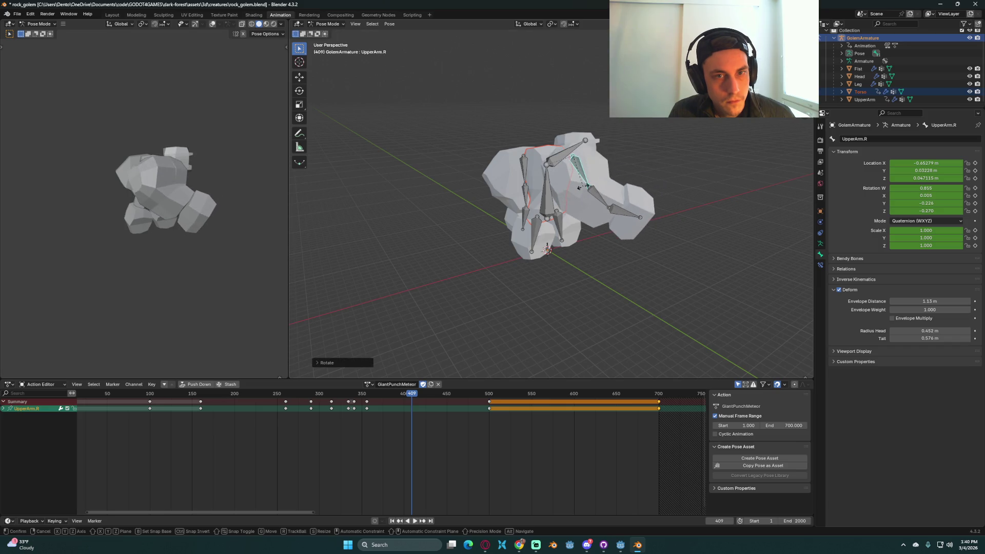
{"action": "left_click", "coordinate": [568, 195]}
{"action": "key", "text": "a"}
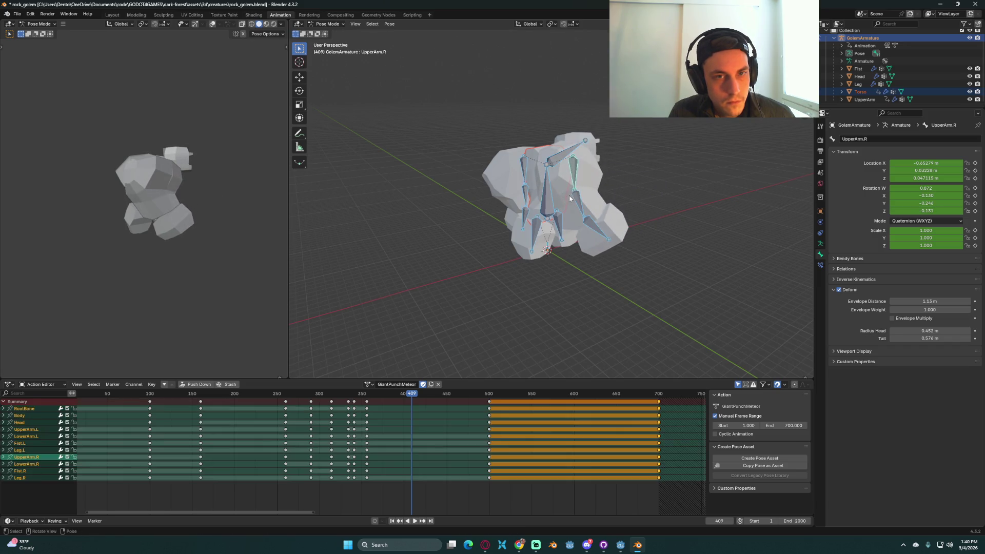
{"action": "key", "text": "i"}
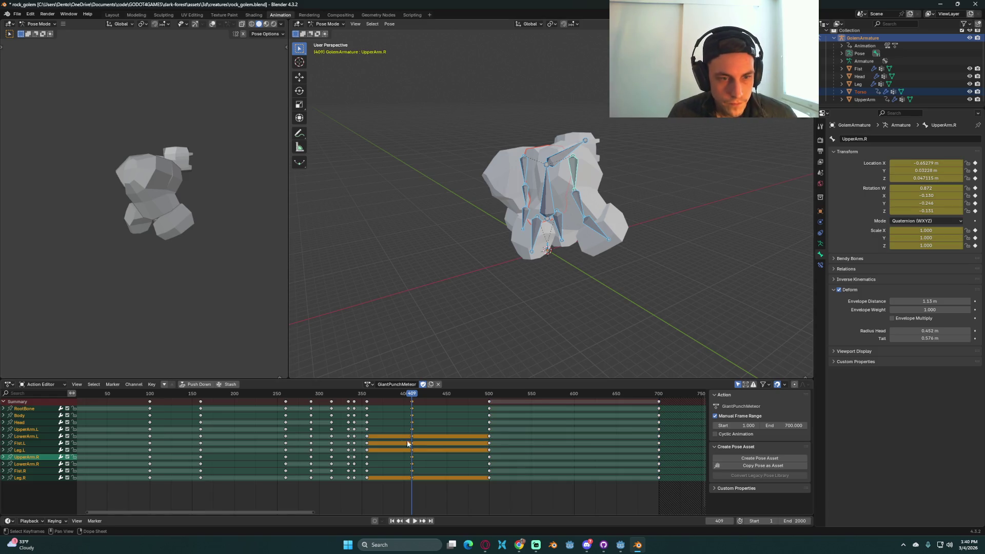
- Play back the edited punch, save rock_golem.blend, and return to Godot
{"action": "left_click", "coordinate": [365, 394]}
{"action": "key", "text": "space"}
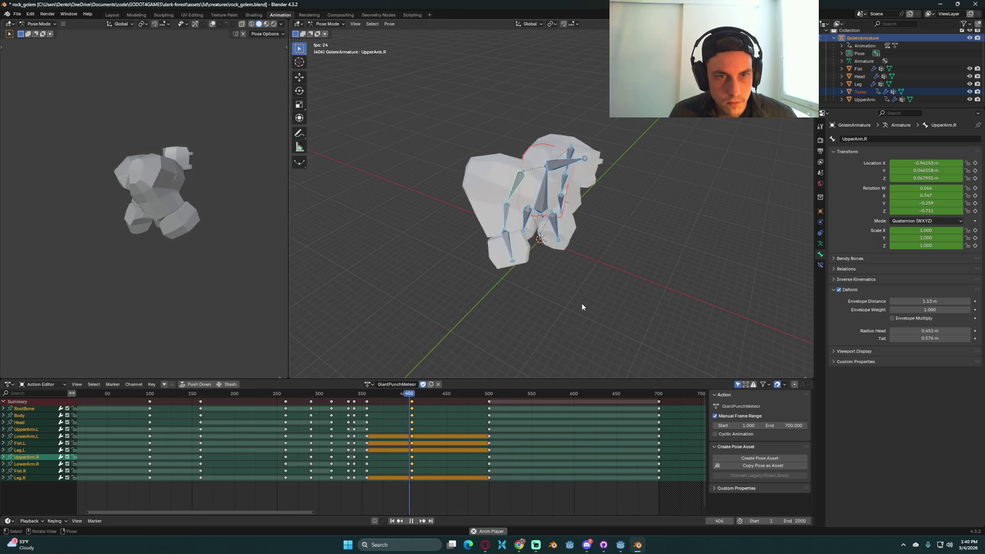
{"action": "left_click_drag", "start_coordinate": [584, 300], "coordinate": [521, 307]}
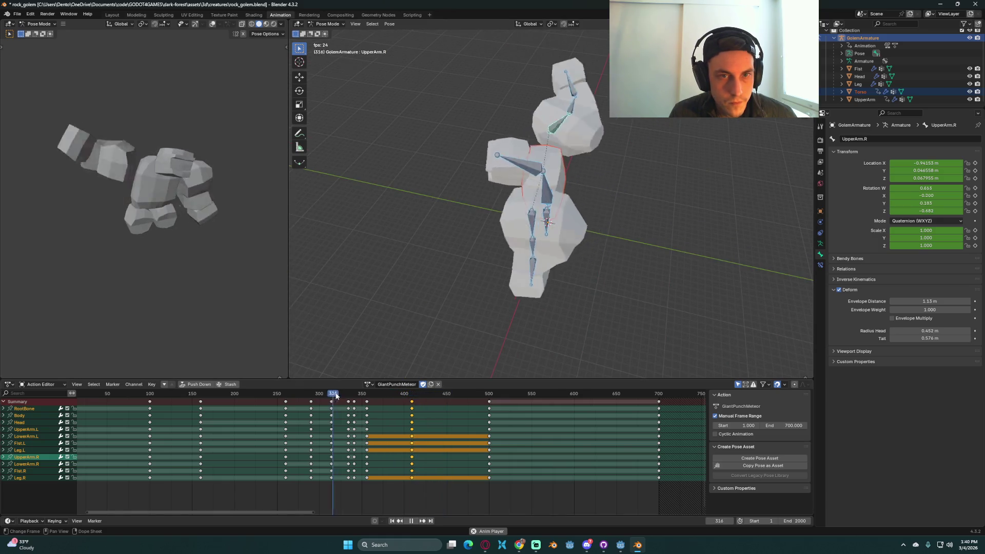
{"action": "left_click", "coordinate": [355, 395]}
{"action": "left_click_drag", "start_coordinate": [354, 395], "coordinate": [403, 400]}
{"action": "key", "text": "space"}
{"action": "key", "text": "ctrl+s"}
{"action": "left_click", "coordinate": [621, 545]}
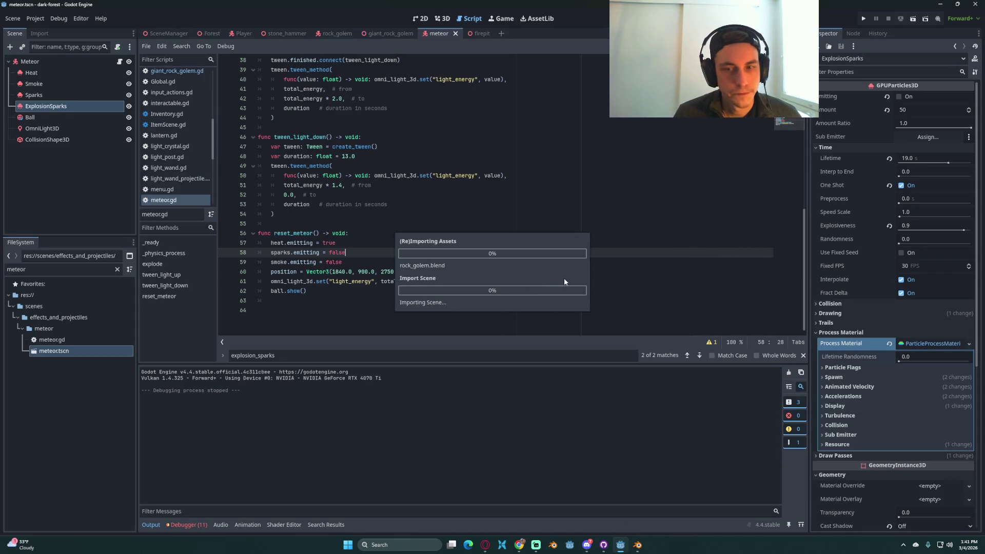
- Shorten the tween_light_up duration from 1.0 to 0.5 seconds and save meteor.gd
{"action": "left_click", "coordinate": [455, 133]}
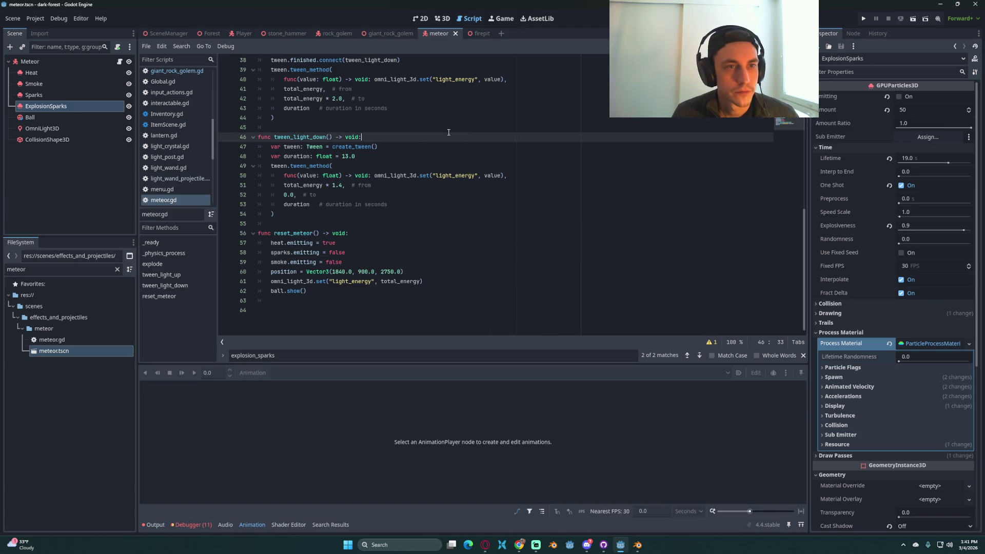
{"action": "scroll", "coordinate": [390, 241], "scroll_direction": "up", "scroll_amount": 2}
{"action": "left_click", "coordinate": [338, 166]}
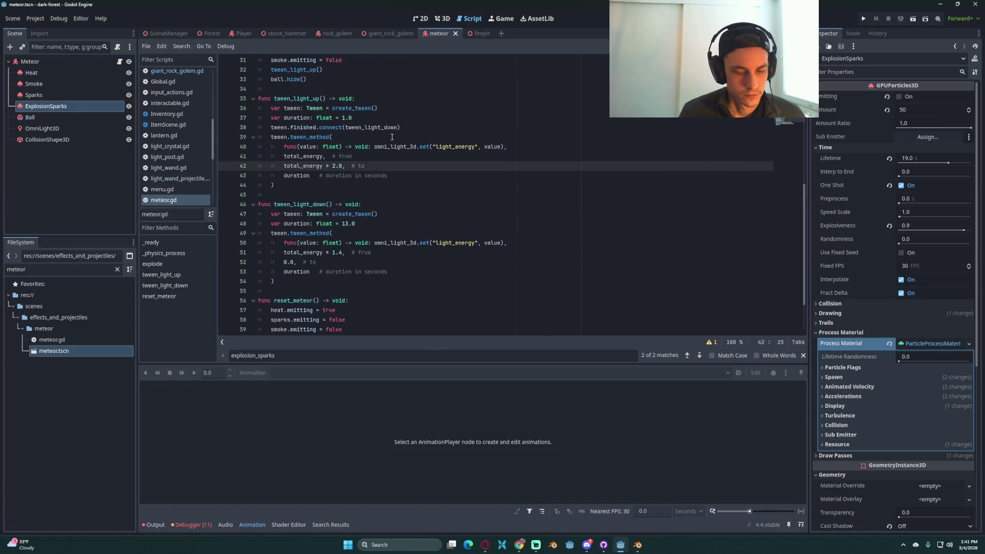
{"action": "left_click", "coordinate": [430, 176]}
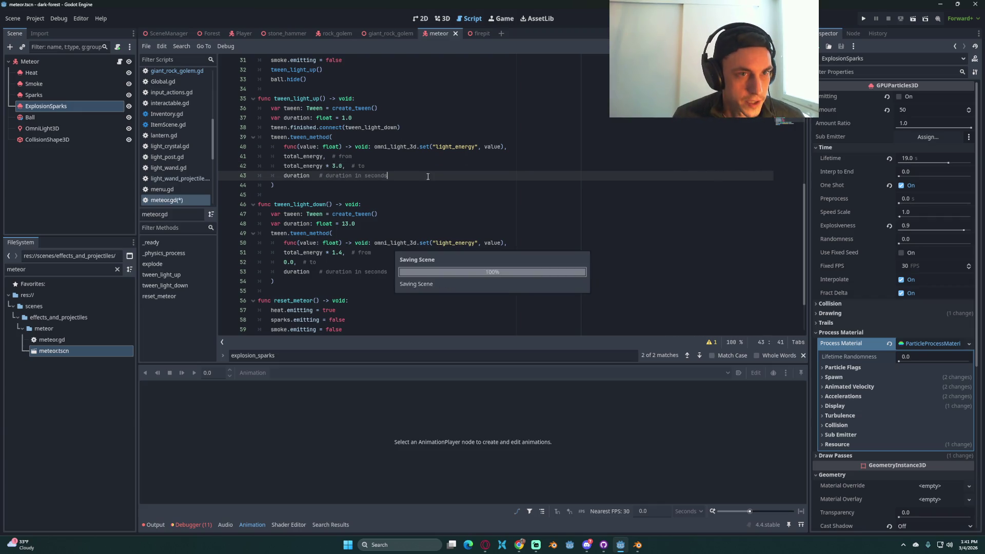
{"action": "left_click", "coordinate": [345, 118]}
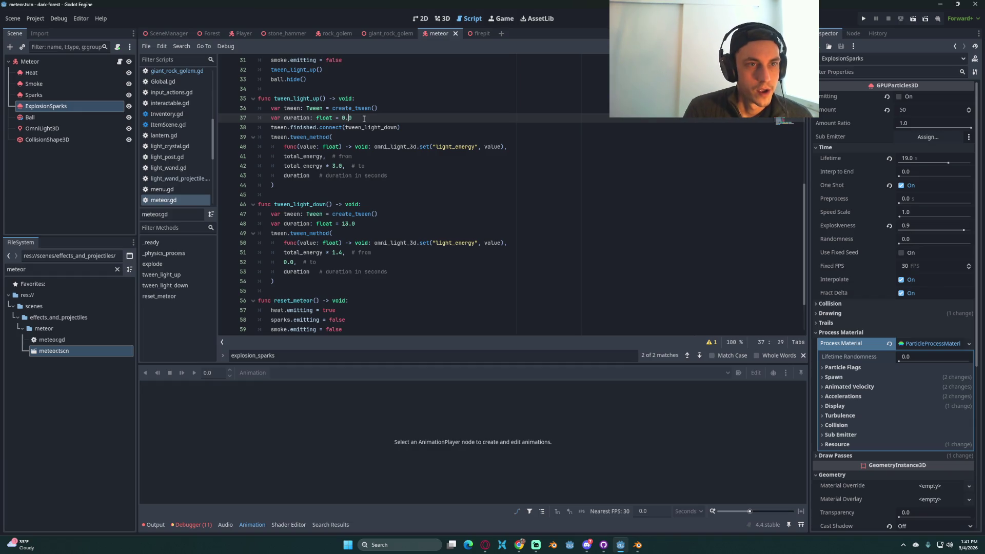
{"action": "key", "text": "ctrl+s"}
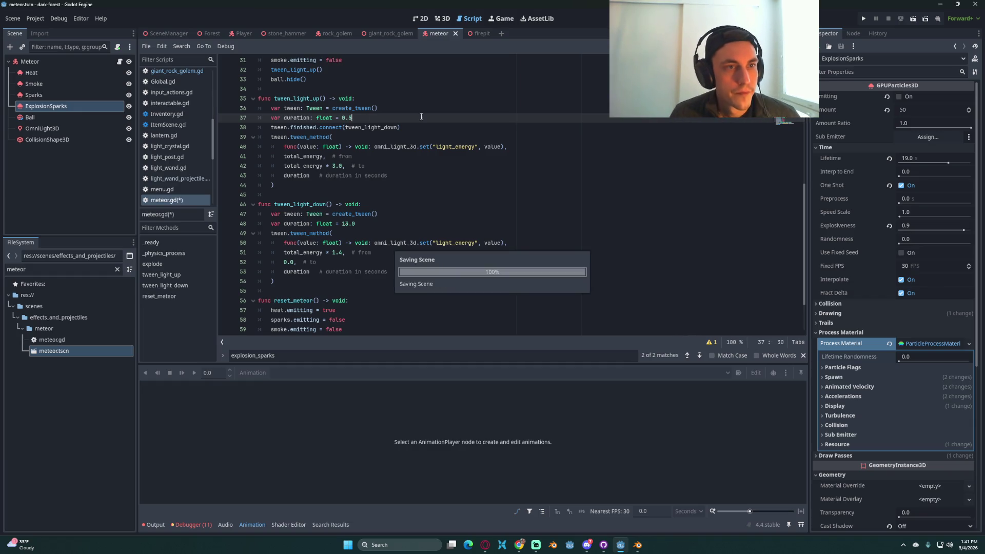
{"action": "key", "text": "Down"}
{"action": "key", "text": "Down"}
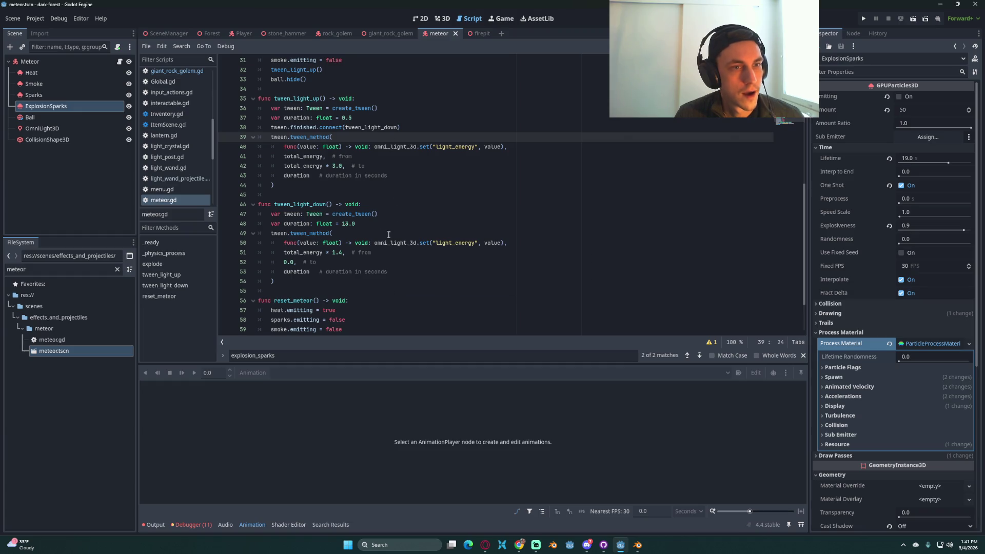
{"action": "left_click", "coordinate": [463, 131]}
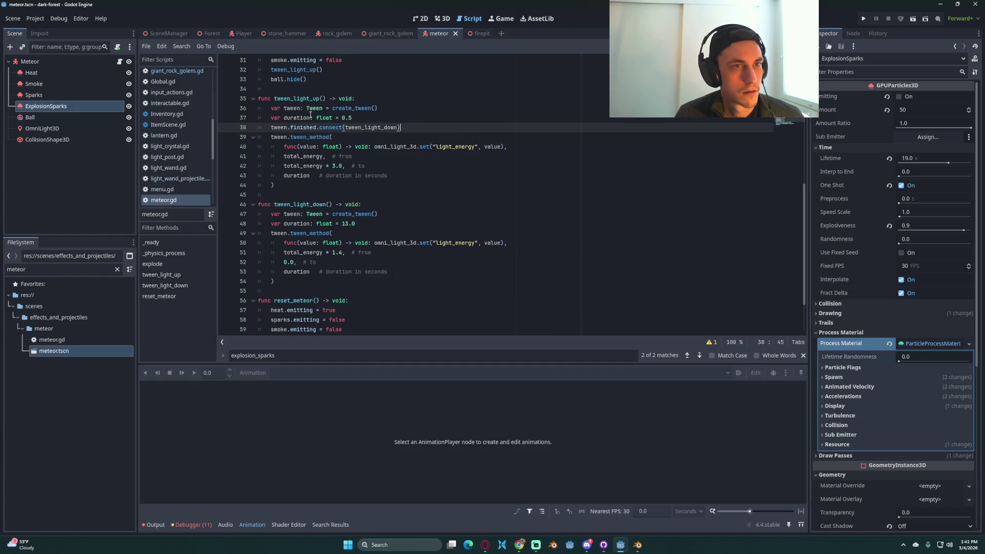
{"action": "scroll", "coordinate": [335, 137], "scroll_direction": "up", "scroll_amount": 2}
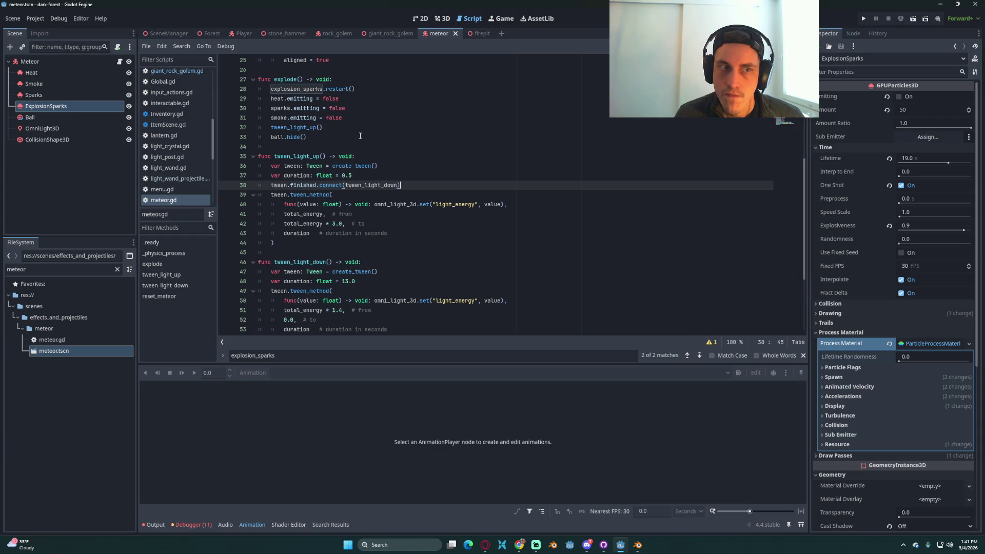
- Switch between the giant_rock_golem and meteor scene tabs, returning to meteor.gd
{"action": "left_click", "coordinate": [389, 33]}
{"action": "left_click", "coordinate": [450, 33]}
{"action": "left_click", "coordinate": [406, 251]}
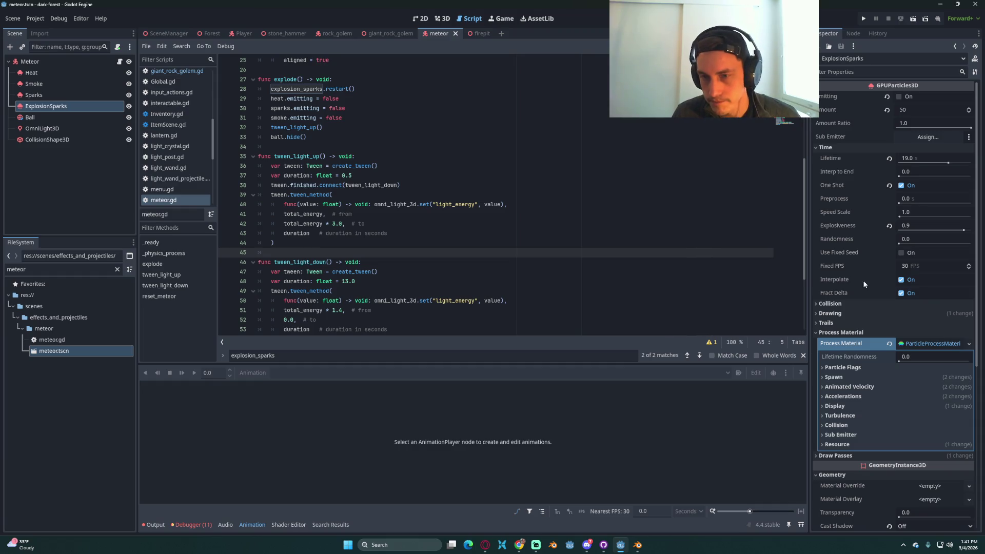
{"action": "scroll", "coordinate": [865, 279], "scroll_direction": "down", "scroll_amount": 4}
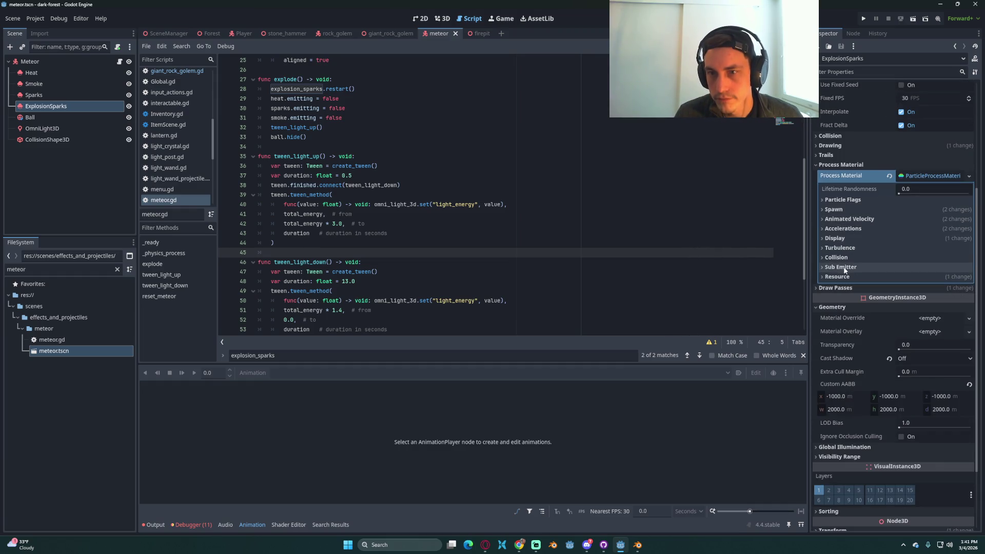
- Give ExplosionSparks a new CurveTexture scale curve falling from 1 to 0 over lifetime
{"action": "left_click", "coordinate": [847, 239]}
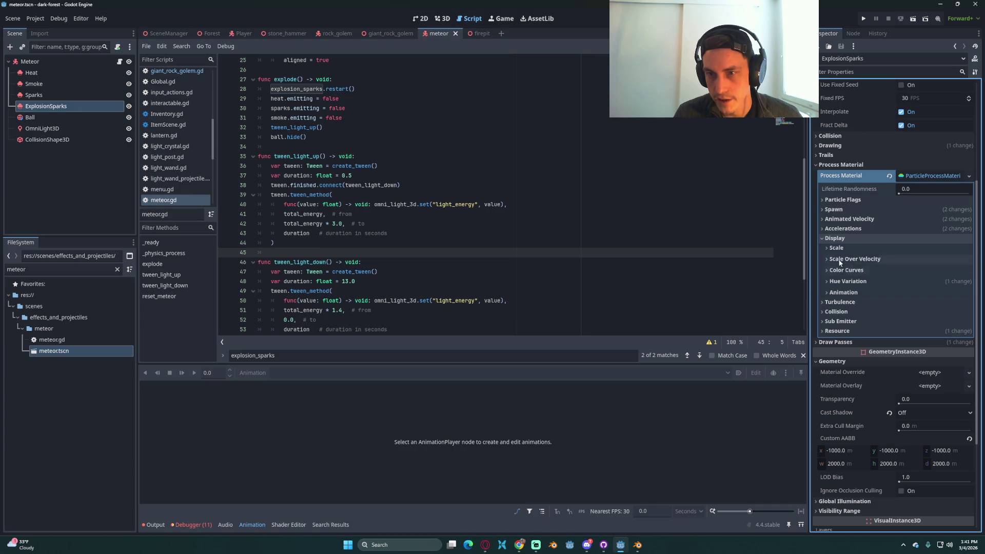
{"action": "left_click", "coordinate": [836, 248]}
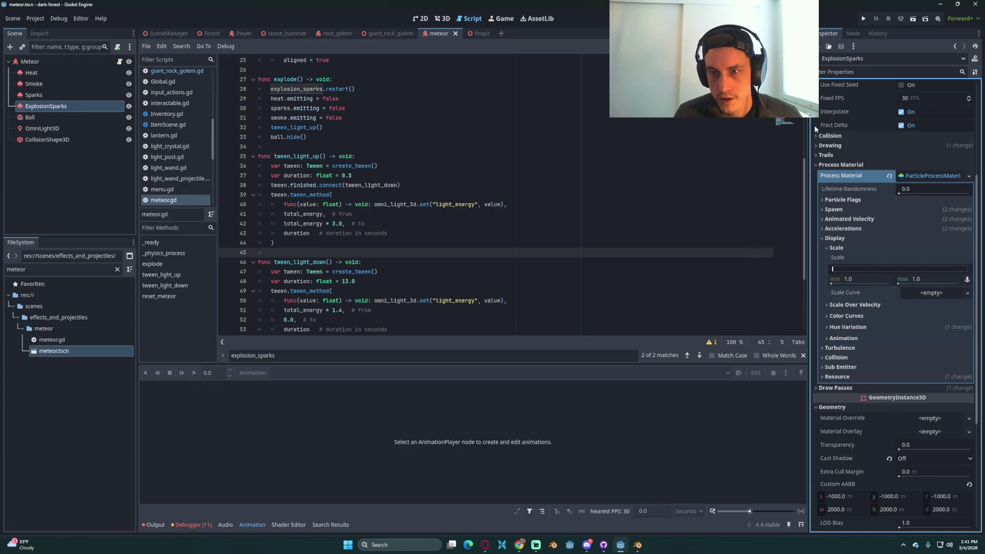
{"action": "left_click", "coordinate": [967, 295]}
{"action": "left_click", "coordinate": [937, 307]}
{"action": "left_click", "coordinate": [907, 296]}
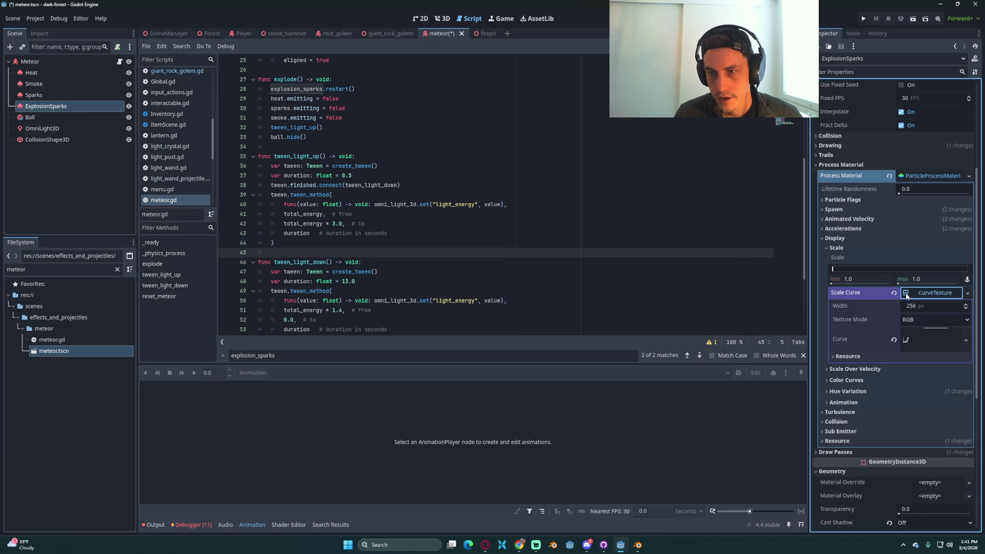
{"action": "left_click", "coordinate": [906, 339]}
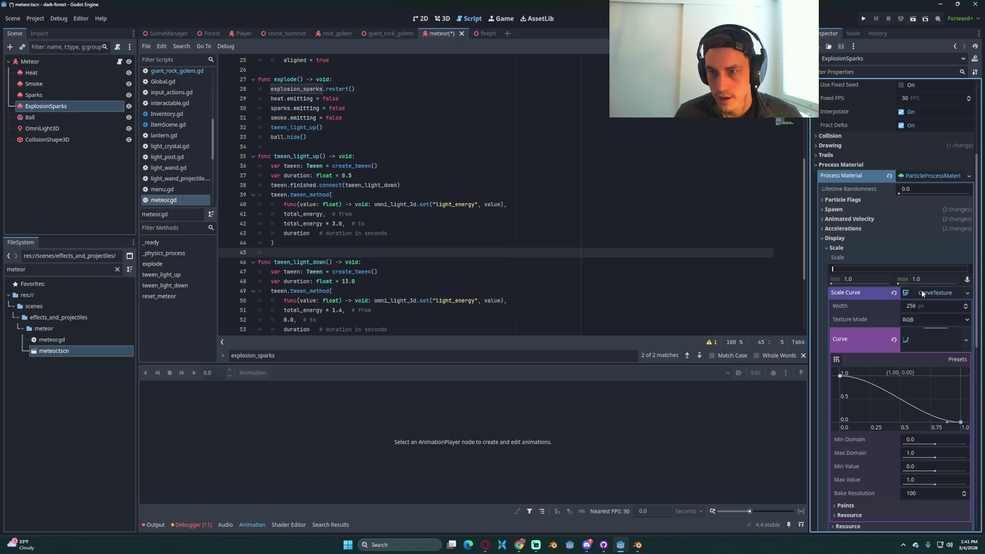
{"action": "left_click", "coordinate": [438, 22]}
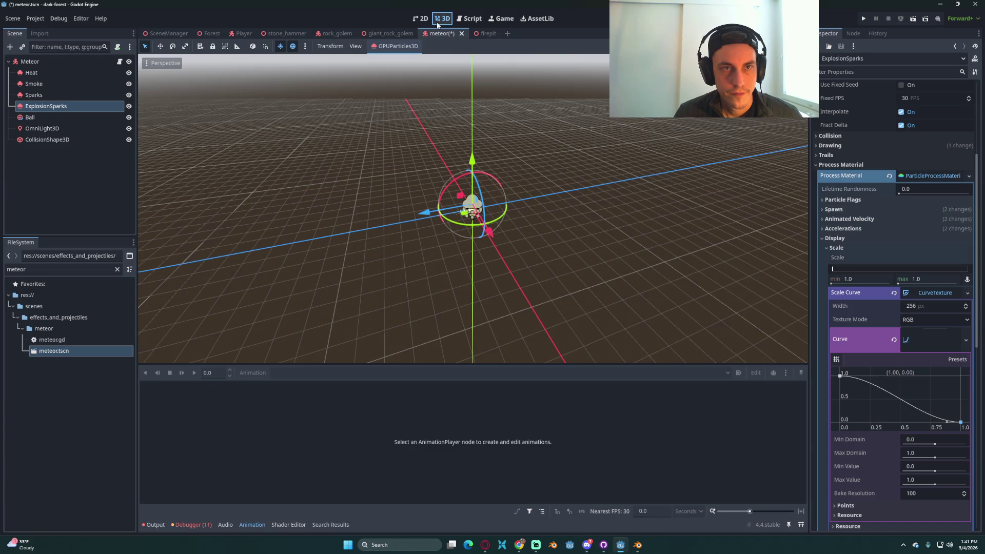
- Preview the emitting sparks and set their minimum scale to 0.0
{"action": "scroll", "coordinate": [872, 103], "scroll_direction": "up", "scroll_amount": 5}
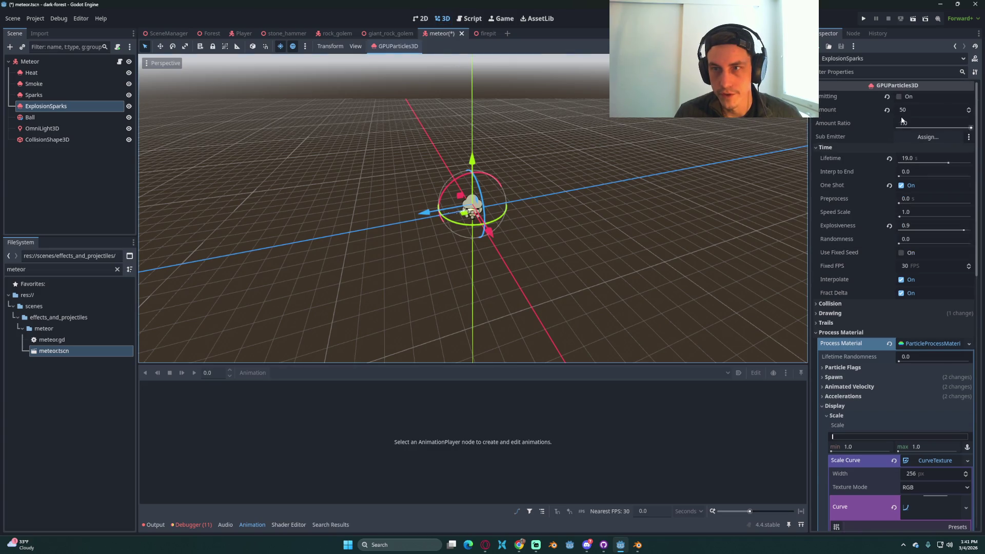
{"action": "left_click", "coordinate": [898, 97]}
{"action": "scroll", "coordinate": [559, 246], "scroll_direction": "down", "scroll_amount": 5}
{"action": "scroll", "coordinate": [610, 304], "scroll_direction": "down", "scroll_amount": 2}
{"action": "mouse_move", "coordinate": [604, 302]}
{"action": "left_mouse_down"}
{"action": "mouse_move", "coordinate": [593, 247]}
{"action": "mouse_move", "coordinate": [545, 281]}
{"action": "left_mouse_up"}
{"action": "scroll", "coordinate": [598, 328], "scroll_direction": "up", "scroll_amount": 2}
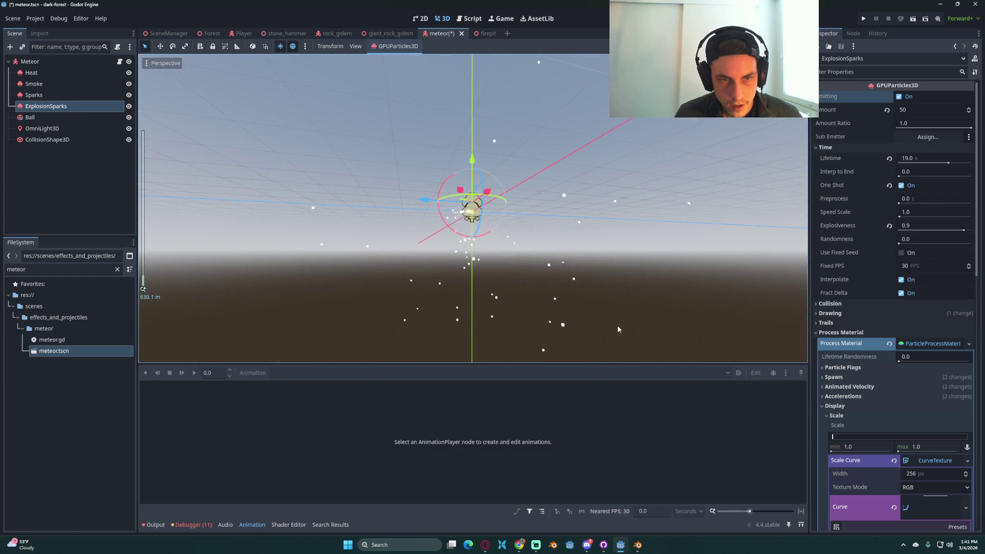
{"action": "left_click_drag", "start_coordinate": [555, 321], "coordinate": [559, 287]}
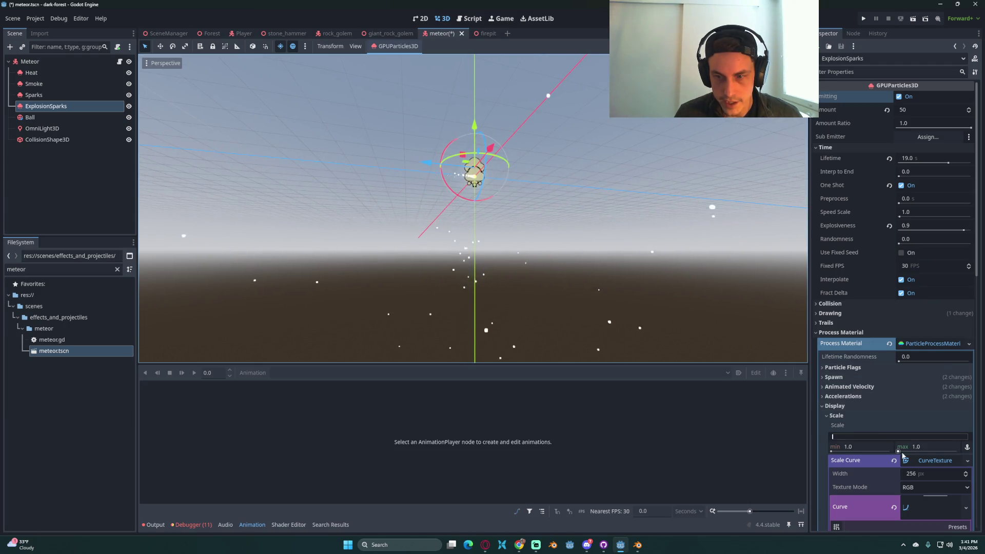
{"action": "left_click", "coordinate": [872, 447]}
{"action": "type", "text": "0"}
{"action": "key", "text": "Return"}
{"action": "mouse_move", "coordinate": [492, 328]}
{"action": "left_mouse_down"}
{"action": "mouse_move", "coordinate": [465, 279]}
{"action": "mouse_move", "coordinate": [462, 241]}
{"action": "left_mouse_up"}
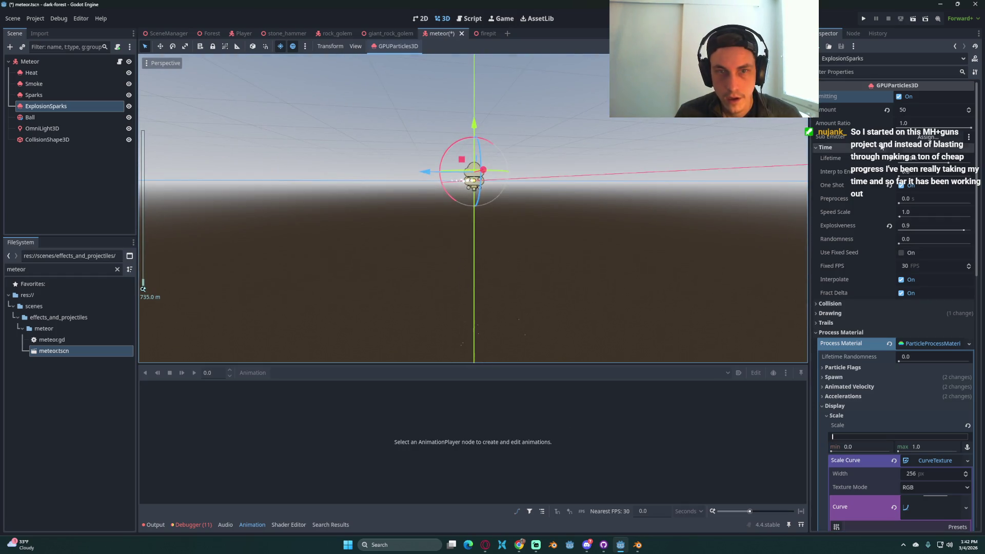
- Turn off One Shot so the sparks emit continuously, and inspect them from several angles
{"action": "left_click", "coordinate": [899, 97]}
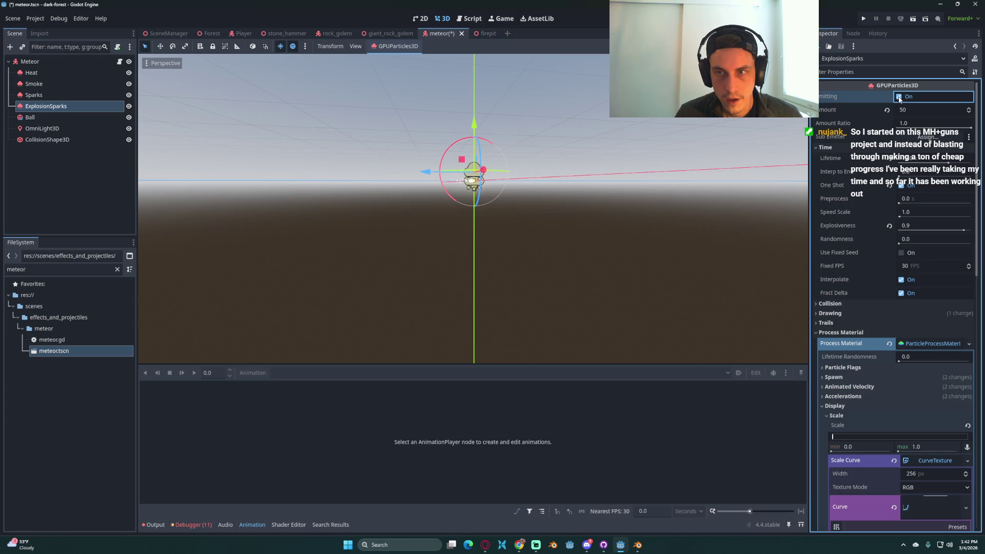
{"action": "left_click", "coordinate": [901, 186]}
{"action": "mouse_move", "coordinate": [442, 277]}
{"action": "left_mouse_down"}
{"action": "mouse_move", "coordinate": [445, 229]}
{"action": "mouse_move", "coordinate": [482, 169]}
{"action": "mouse_move", "coordinate": [493, 223]}
{"action": "left_mouse_up"}
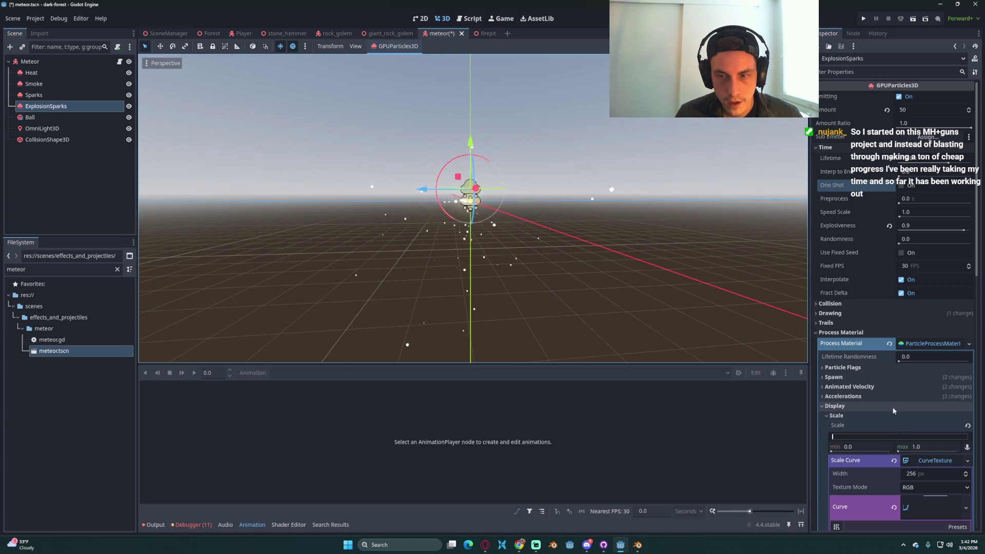
{"action": "scroll", "coordinate": [893, 409], "scroll_direction": "down", "scroll_amount": 4}
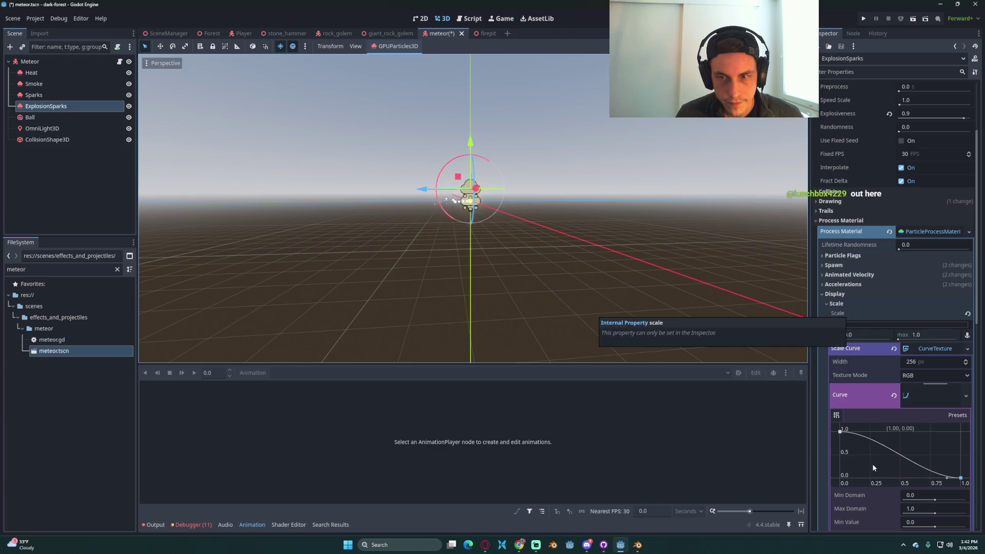
{"action": "scroll", "coordinate": [861, 269], "scroll_direction": "up", "scroll_amount": 5}
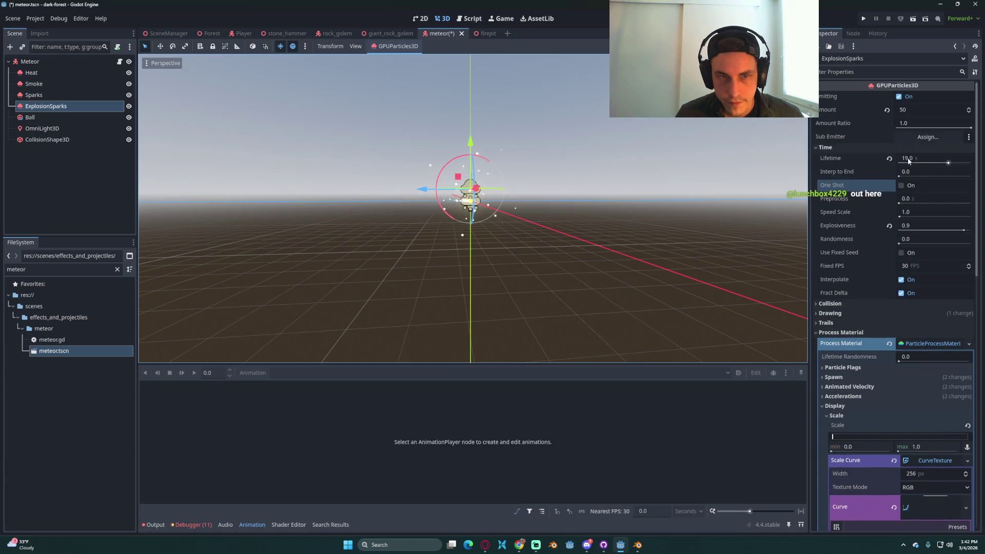
{"action": "scroll", "coordinate": [602, 264], "scroll_direction": "up", "scroll_amount": 1}
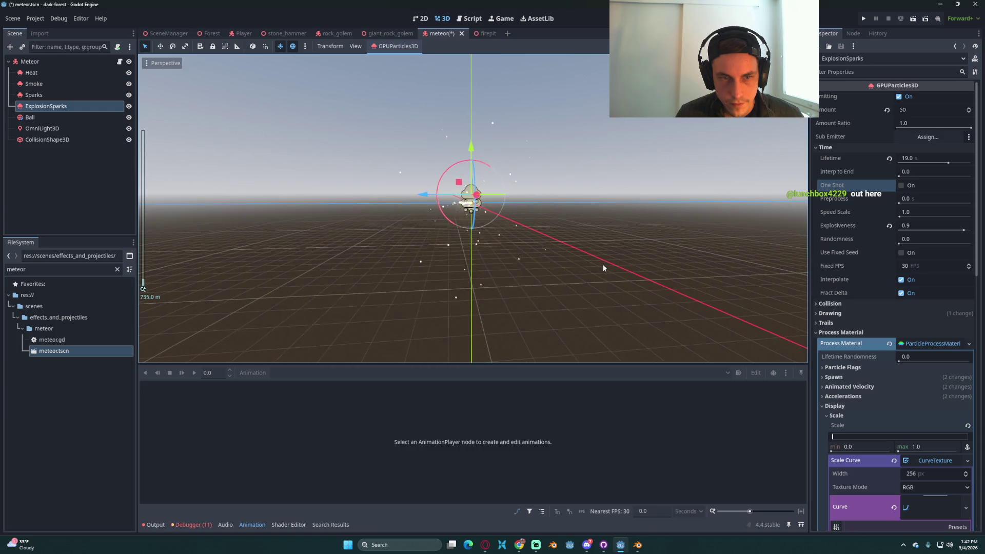
{"action": "mouse_move", "coordinate": [589, 301]}
{"action": "left_mouse_down"}
{"action": "mouse_move", "coordinate": [573, 281]}
{"action": "mouse_move", "coordinate": [573, 307]}
{"action": "left_mouse_up"}
{"action": "scroll", "coordinate": [553, 302], "scroll_direction": "up", "scroll_amount": 6}
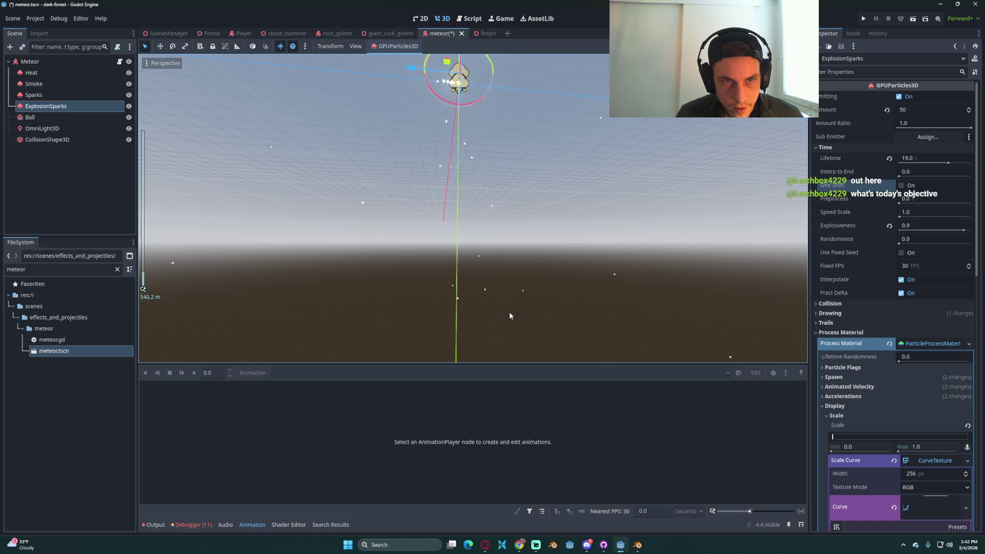
{"action": "scroll", "coordinate": [509, 312], "scroll_direction": "down", "scroll_amount": 8}
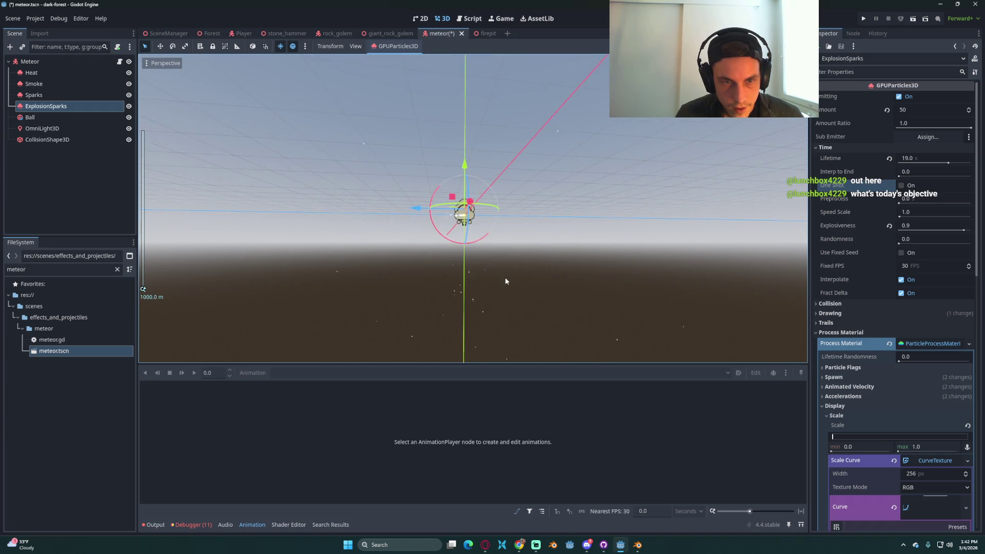
{"action": "scroll", "coordinate": [504, 282], "scroll_direction": "up", "scroll_amount": 5}
{"action": "mouse_move", "coordinate": [504, 281]}
{"action": "left_mouse_down"}
{"action": "mouse_move", "coordinate": [505, 296]}
{"action": "mouse_move", "coordinate": [472, 242]}
{"action": "mouse_move", "coordinate": [477, 257]}
{"action": "mouse_move", "coordinate": [512, 259]}
{"action": "left_mouse_up"}
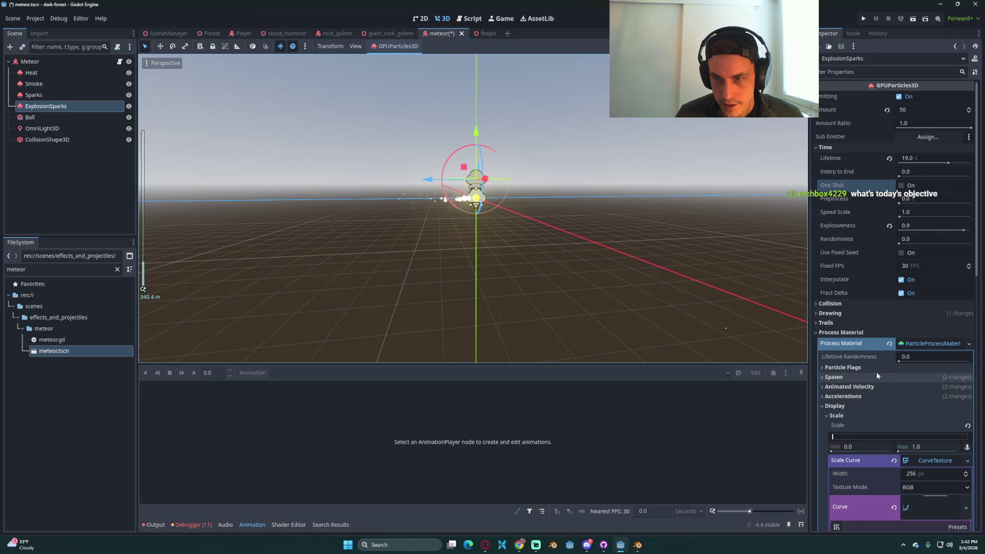
- Stop emission, re-enable One Shot, save the meteor scene, and collapse the Scale section
{"action": "left_click", "coordinate": [900, 97]}
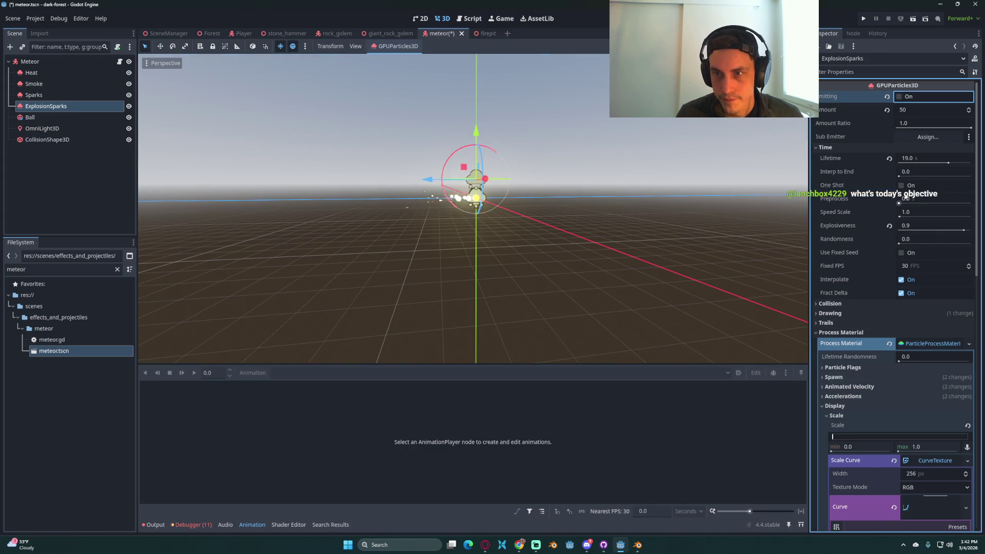
{"action": "left_click", "coordinate": [901, 185]}
{"action": "key", "text": "ctrl+s"}
{"action": "scroll", "coordinate": [820, 400], "scroll_direction": "down", "scroll_amount": 4}
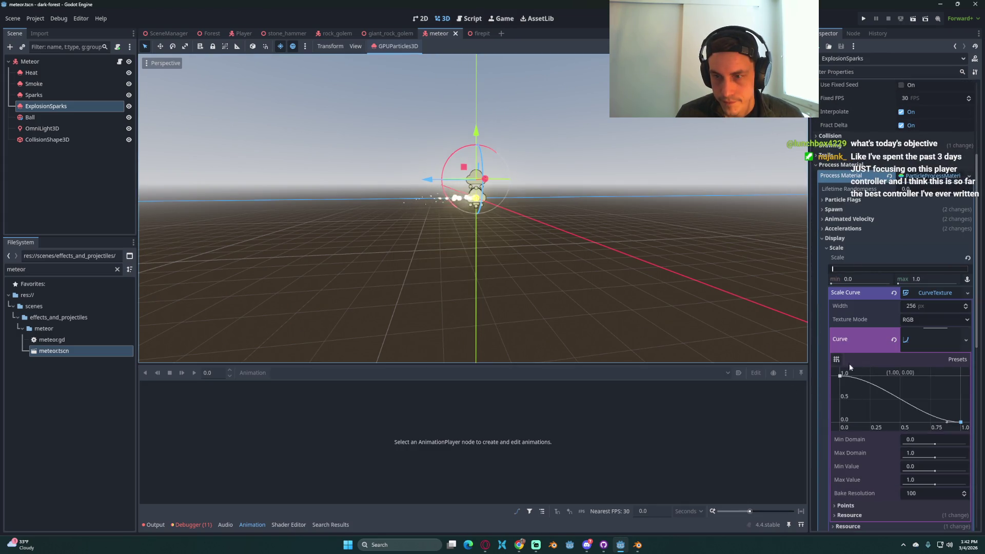
{"action": "left_click", "coordinate": [841, 248]}
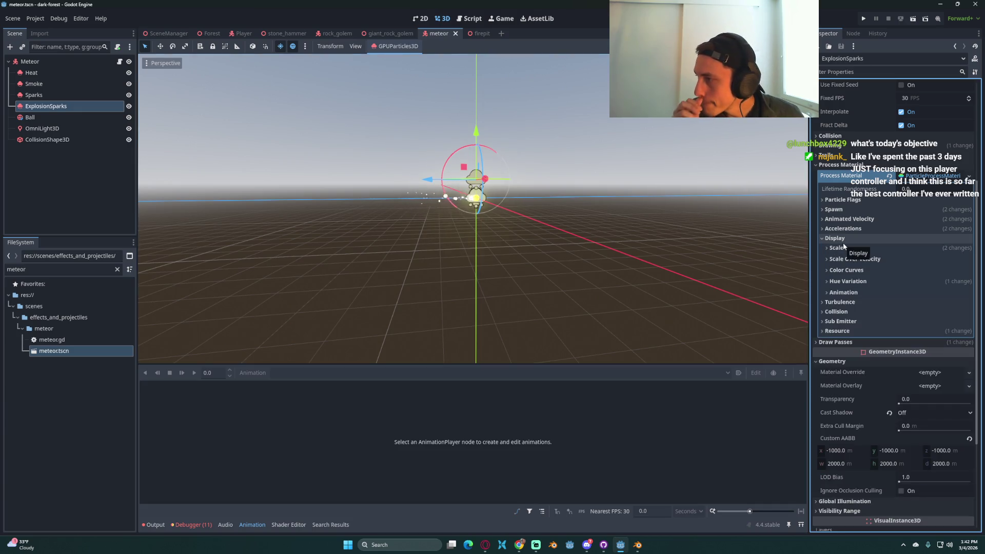
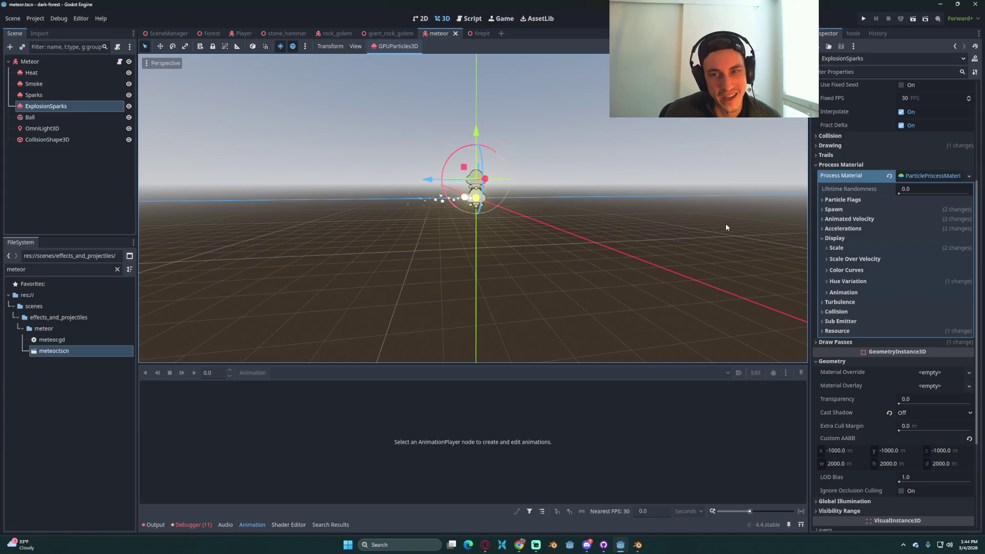
- Save meteor.tscn with the ExplosionSparks settings: 50 particles, 19 s lifetime, one-shot, 0.9 explosiveness
{"action": "key", "text": "ctrl+s"}
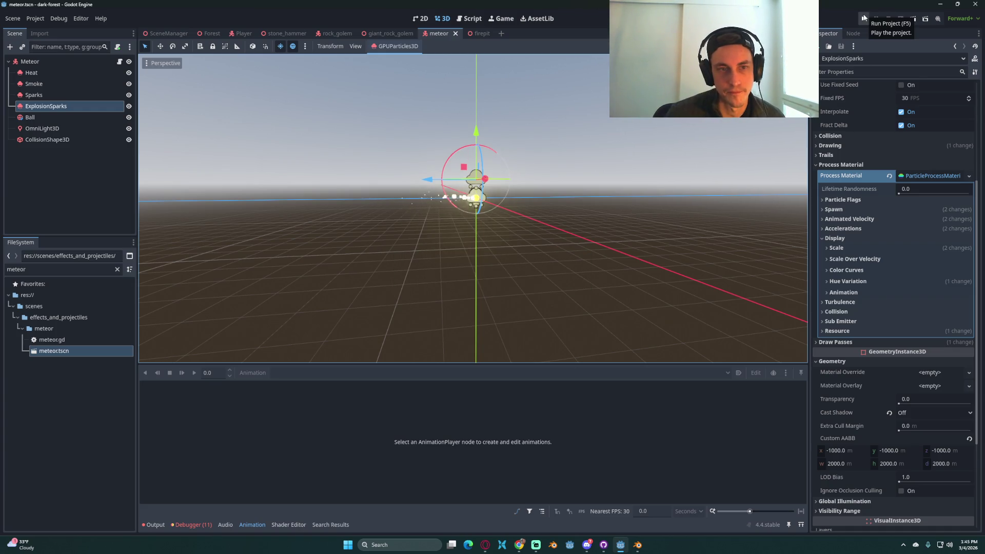
{"action": "scroll", "coordinate": [901, 193], "scroll_direction": "up", "scroll_amount": 5}
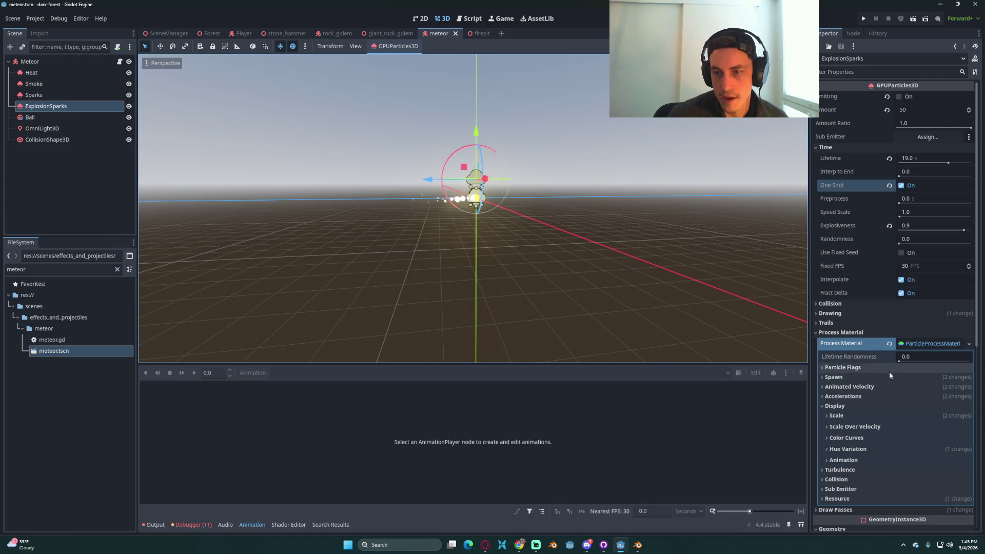
- Expand ExplosionSparks' Draw Passes, Pass 1 material, and Albedo settings
{"action": "scroll", "coordinate": [893, 365], "scroll_direction": "down", "scroll_amount": 5}
{"action": "left_click", "coordinate": [922, 198]}
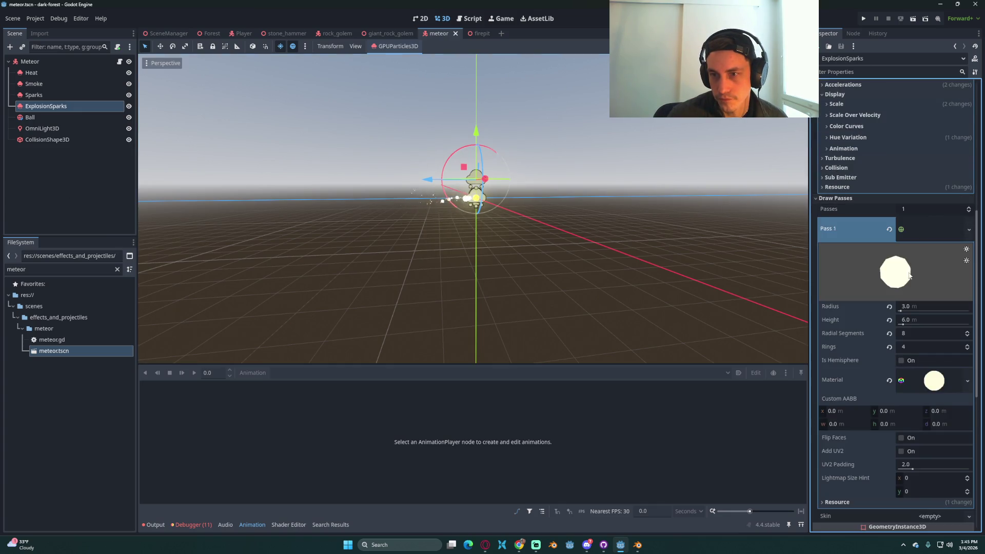
{"action": "left_click", "coordinate": [902, 383]}
{"action": "scroll", "coordinate": [892, 359], "scroll_direction": "down", "scroll_amount": 3}
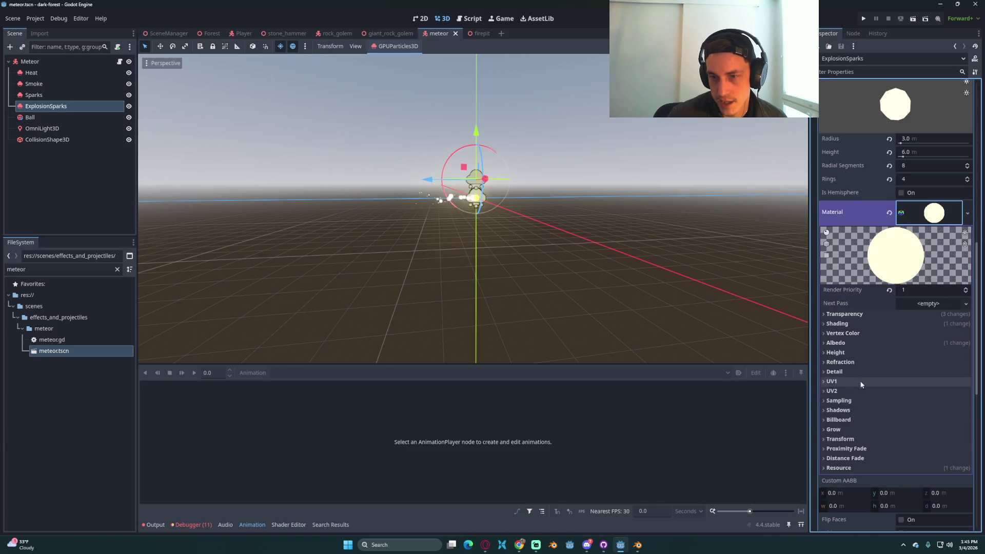
{"action": "left_click", "coordinate": [845, 341]}
- Set the sparks' albedo colour to bright yellow ffeb43 and save the meteor scene
{"action": "left_click", "coordinate": [934, 354]}
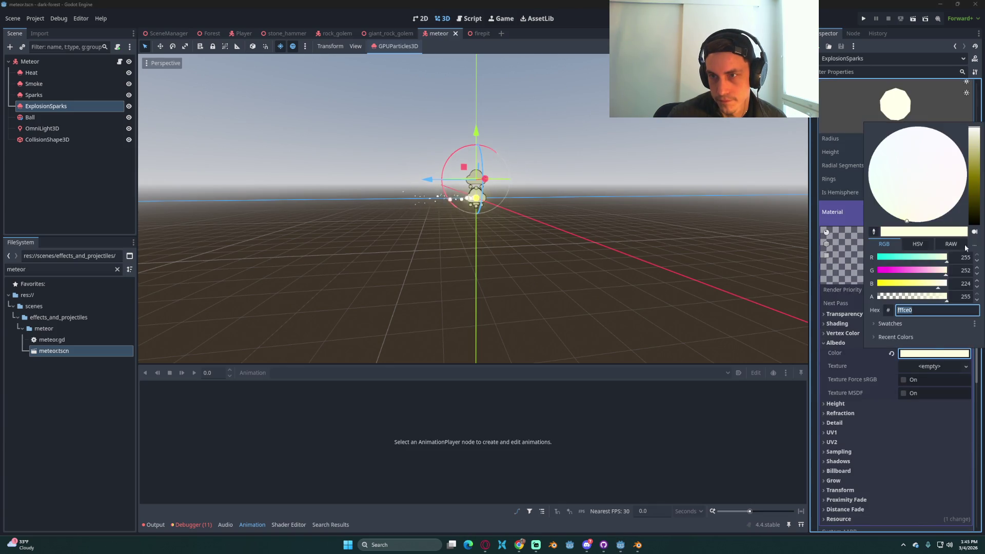
{"action": "type", "text": "e8d400"}
{"action": "left_click_drag", "start_coordinate": [975, 145], "coordinate": [976, 137]}
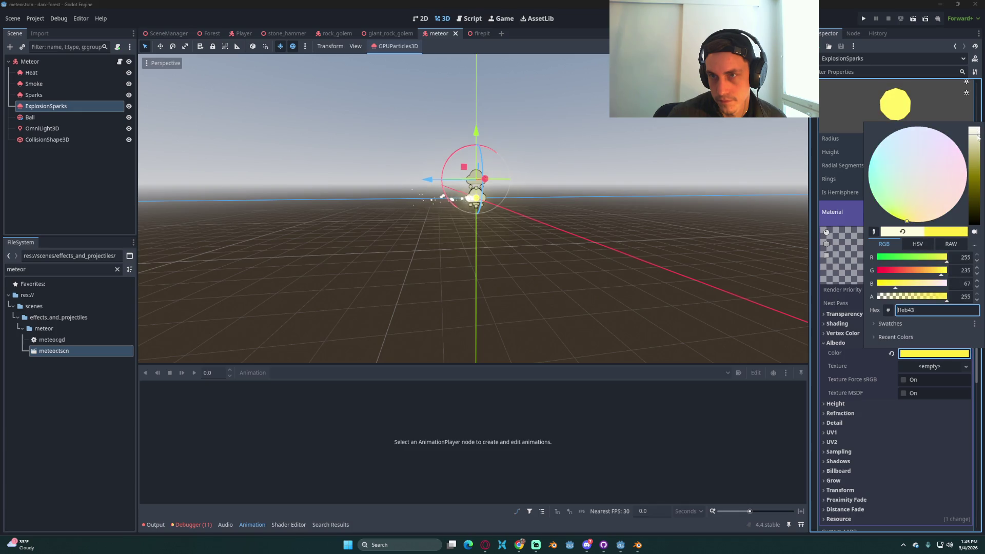
{"action": "key", "text": "Escape"}
{"action": "key", "text": "ctrl+s"}
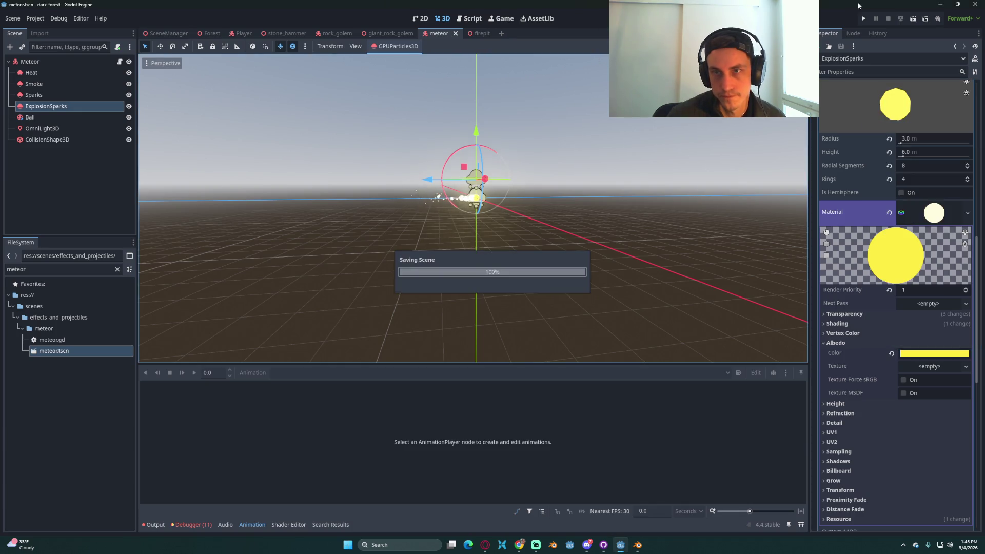
{"action": "scroll", "coordinate": [869, 220], "scroll_direction": "up", "scroll_amount": 6}
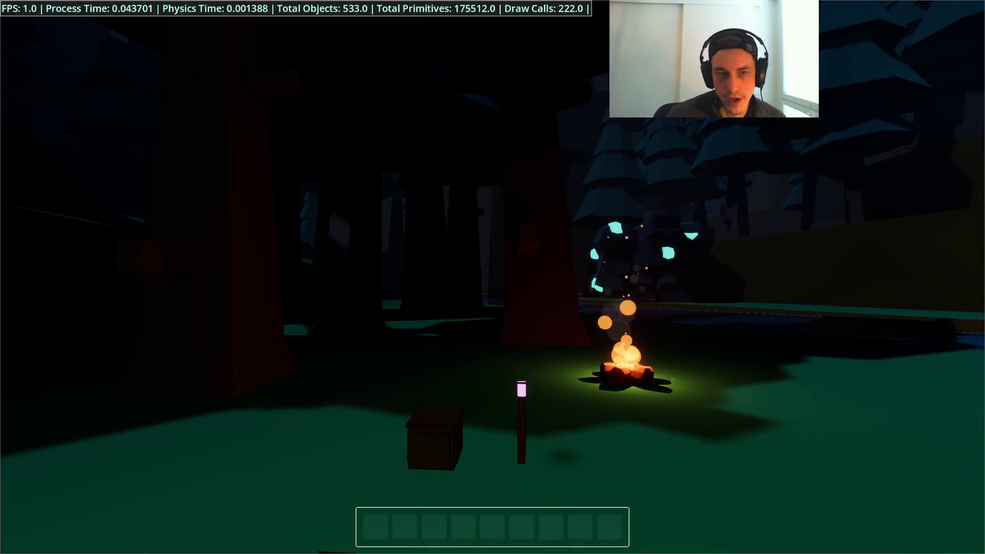
- Load the save, equip the wand, fire three meteors, then stop the game with F8
{"action": "key", "text": "Escape"}
{"action": "left_click", "coordinate": [491, 273]}
{"action": "key", "text": "2"}
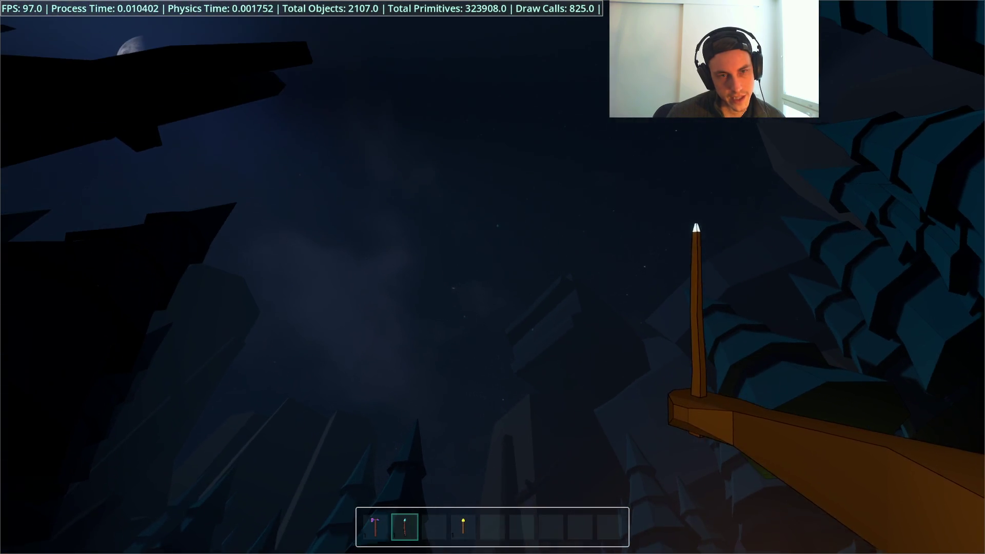
{"action": "left_click", "coordinate": [492, 277]}
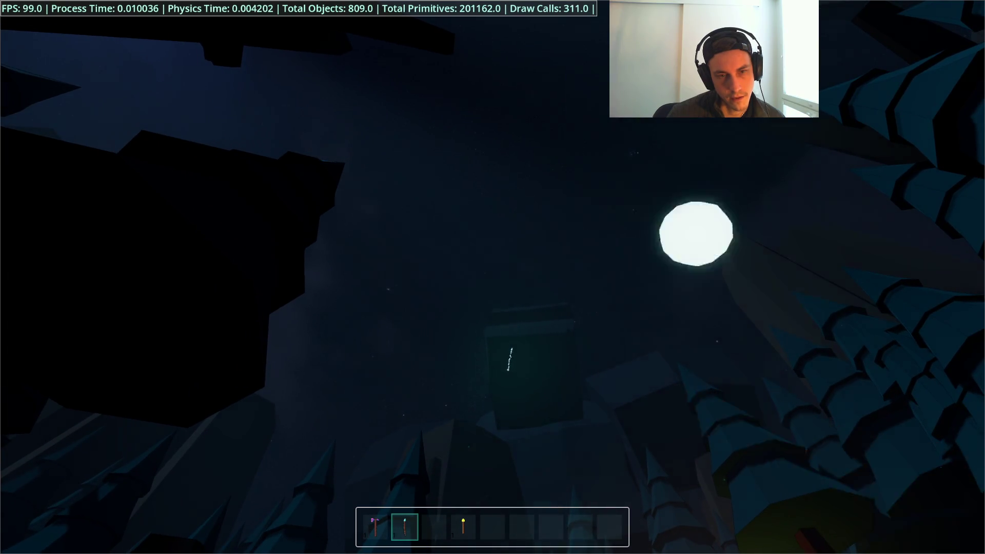
{"action": "left_click", "coordinate": [493, 277]}
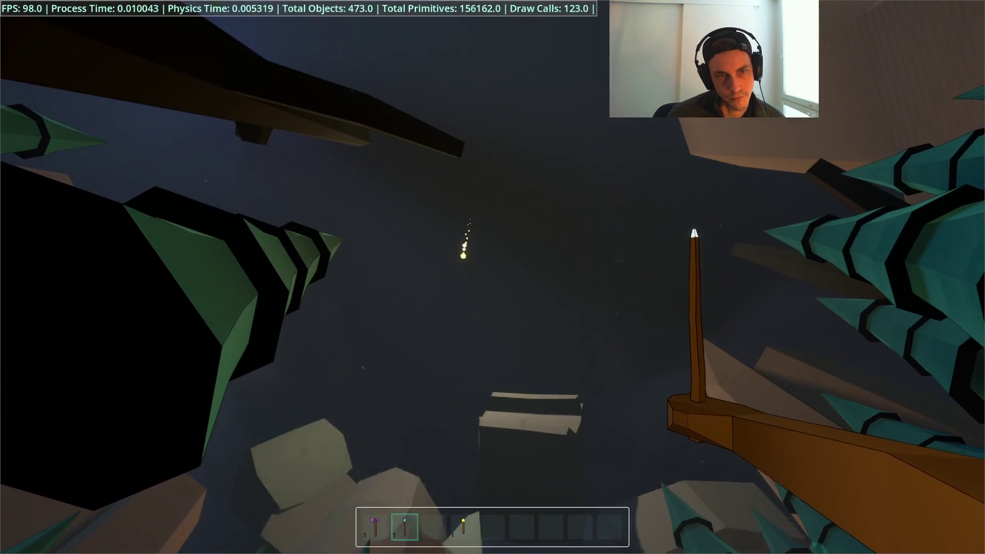
{"action": "left_click", "coordinate": [492, 277]}
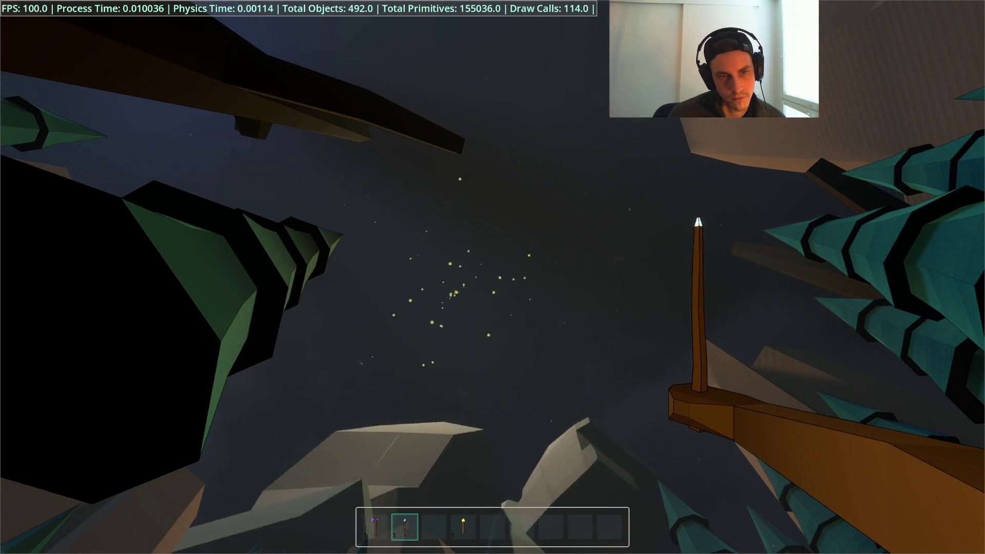
{"action": "key", "text": "F8"}
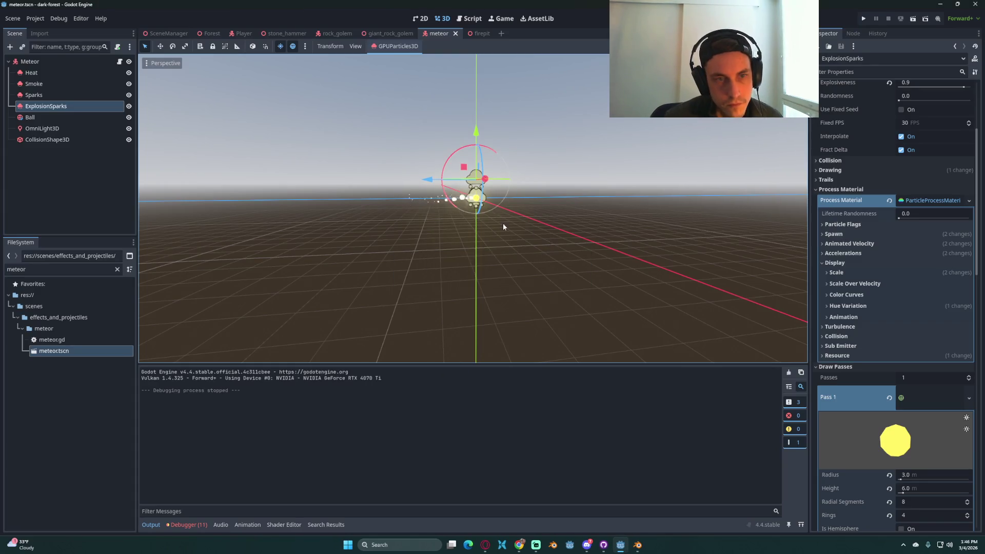
- Set the sparks' albedo to raw overbright values R 2.0, G 1.5, B 0.52
{"action": "left_click_drag", "start_coordinate": [478, 220], "coordinate": [461, 249]}
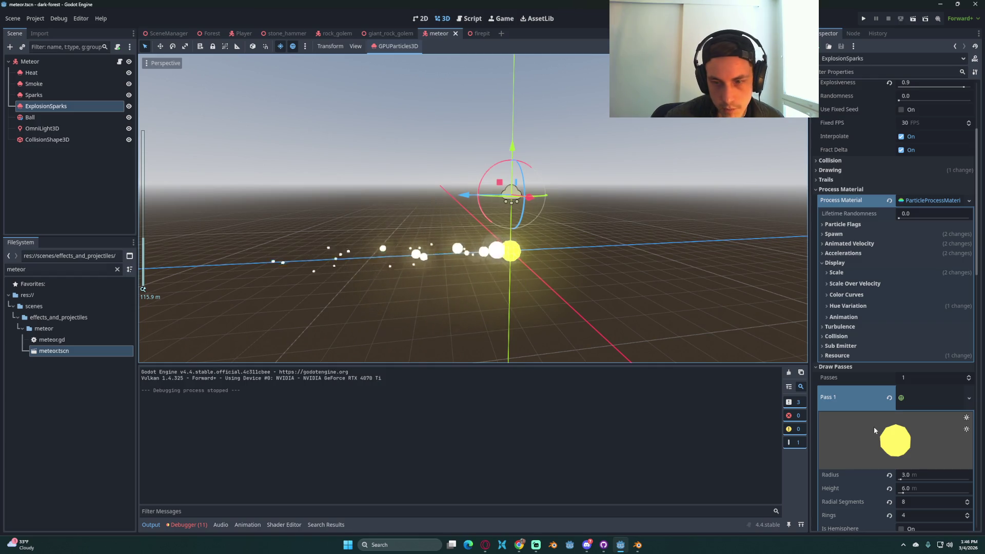
{"action": "scroll", "coordinate": [875, 420], "scroll_direction": "down", "scroll_amount": 3}
{"action": "scroll", "coordinate": [882, 408], "scroll_direction": "down", "scroll_amount": 3}
{"action": "left_click", "coordinate": [926, 466]}
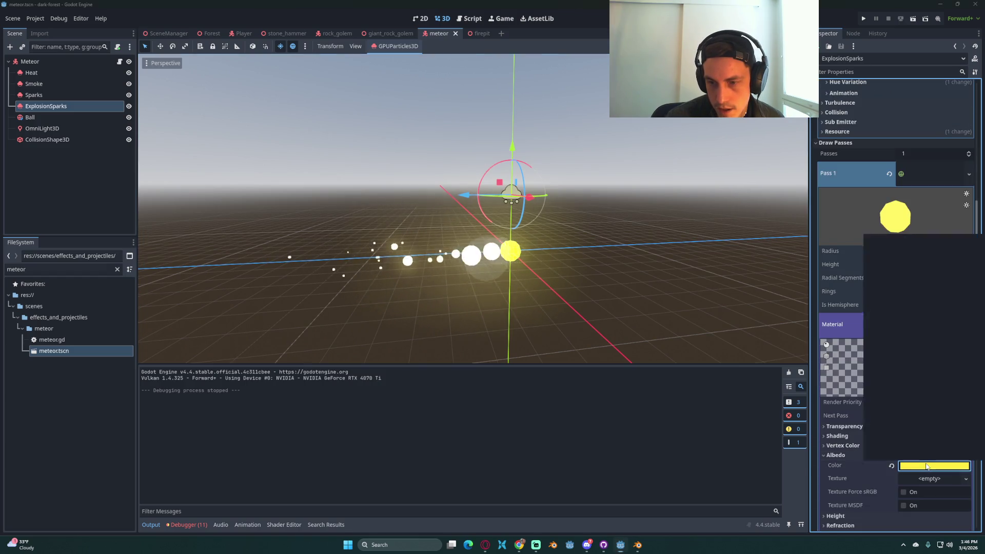
{"action": "left_click", "coordinate": [949, 356]}
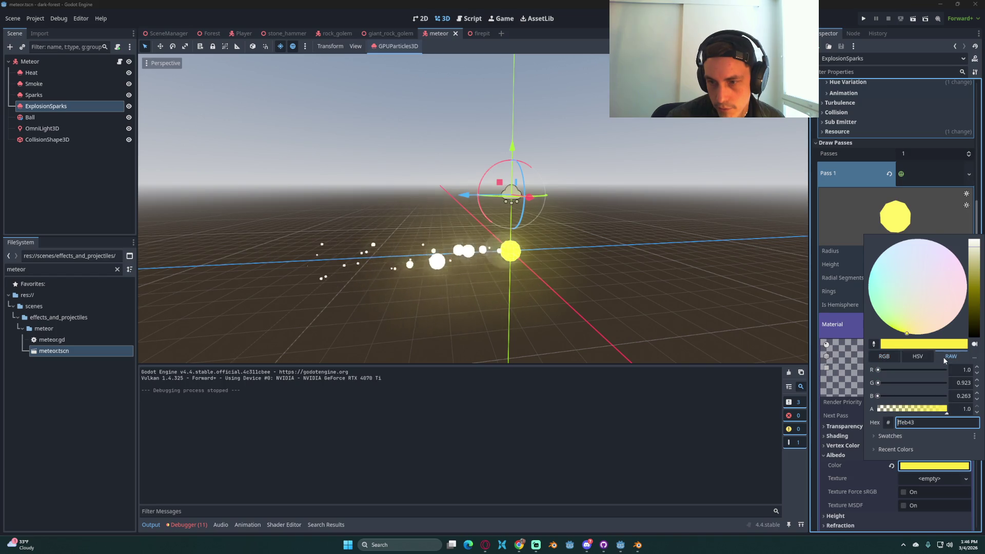
{"action": "left_click", "coordinate": [967, 370]}
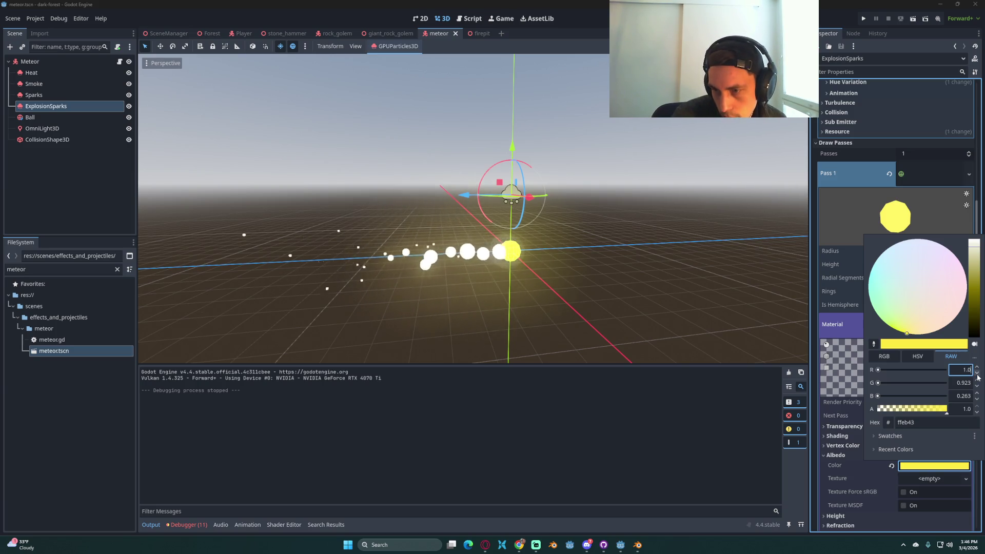
{"action": "type", "text": "1.5"}
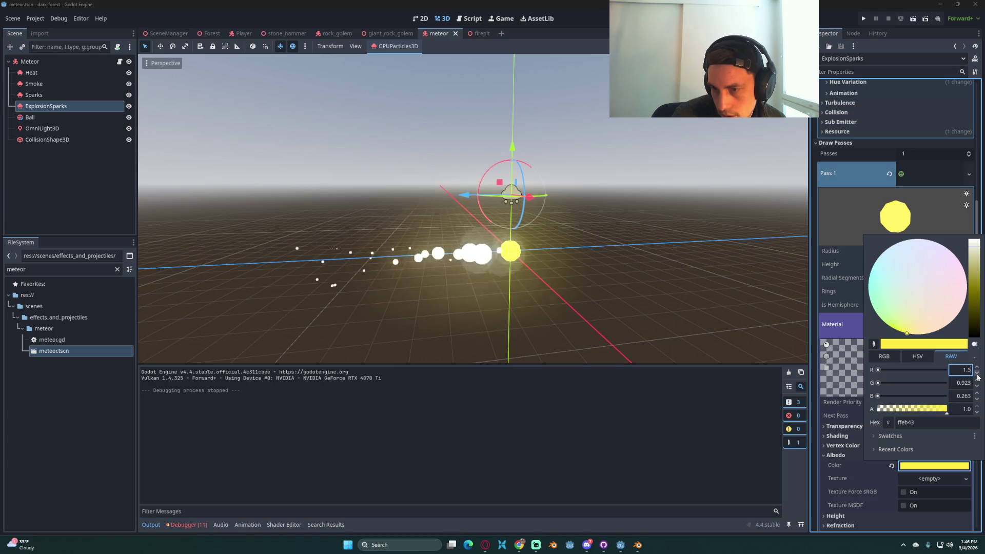
{"action": "left_click", "coordinate": [963, 383]}
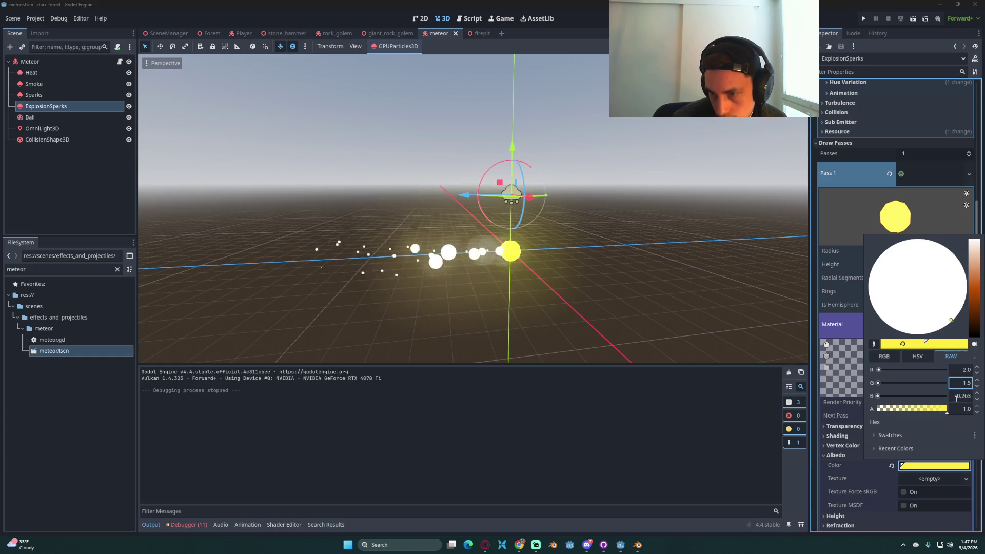
{"action": "left_click", "coordinate": [956, 398]}
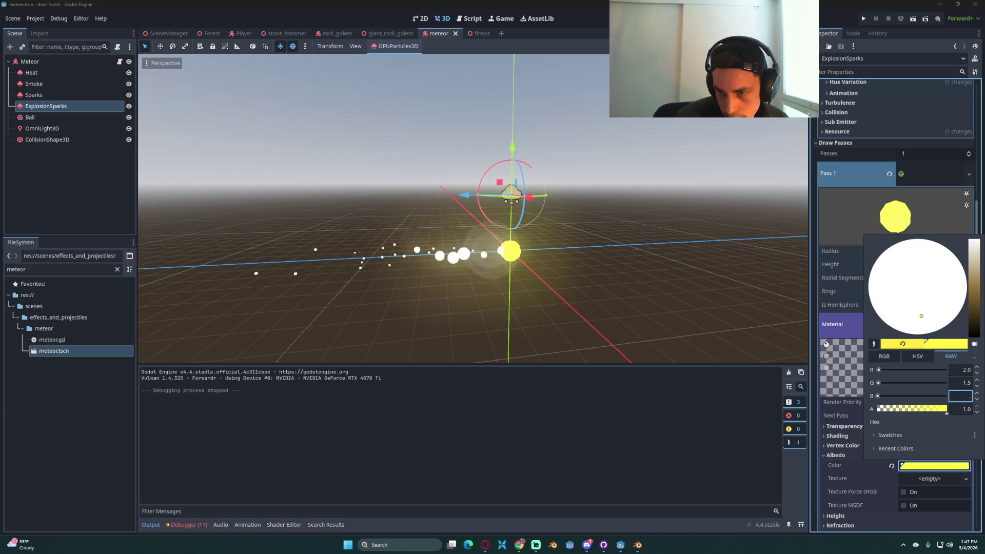
{"action": "left_click", "coordinate": [969, 383]}
{"action": "key", "text": "BackSpace"}
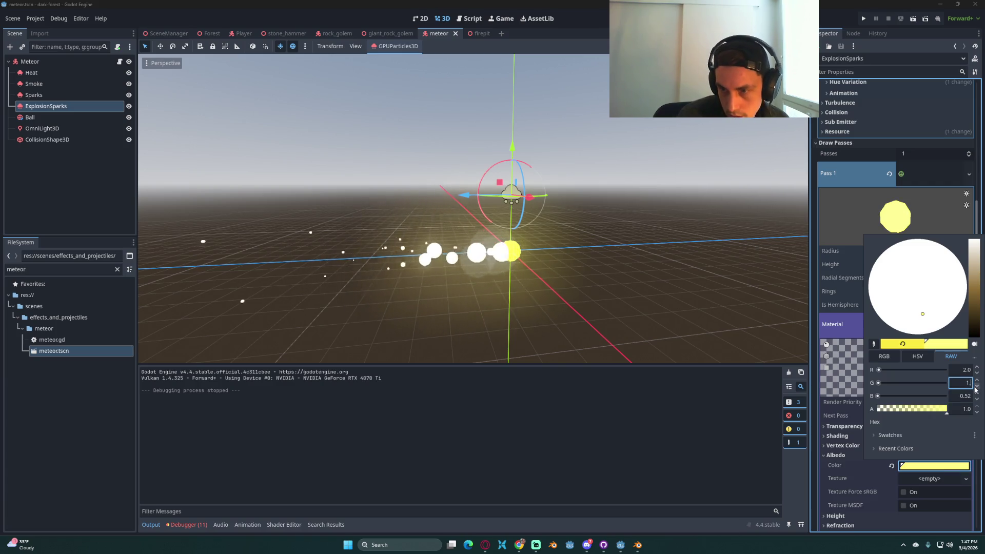
{"action": "key", "text": "Escape"}
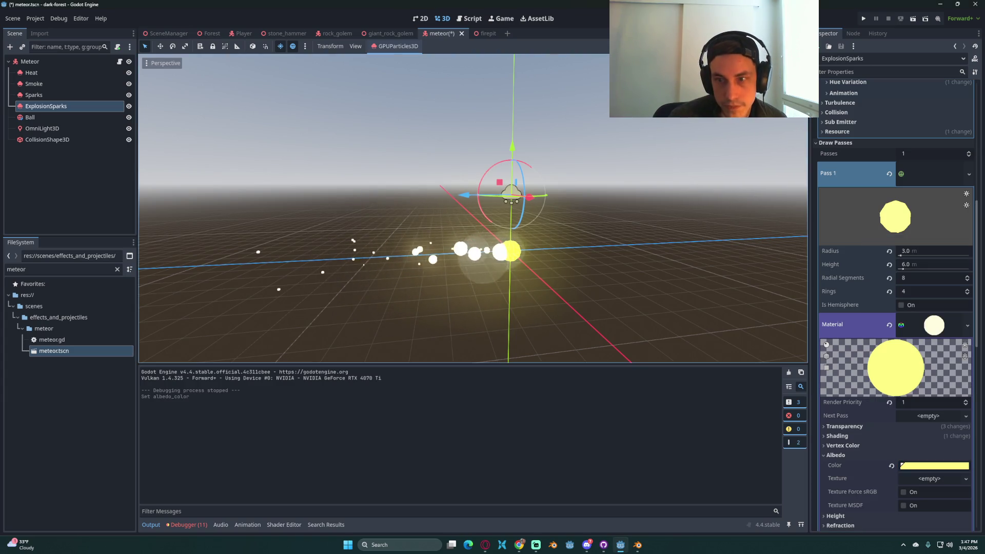
- Save the meteor scene and launch the game to playtest the sparks
{"action": "key", "text": "ctrl+s"}
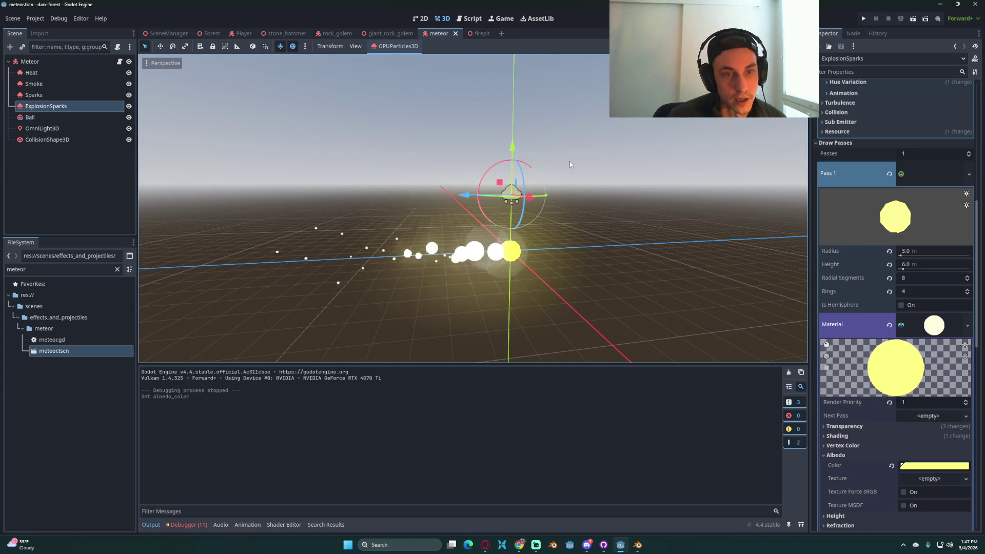
{"action": "scroll", "coordinate": [572, 217], "scroll_direction": "down", "scroll_amount": 3}
{"action": "key", "text": "ctrl+s"}
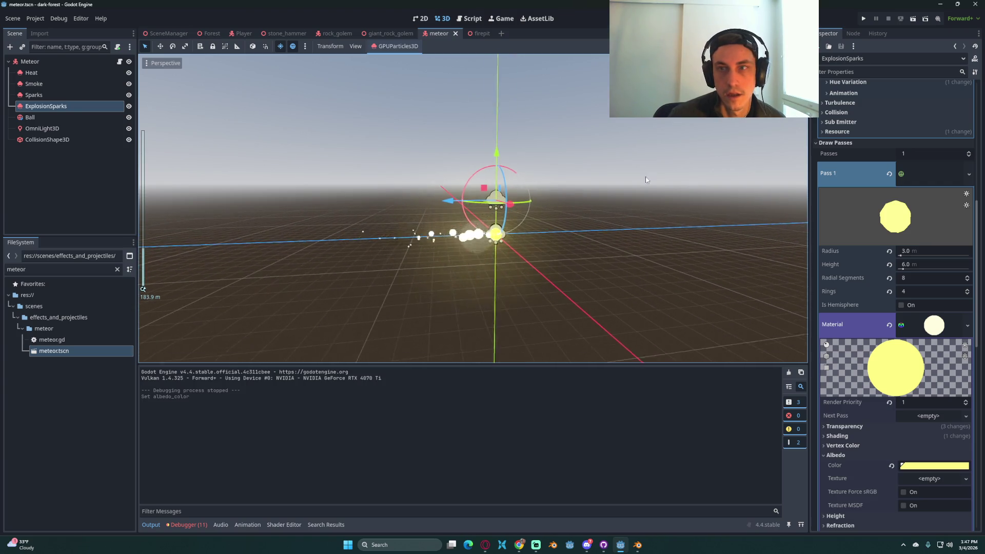
{"action": "left_click", "coordinate": [863, 19]}
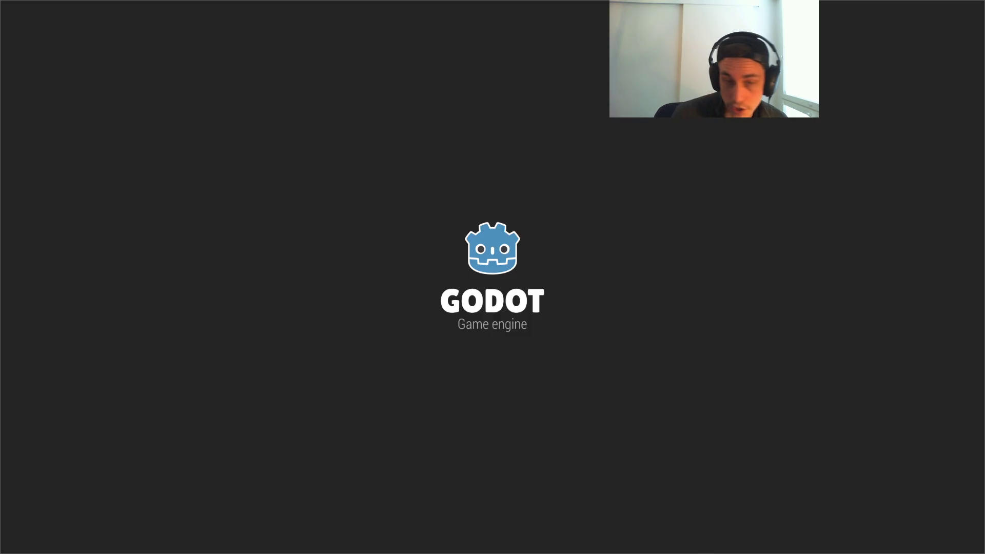
{"action": "key", "text": "Escape"}
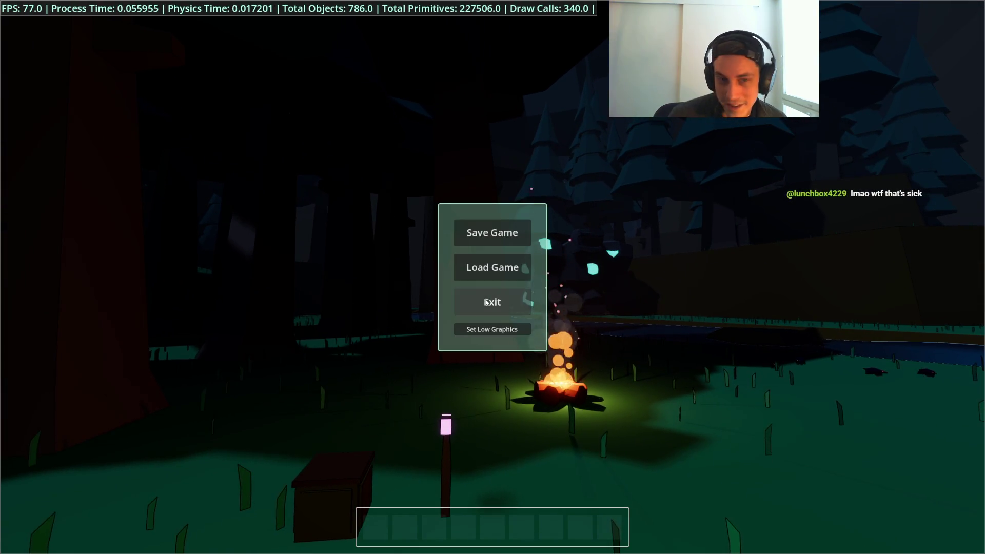
{"action": "left_click", "coordinate": [492, 268]}
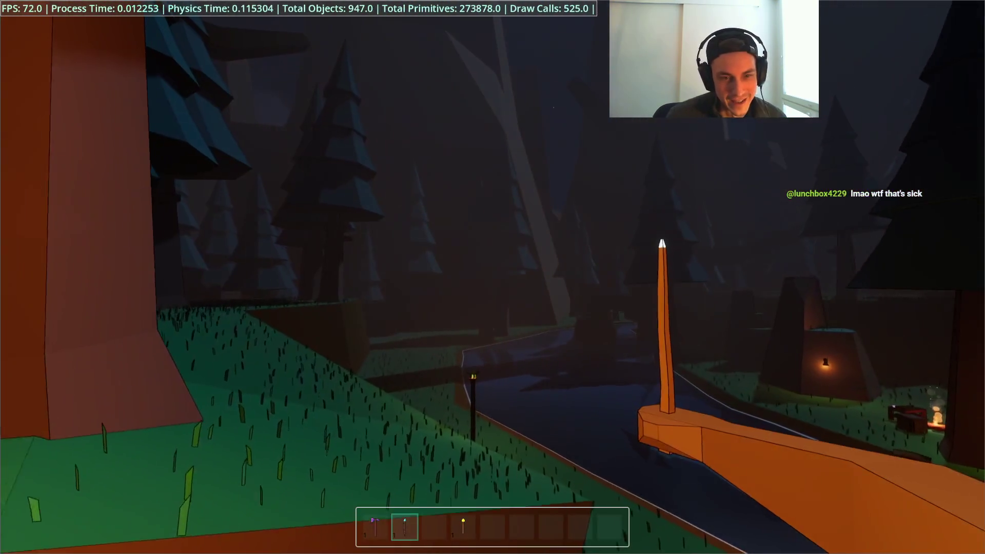
{"action": "key", "text": "w"}
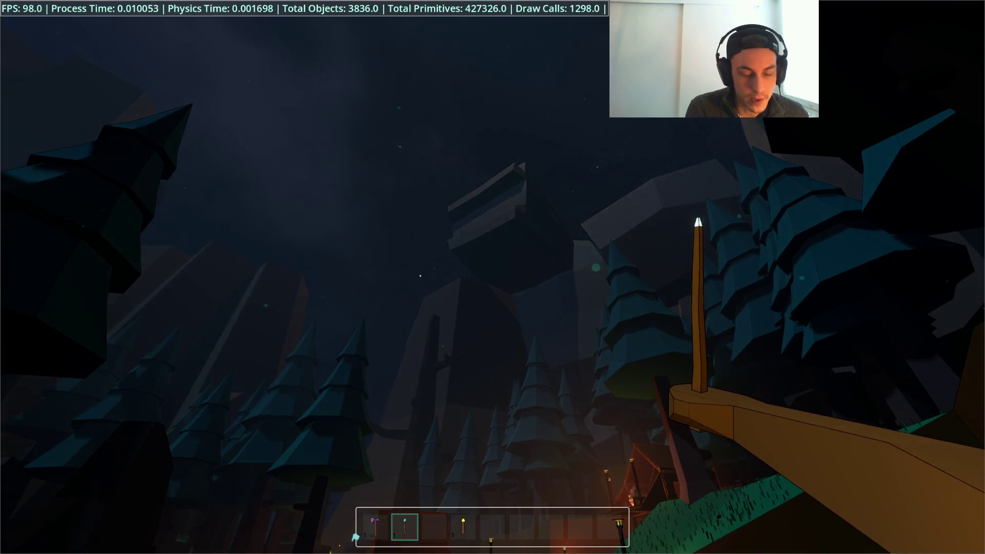
{"action": "key", "text": "Escape"}
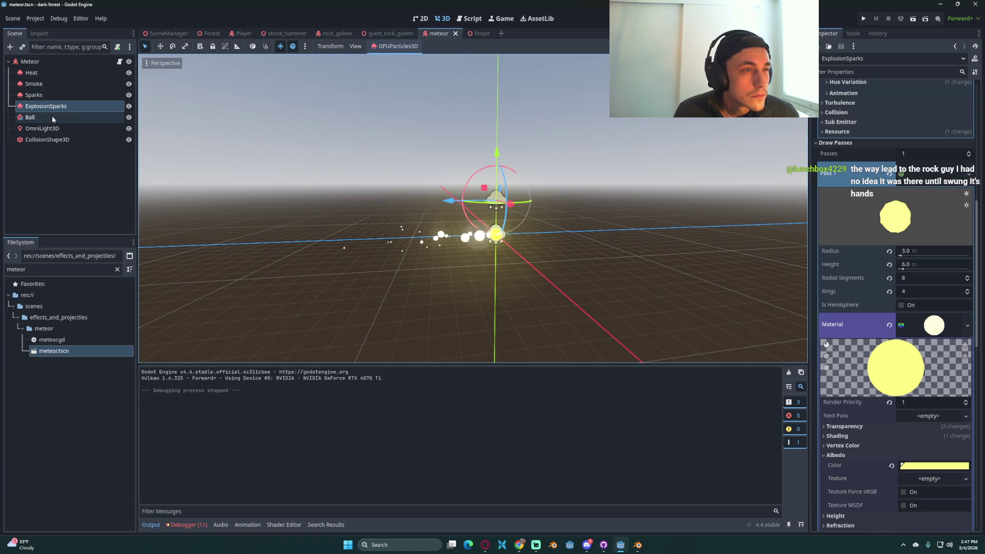
- Select the OmniLight3D and Meteor root nodes, then bring up the giant_rock_golem scene
{"action": "left_click", "coordinate": [50, 128]}
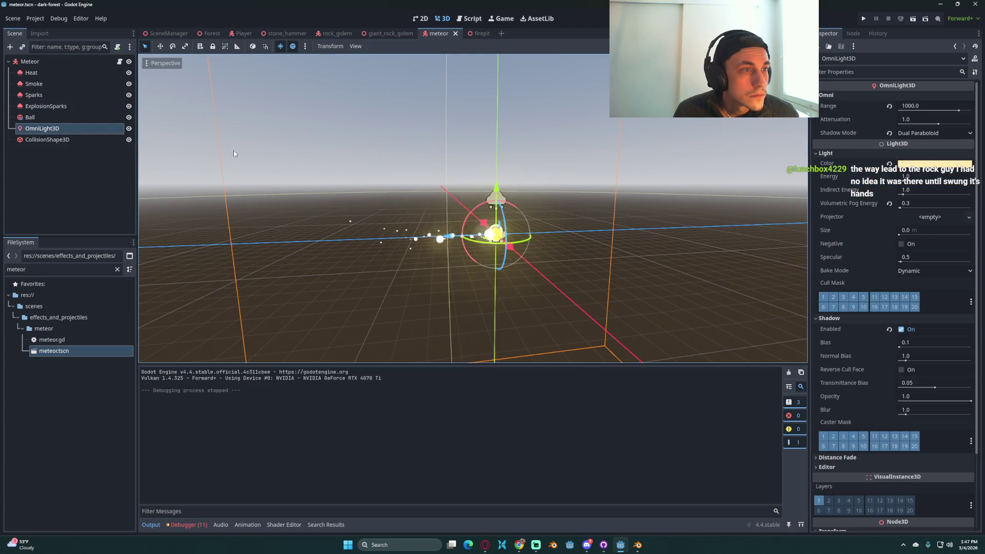
{"action": "left_click", "coordinate": [38, 62]}
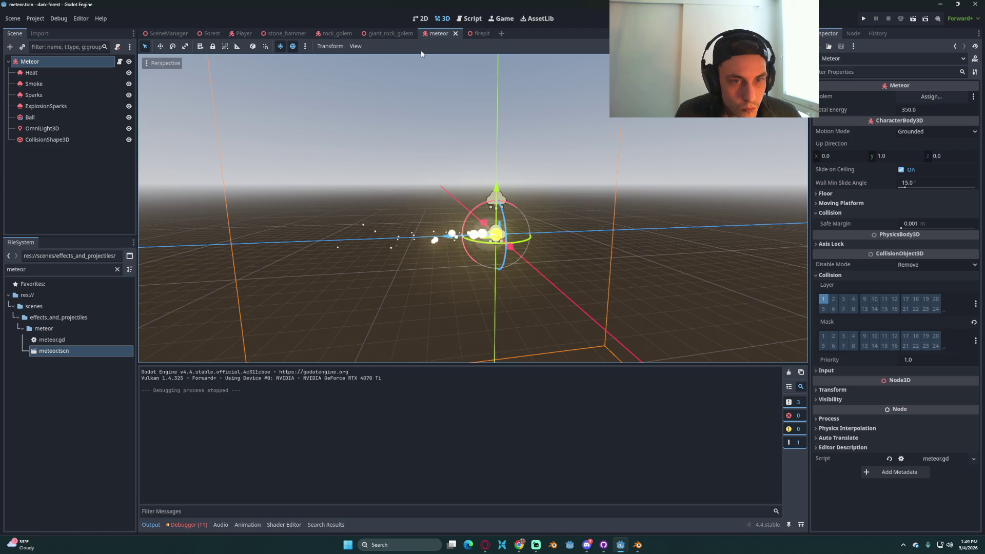
{"action": "mouse_move", "coordinate": [439, 34]}
{"action": "left_mouse_down"}
{"action": "mouse_move", "coordinate": [329, 59]}
{"action": "mouse_move", "coordinate": [347, 40]}
{"action": "mouse_move", "coordinate": [384, 29]}
{"action": "mouse_move", "coordinate": [46, 190]}
{"action": "left_mouse_up"}
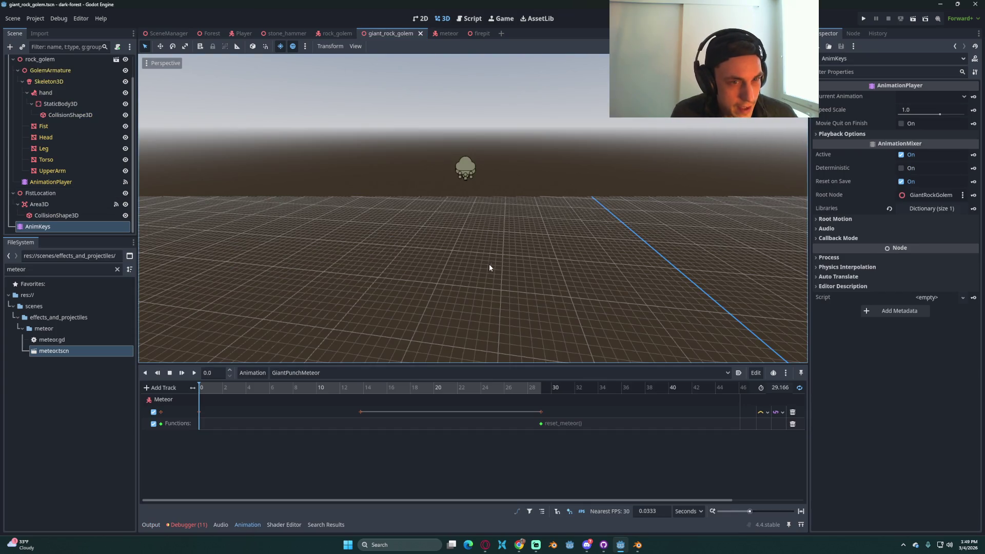
- Frame the rock_golem and scrub the GiantPunchMeteor animation to watch the meteor appear
{"action": "left_click", "coordinate": [399, 388]}
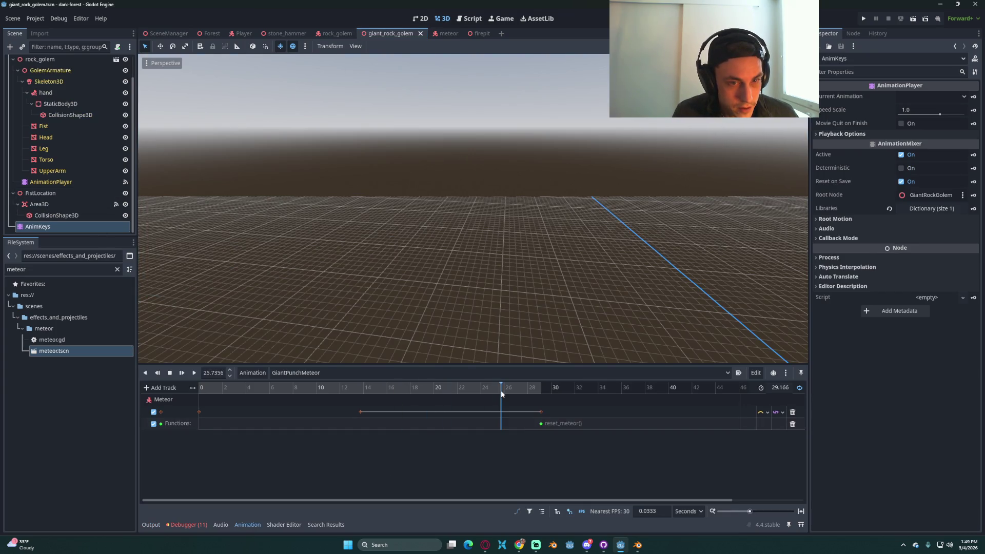
{"action": "scroll", "coordinate": [540, 319], "scroll_direction": "down", "scroll_amount": 5}
{"action": "scroll", "coordinate": [507, 294], "scroll_direction": "up", "scroll_amount": 5}
{"action": "left_click", "coordinate": [52, 55]}
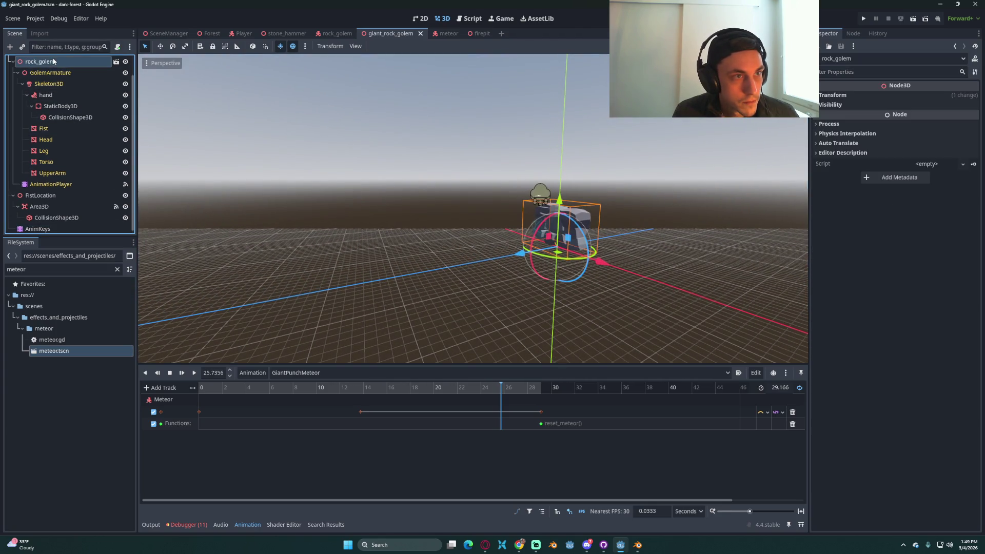
{"action": "key", "text": "f"}
{"action": "left_click_drag", "start_coordinate": [486, 276], "coordinate": [336, 110]}
{"action": "scroll", "coordinate": [246, 229], "scroll_direction": "down", "scroll_amount": 5}
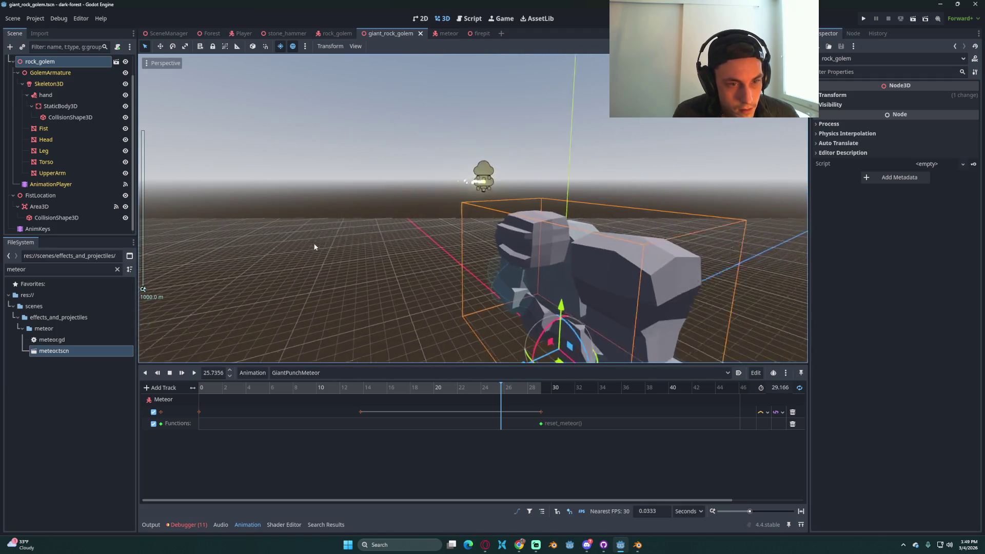
{"action": "left_click_drag", "start_coordinate": [447, 245], "coordinate": [452, 308]}
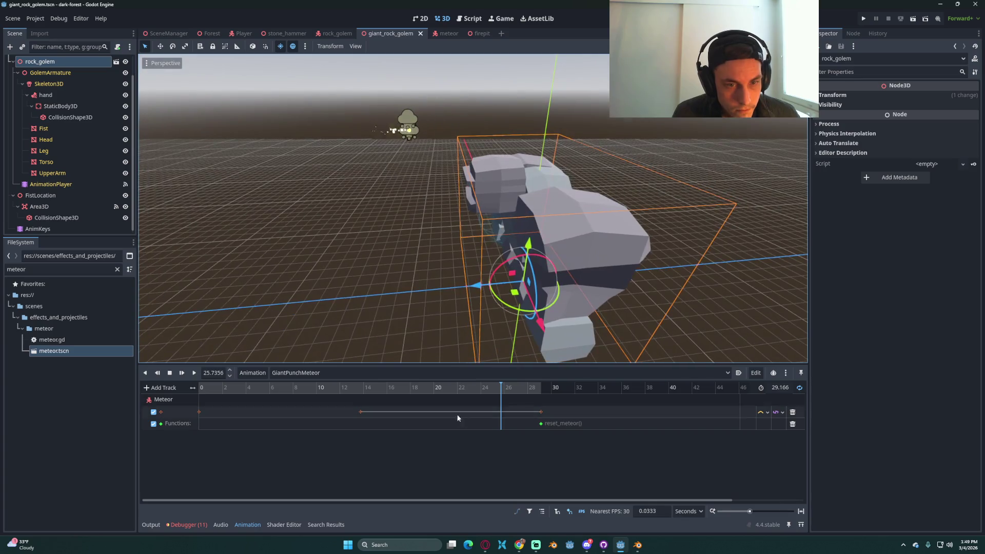
{"action": "left_click", "coordinate": [454, 388]}
{"action": "left_click_drag", "start_coordinate": [295, 388], "coordinate": [367, 391]}
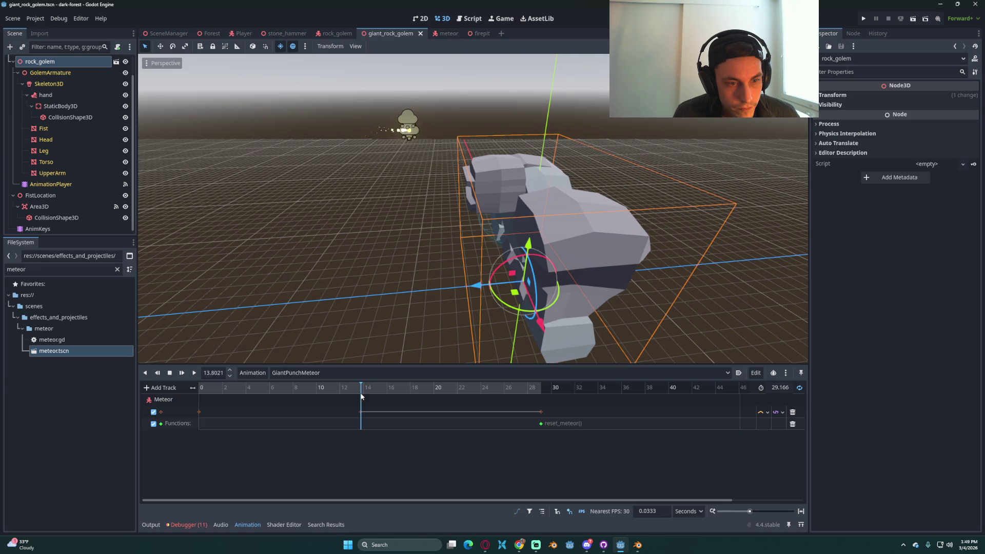
{"action": "scroll", "coordinate": [51, 204], "scroll_direction": "down", "scroll_amount": 1}
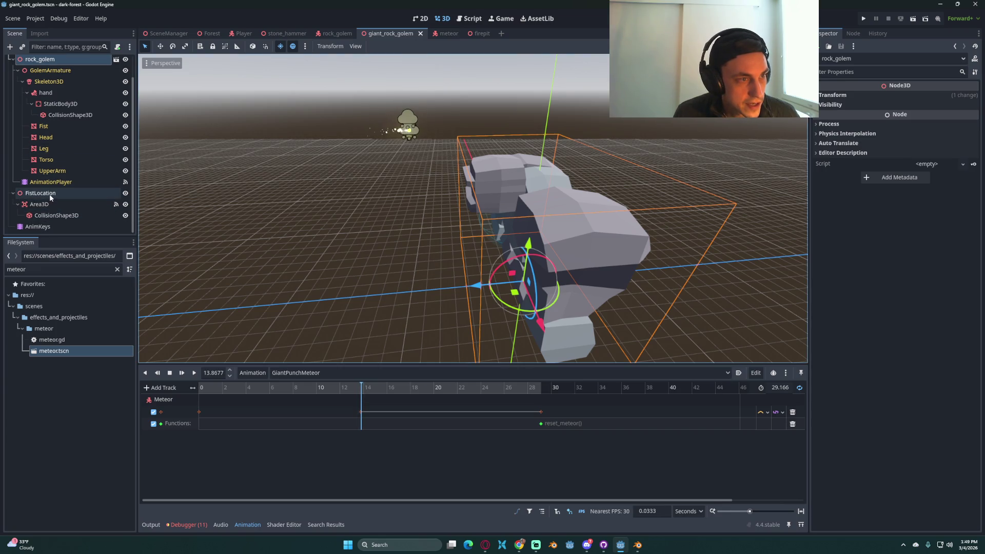
{"action": "scroll", "coordinate": [57, 179], "scroll_direction": "up", "scroll_amount": 2}
- Set the Meteor's position key at 29.166 to Y 100
{"action": "left_click", "coordinate": [41, 74]}
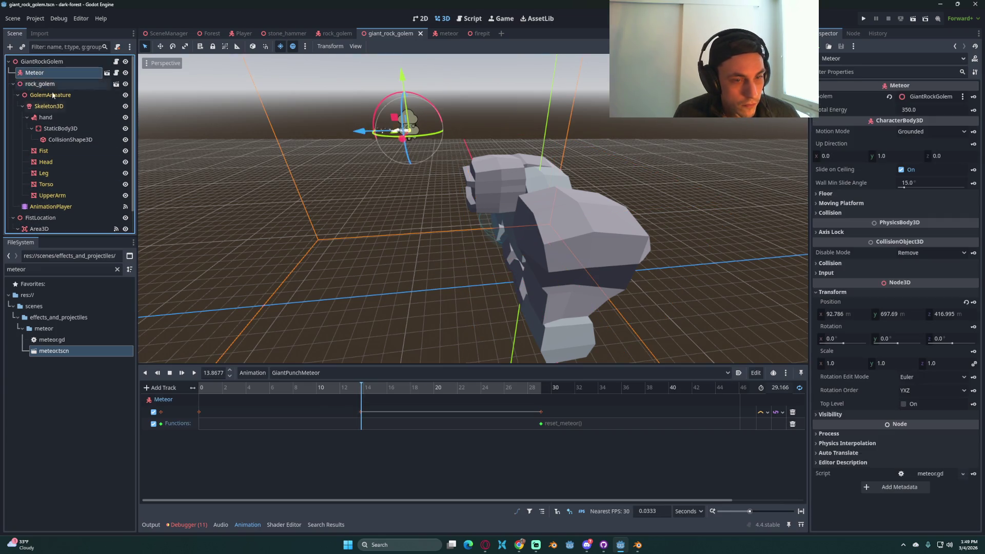
{"action": "left_click", "coordinate": [394, 388]}
{"action": "left_click_drag", "start_coordinate": [525, 389], "coordinate": [526, 389]}
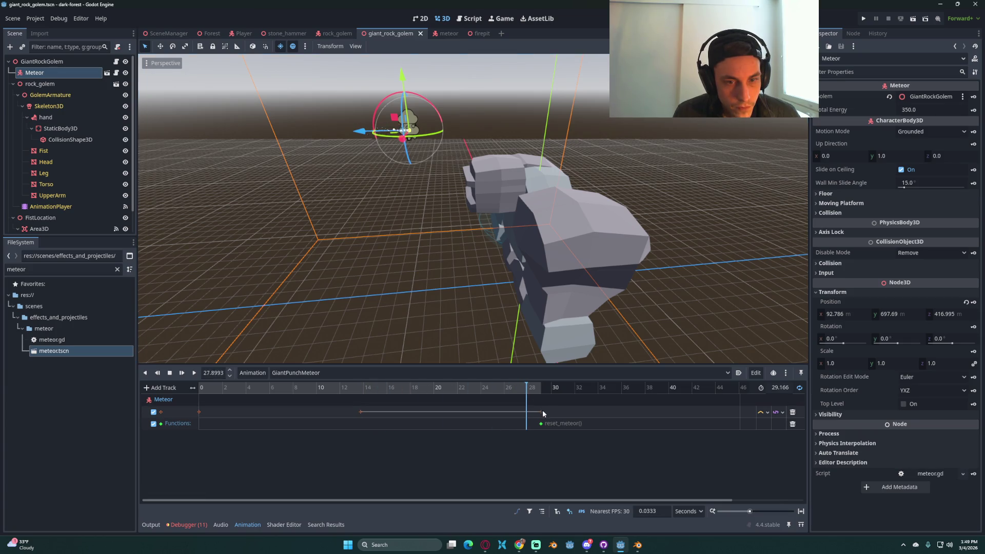
{"action": "left_click", "coordinate": [542, 411]}
{"action": "left_click", "coordinate": [533, 388]}
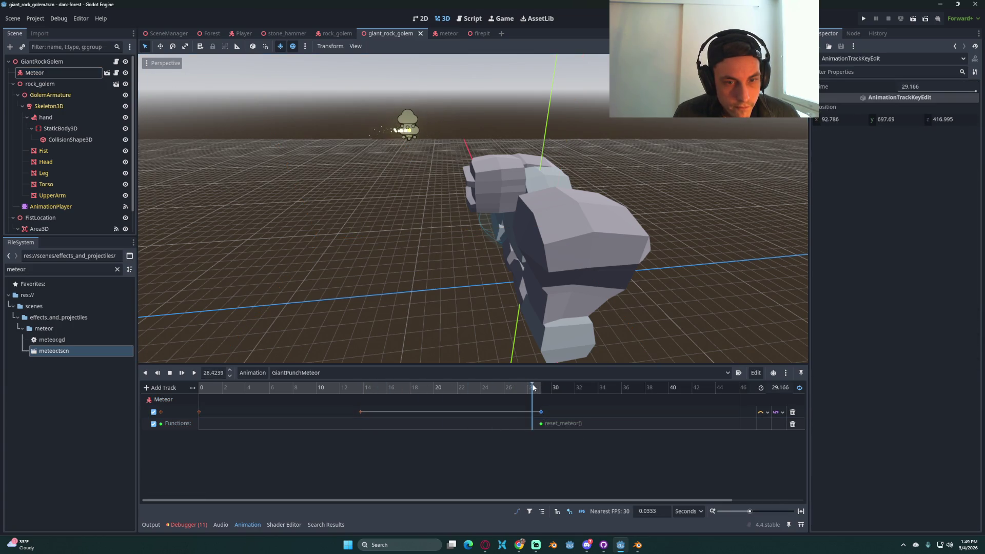
{"action": "left_click", "coordinate": [541, 413]}
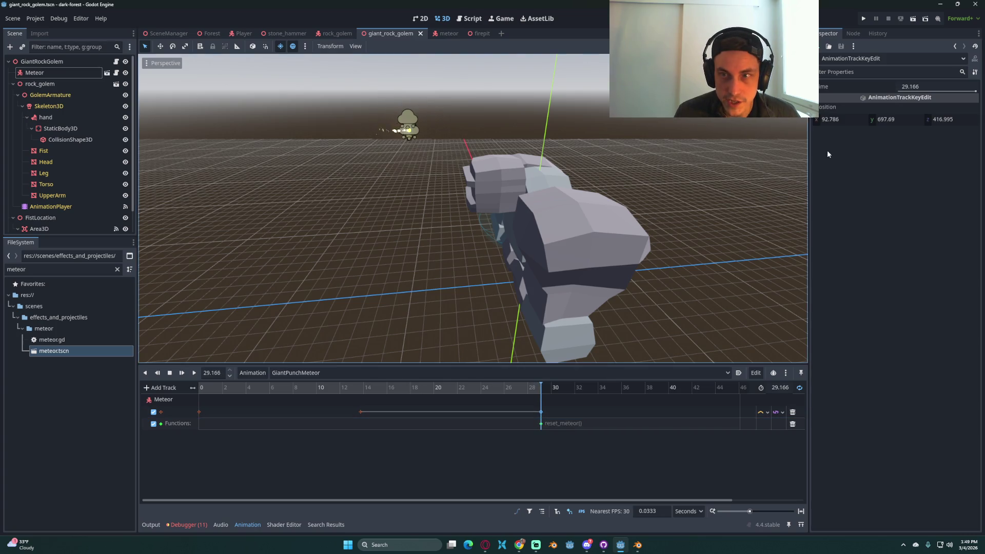
{"action": "left_click", "coordinate": [897, 119]}
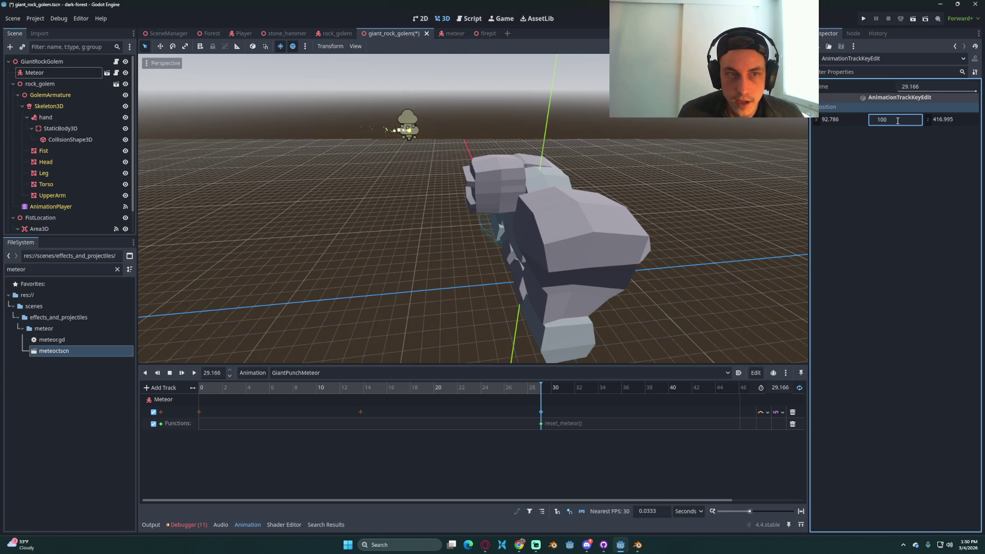
{"action": "key", "text": "Return"}
- Scrub the animation to preview the meteor's new path, then save the golem scene
{"action": "left_click", "coordinate": [526, 388]}
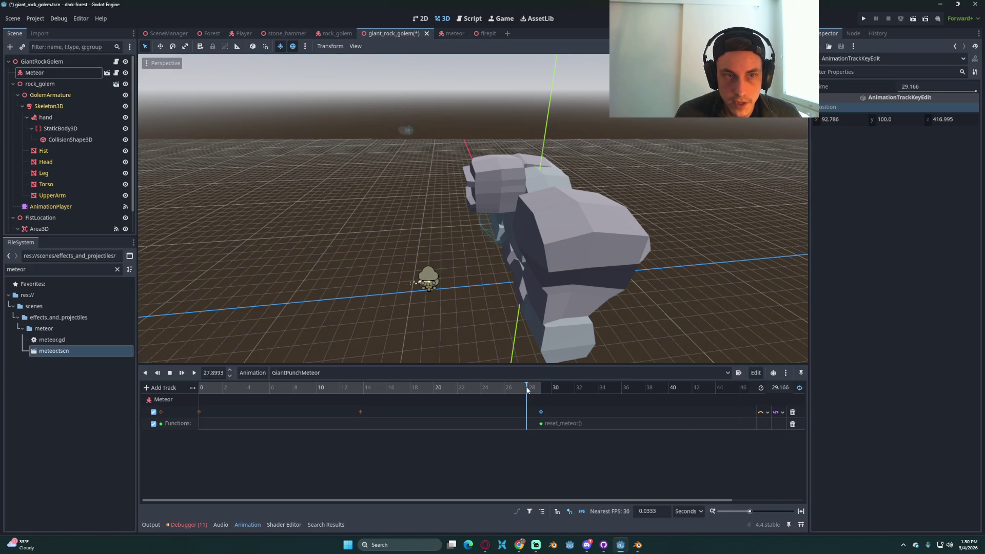
{"action": "left_click_drag", "start_coordinate": [327, 389], "coordinate": [374, 388]}
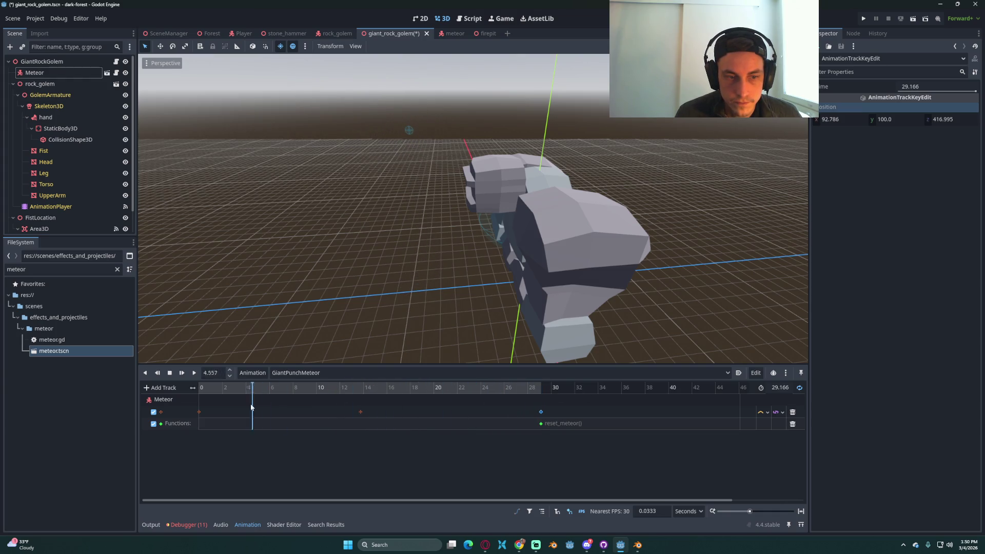
{"action": "left_click", "coordinate": [347, 388]}
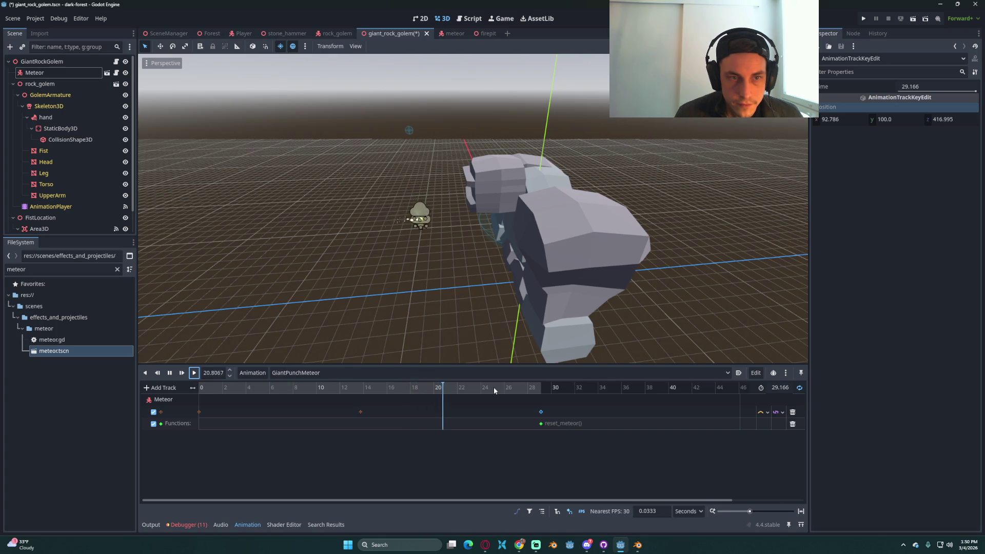
{"action": "key", "text": "ctrl+s"}
- Pause the animation preview, run the project, equip the bow, then quit with F8
{"action": "left_click", "coordinate": [171, 372]}
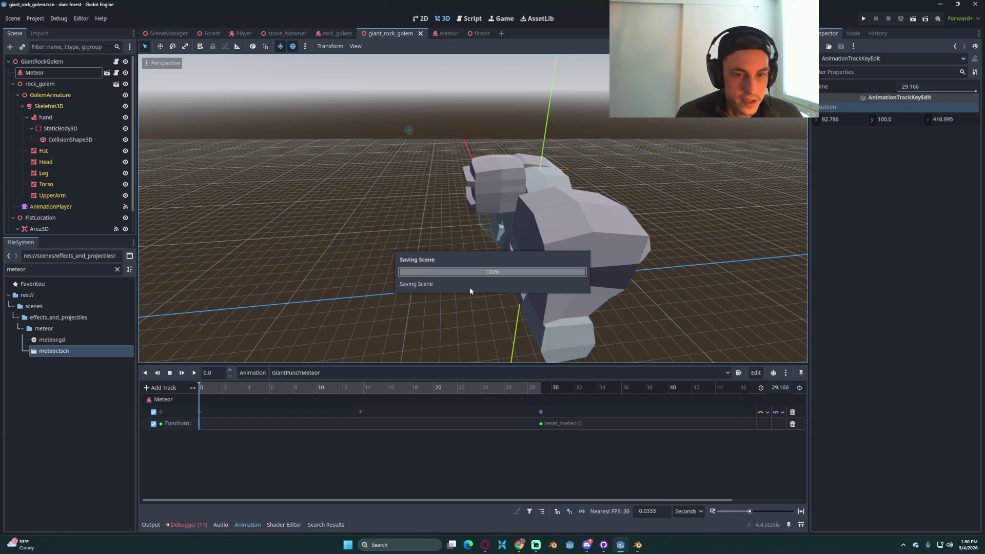
{"action": "left_click", "coordinate": [864, 19]}
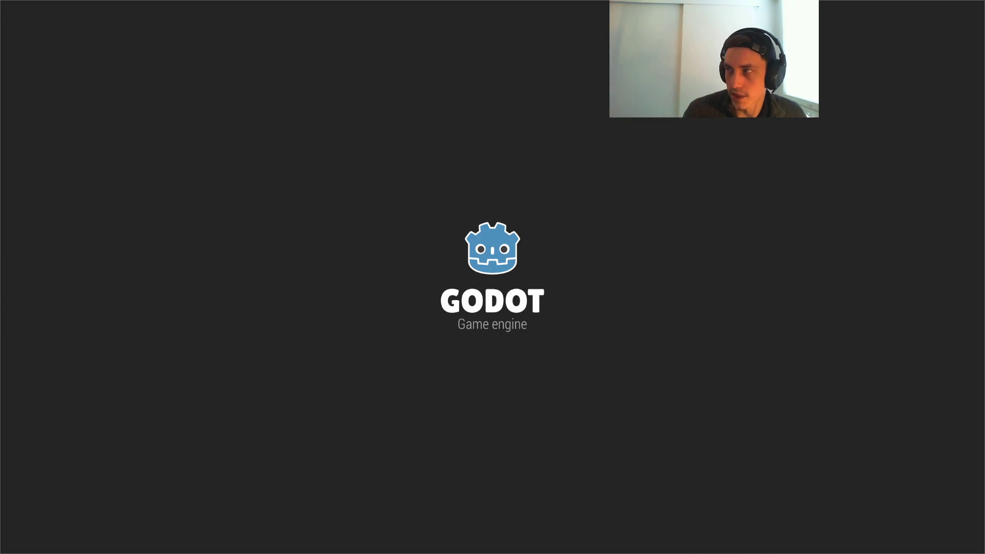
{"action": "key", "text": "Escape"}
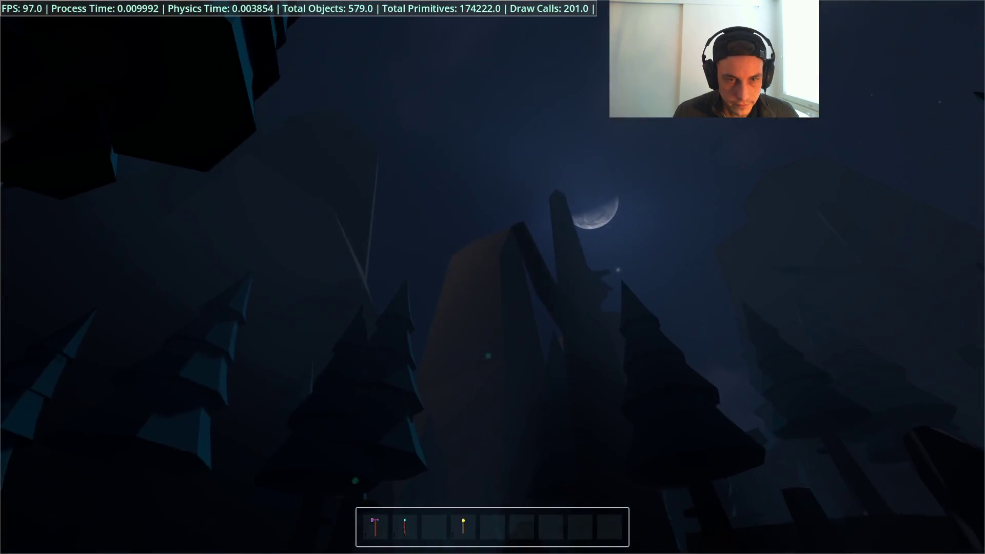
{"action": "key", "text": "2"}
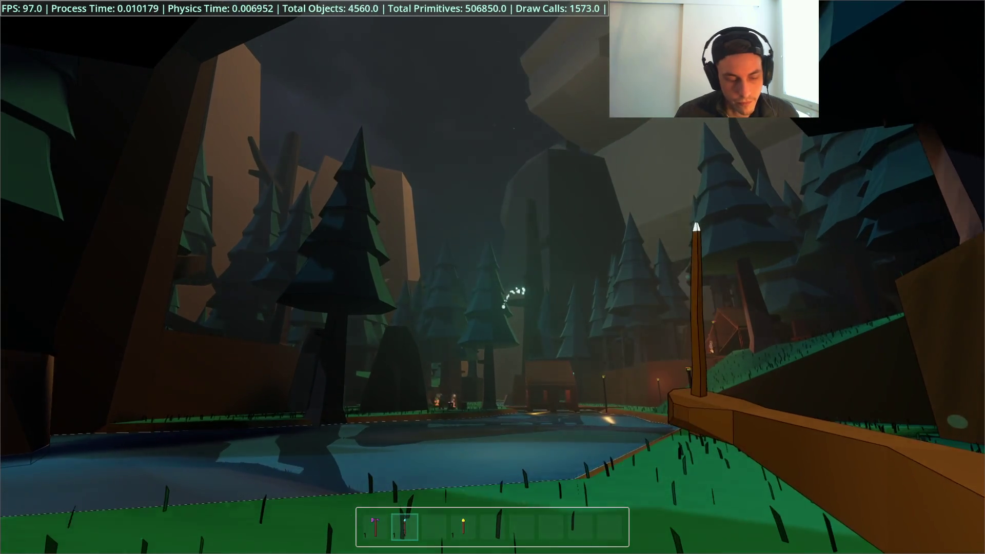
{"action": "key", "text": "F8"}
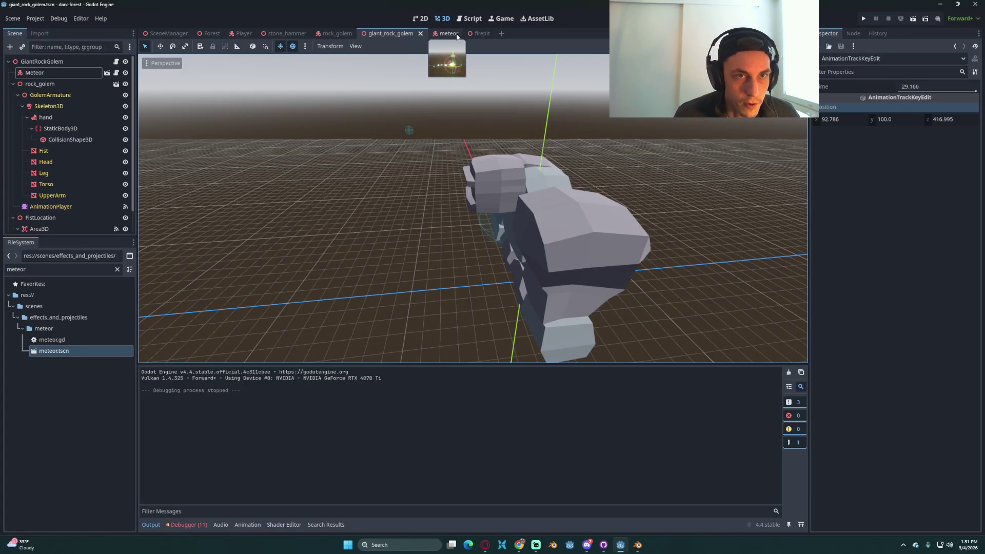
- In the meteor scene, change ExplosionSparks' process-material gravity Y from -9.8 to -2.0
{"action": "left_click", "coordinate": [456, 34]}
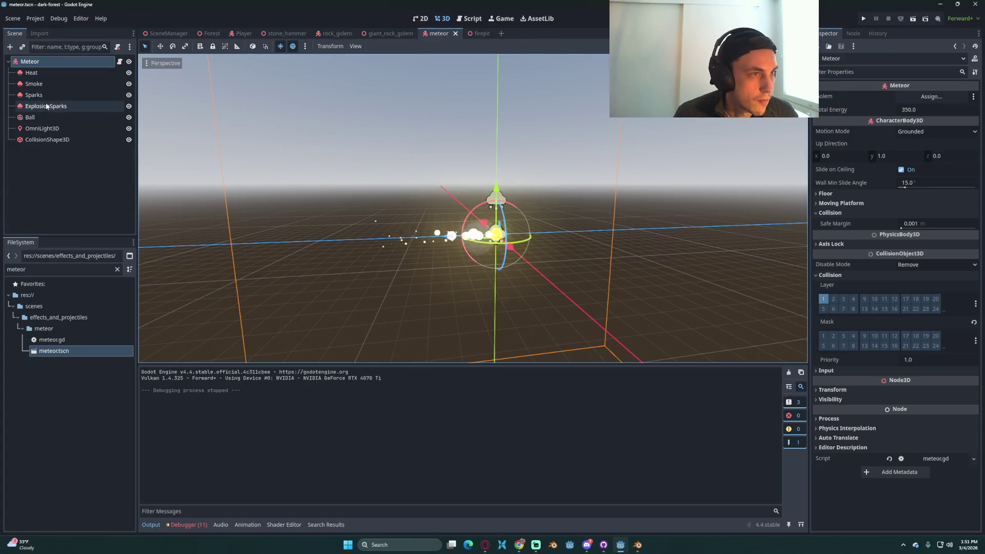
{"action": "left_click", "coordinate": [45, 106]}
{"action": "scroll", "coordinate": [893, 319], "scroll_direction": "up", "scroll_amount": 5}
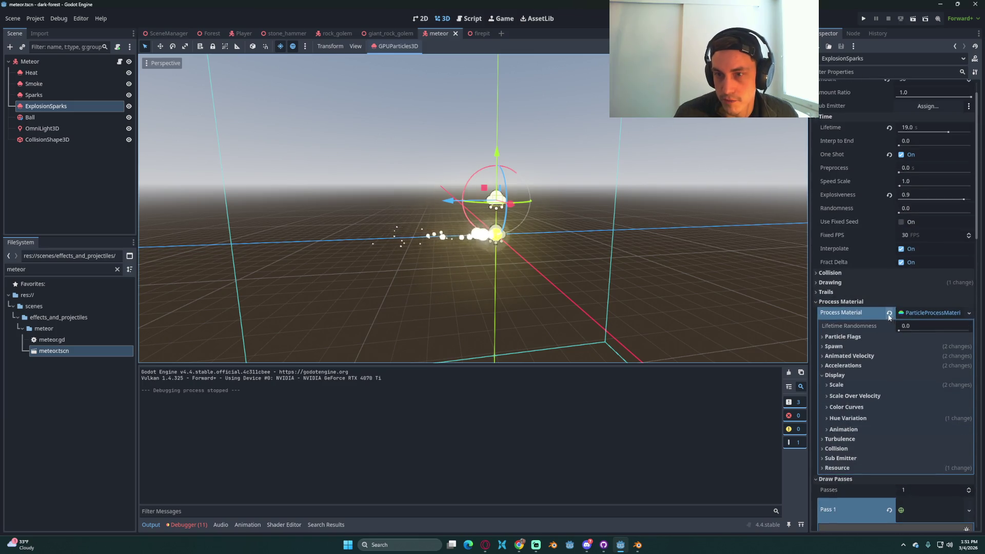
{"action": "left_click", "coordinate": [851, 356]}
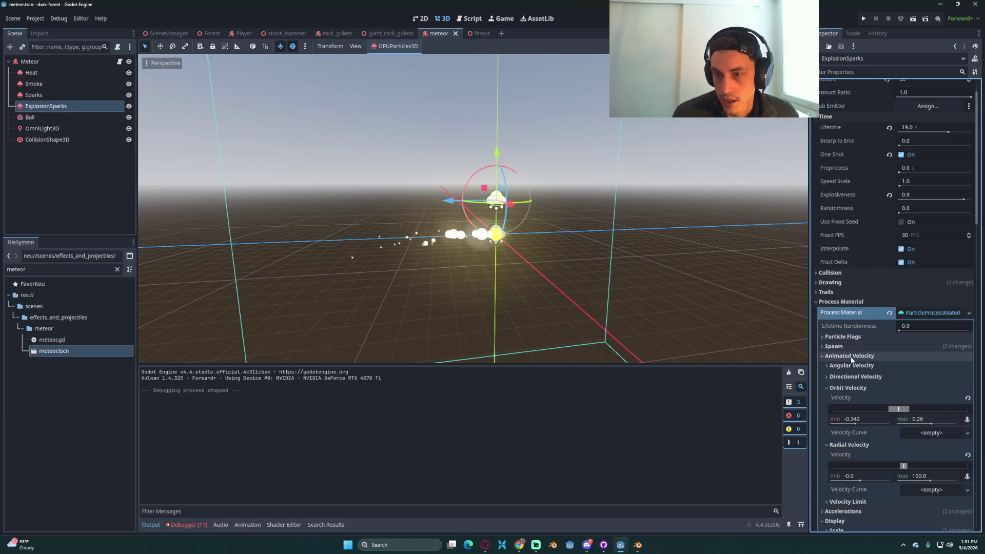
{"action": "left_click", "coordinate": [845, 388]}
{"action": "left_click", "coordinate": [844, 400]}
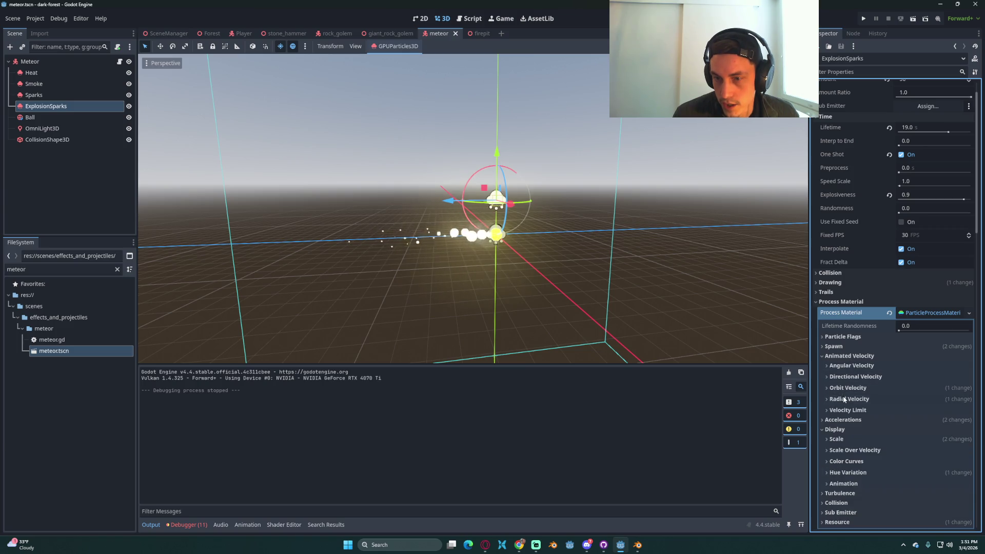
{"action": "left_click", "coordinate": [847, 355]}
{"action": "left_click", "coordinate": [848, 365]}
{"action": "left_click", "coordinate": [896, 398]}
{"action": "type", "text": "-2."}
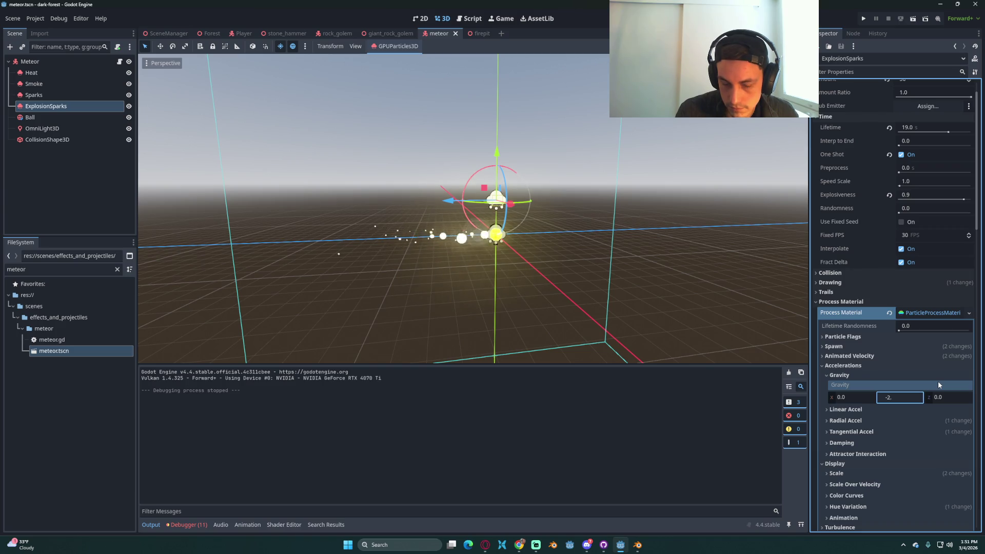
{"action": "key", "text": "Return"}
- Save meteor.tscn, then in-game shoot two arrows skyward and cast the wand before quitting
{"action": "key", "text": "ctrl+s"}
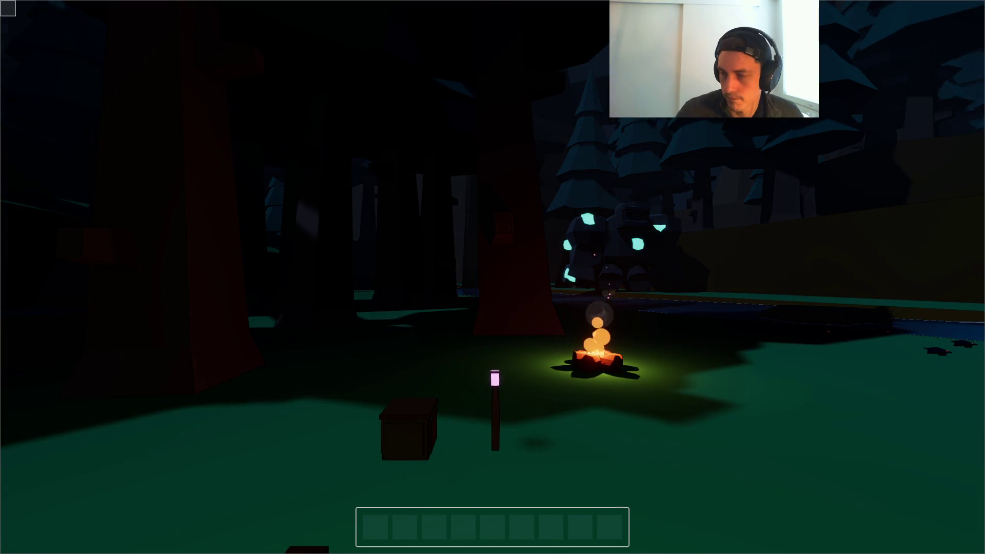
{"action": "key", "text": "Escape"}
{"action": "key", "text": "Escape"}
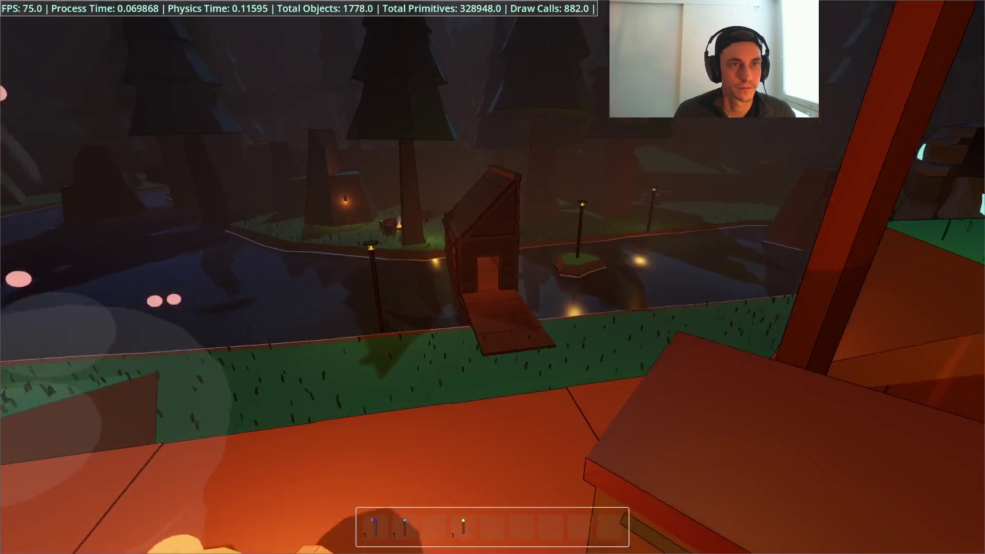
{"action": "key", "text": "w"}
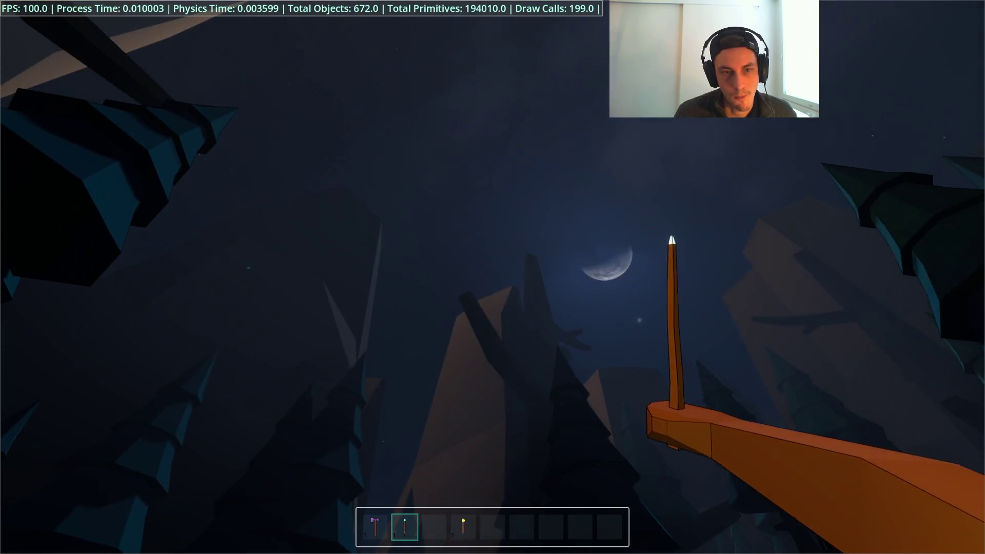
{"action": "left_click", "coordinate": [492, 277]}
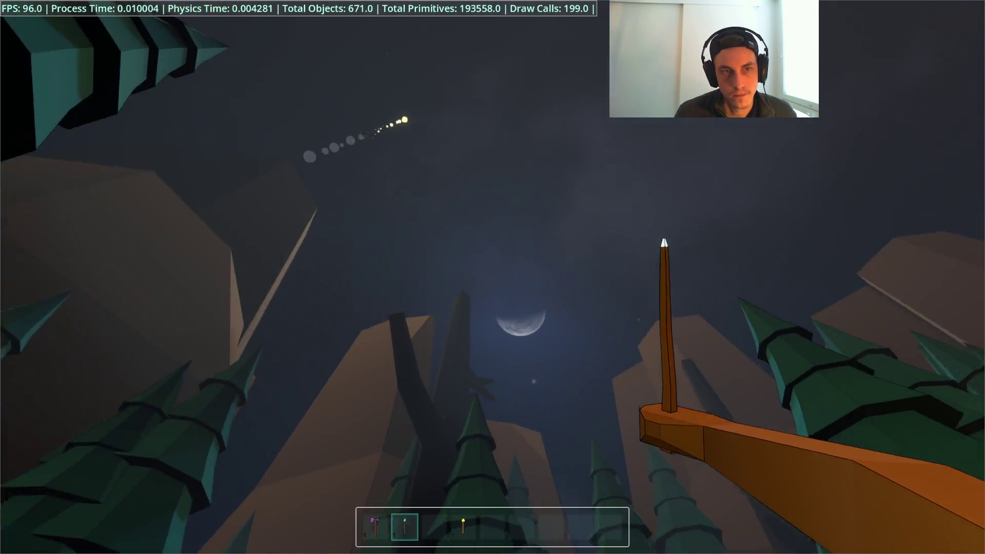
{"action": "left_click", "coordinate": [492, 277]}
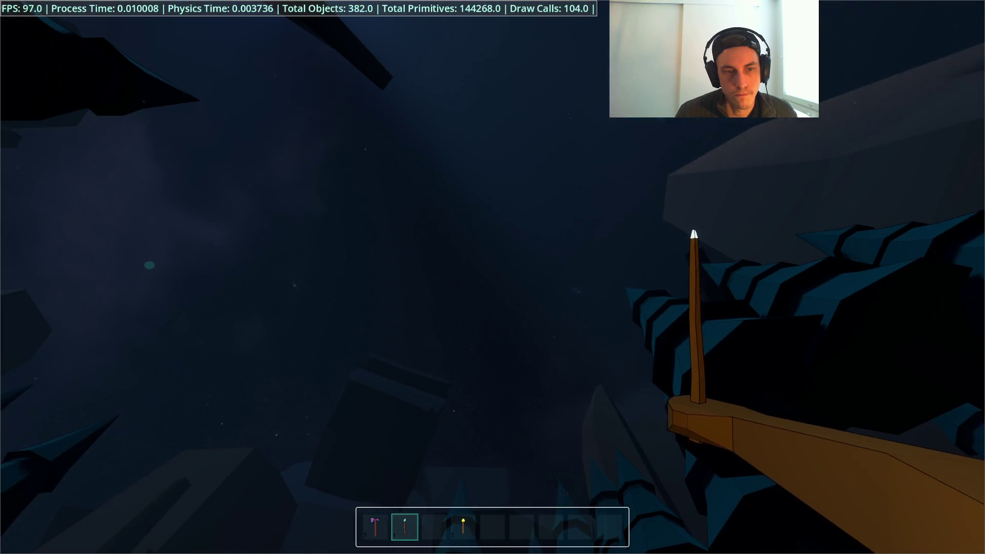
{"action": "left_click", "coordinate": [493, 277]}
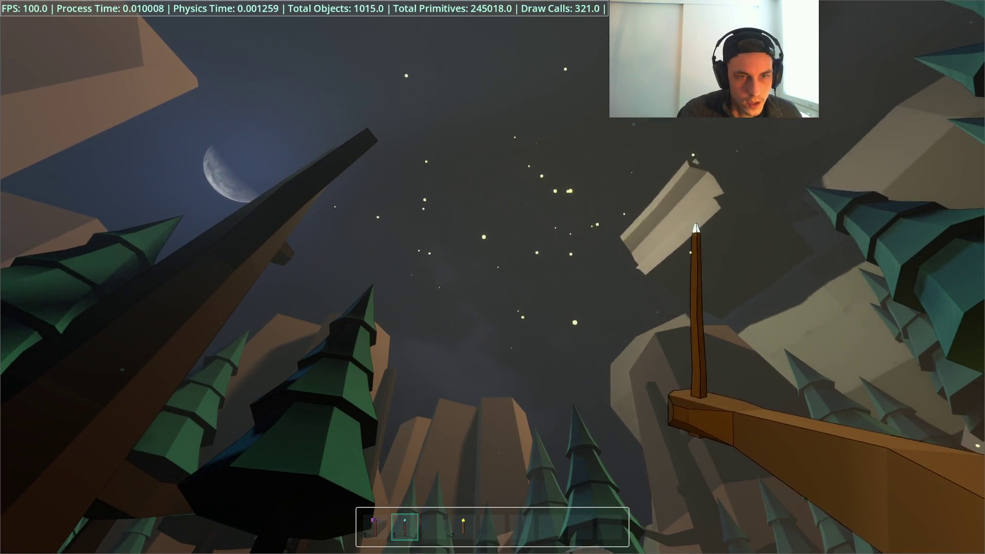
{"action": "key", "text": "F8"}
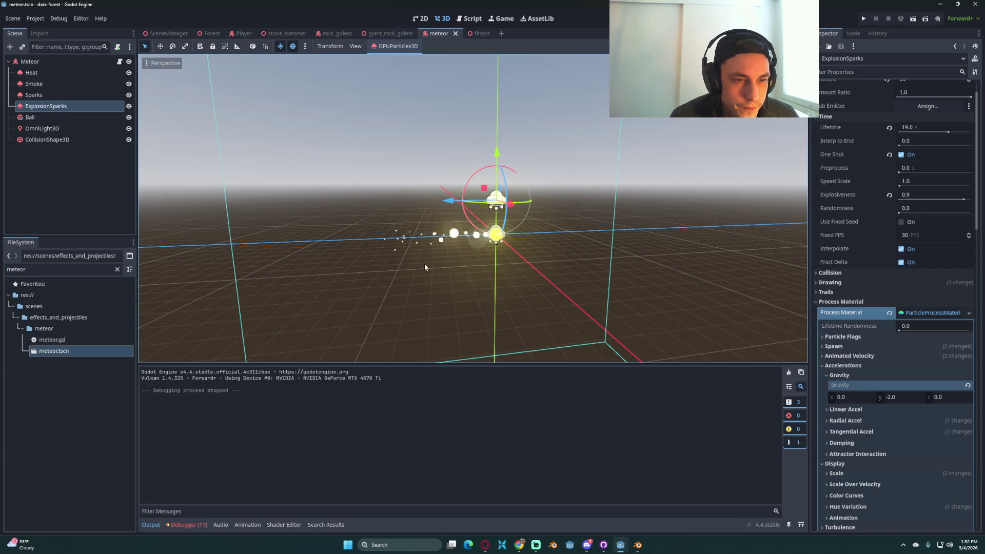
- Select the Sparks, ExplosionSparks and Meteor nodes, then move to the giant_rock_golem scene
{"action": "left_click", "coordinate": [65, 94]}
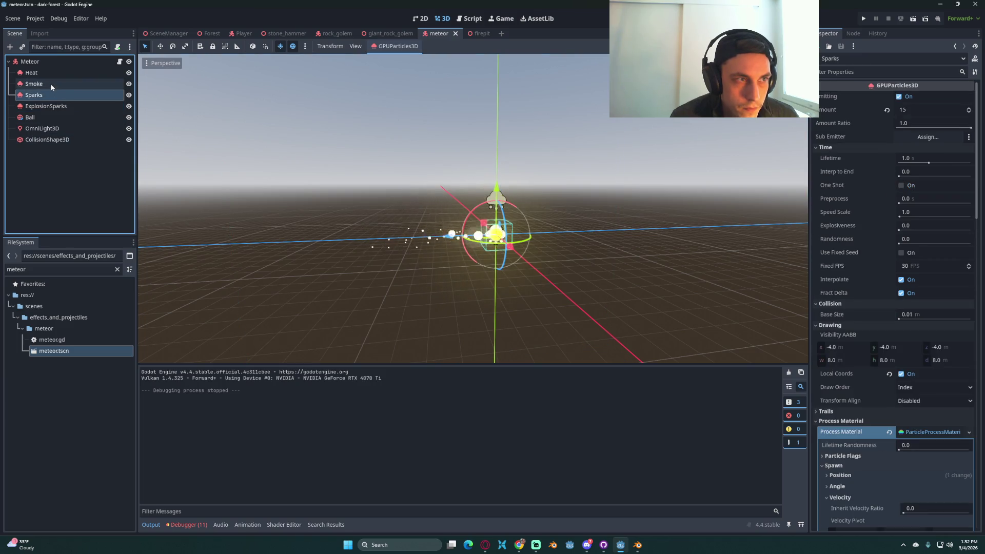
{"action": "left_click", "coordinate": [51, 106]}
{"action": "left_click", "coordinate": [29, 62]}
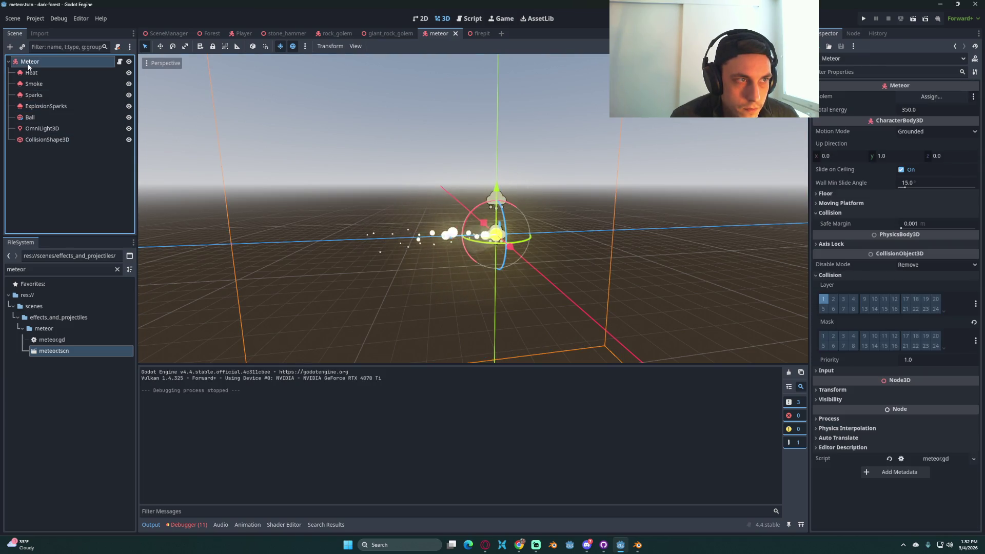
{"action": "mouse_move", "coordinate": [383, 33]}
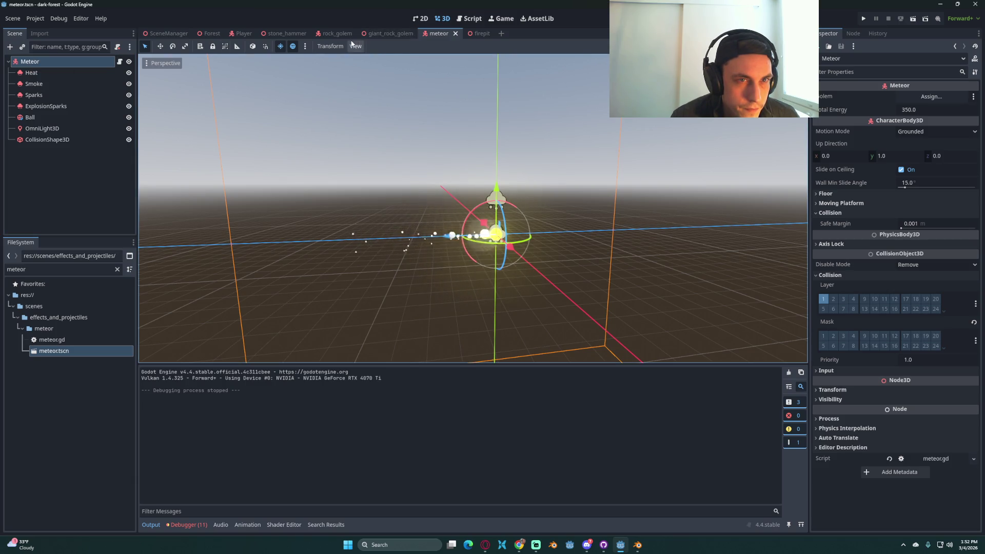
{"action": "left_click", "coordinate": [385, 33]}
- Scrub AnimKeys' GiantPunchMeteor animation to 29.166 and select the Meteor position key
{"action": "scroll", "coordinate": [62, 191], "scroll_direction": "down", "scroll_amount": 2}
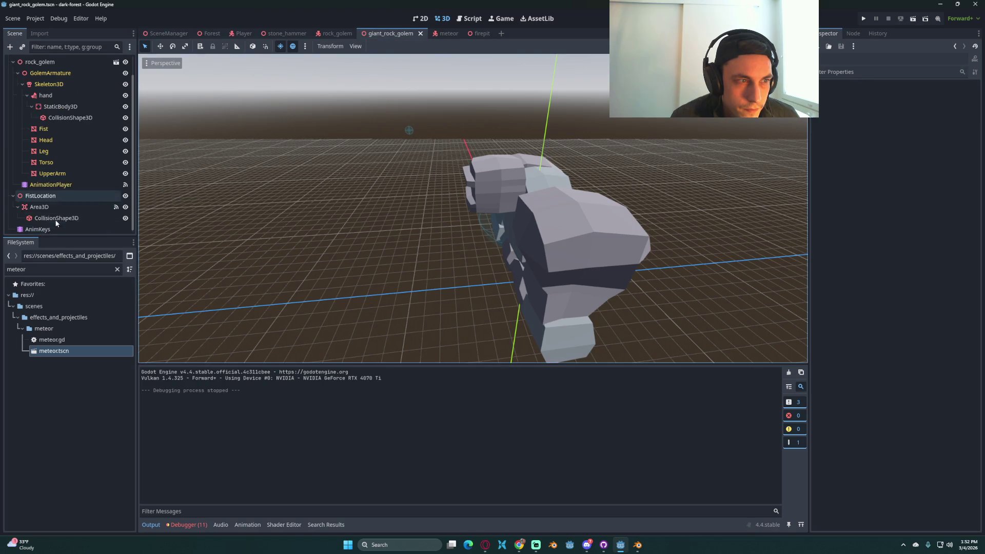
{"action": "left_click", "coordinate": [38, 226]}
{"action": "left_click_drag", "start_coordinate": [470, 390], "coordinate": [542, 389]}
{"action": "left_click", "coordinate": [541, 412]}
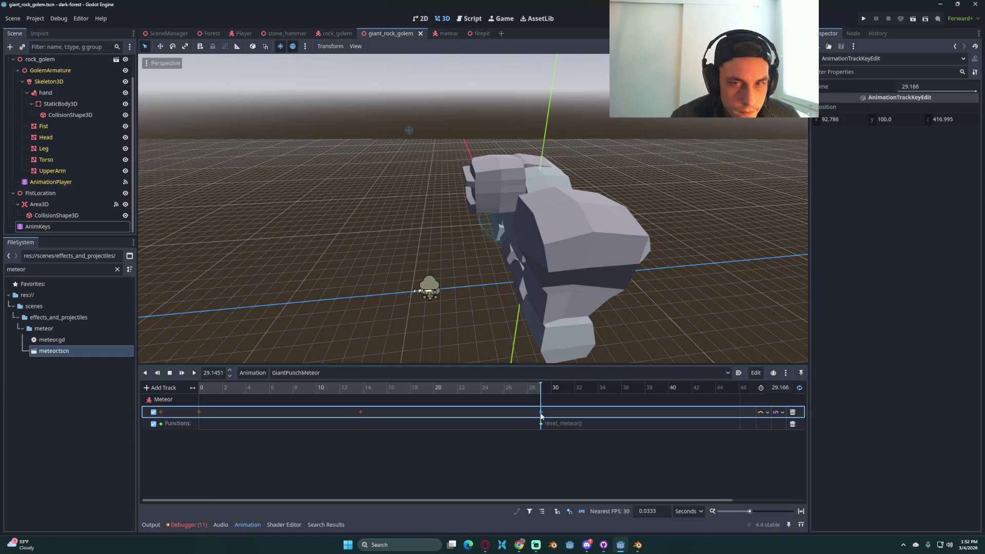
- Orbit around the golem to inspect the Meteor at 92.786, 100.0, 416.995, then reselect AnimKeys
{"action": "mouse_move", "coordinate": [429, 241]}
{"action": "left_mouse_down"}
{"action": "mouse_move", "coordinate": [472, 234]}
{"action": "mouse_move", "coordinate": [476, 205]}
{"action": "left_mouse_up"}
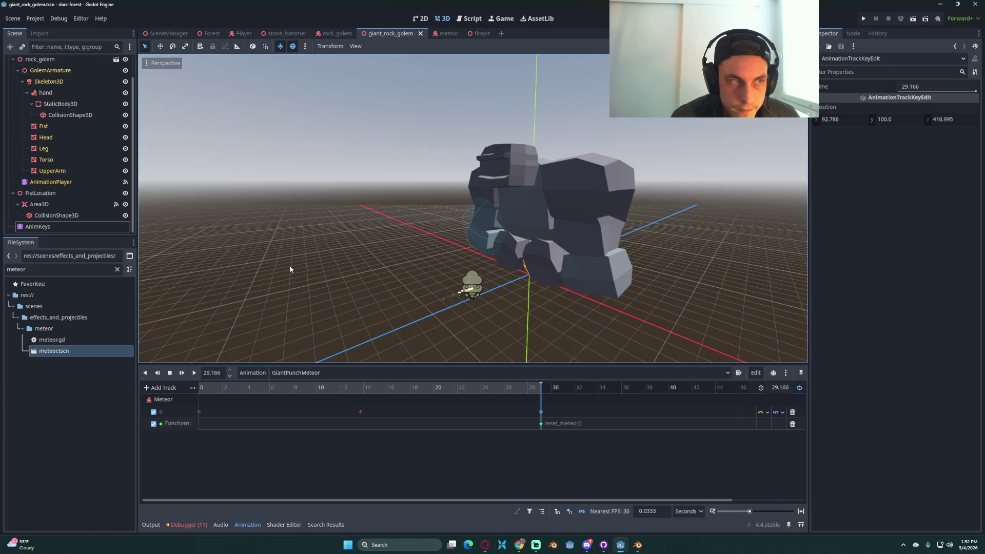
{"action": "scroll", "coordinate": [45, 62], "scroll_direction": "up", "scroll_amount": 2}
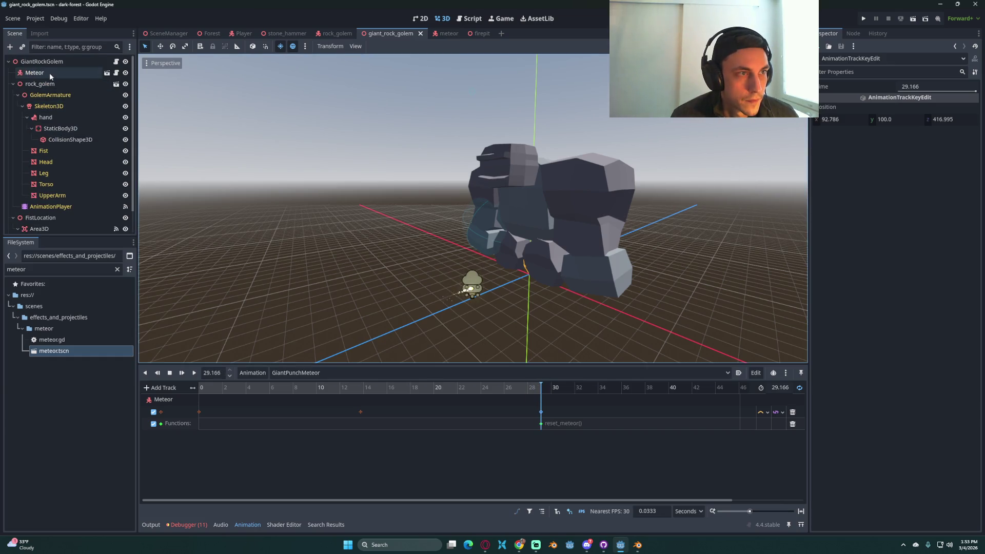
{"action": "left_click", "coordinate": [49, 73]}
{"action": "mouse_move", "coordinate": [591, 337]}
{"action": "left_mouse_down"}
{"action": "mouse_move", "coordinate": [525, 336]}
{"action": "mouse_move", "coordinate": [550, 321]}
{"action": "left_mouse_up"}
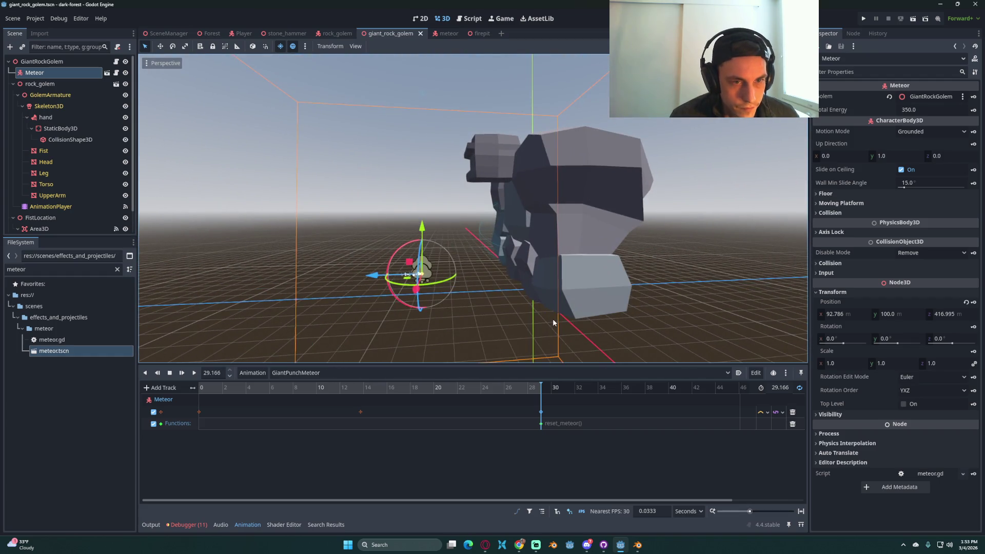
{"action": "mouse_move", "coordinate": [544, 321]}
{"action": "left_mouse_down"}
{"action": "mouse_move", "coordinate": [468, 298]}
{"action": "mouse_move", "coordinate": [515, 303]}
{"action": "left_mouse_up"}
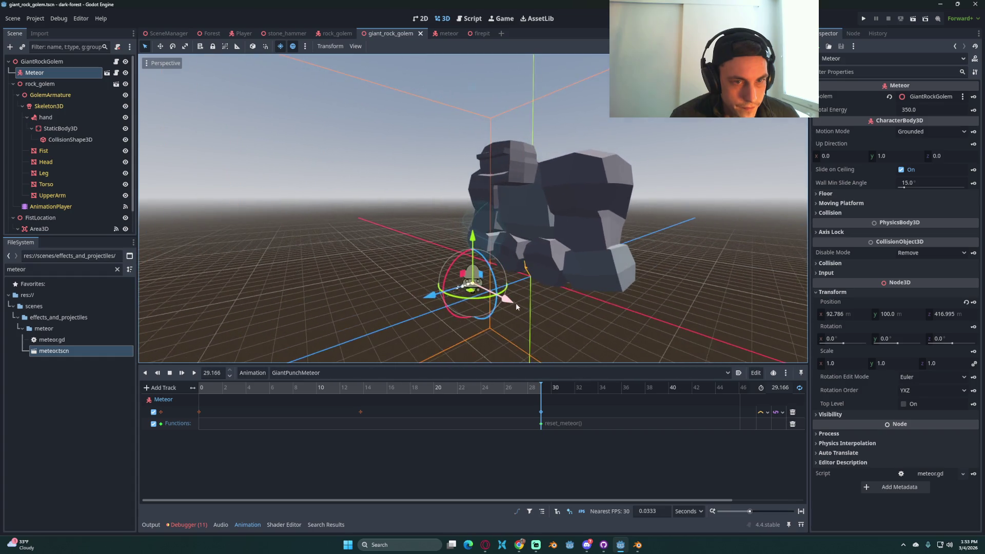
{"action": "scroll", "coordinate": [63, 206], "scroll_direction": "down", "scroll_amount": 2}
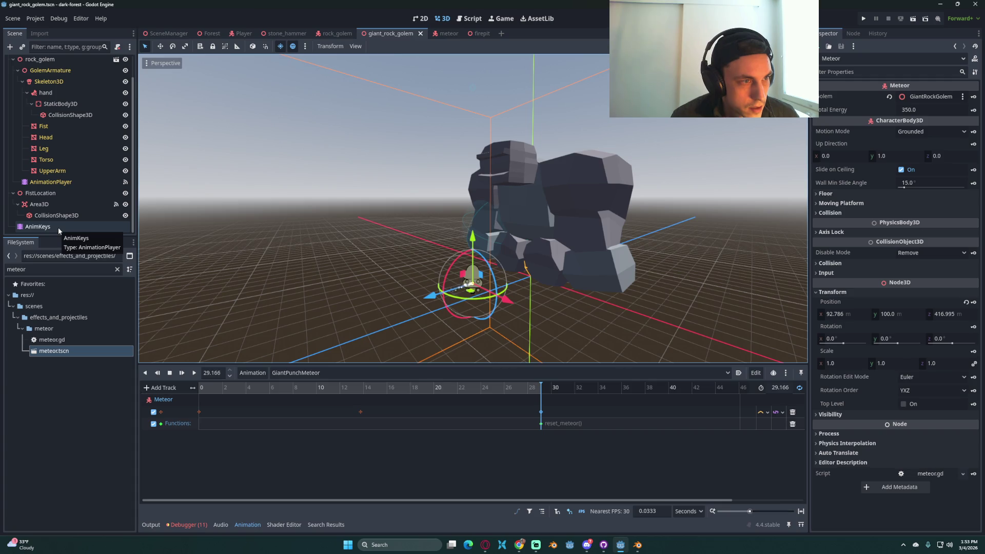
{"action": "left_click", "coordinate": [58, 227]}
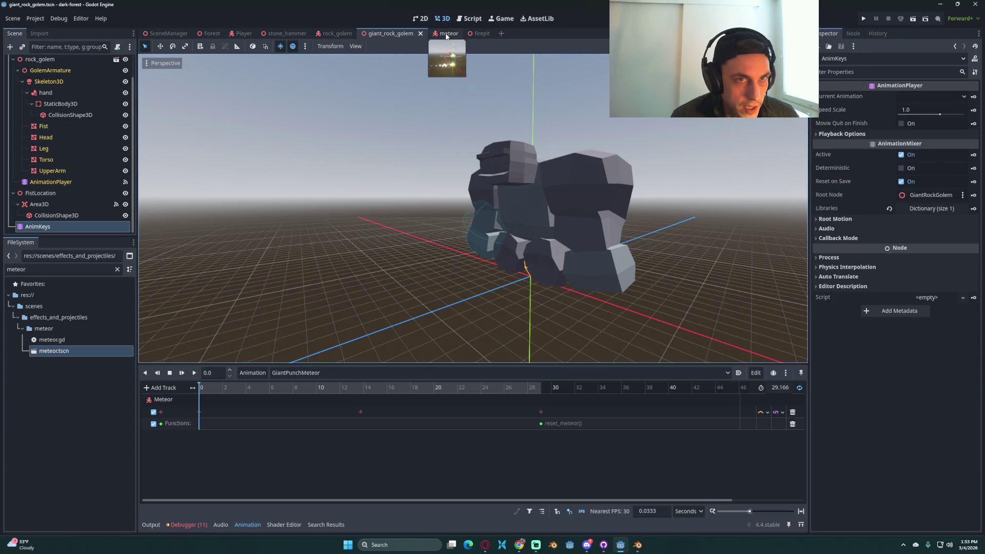
- In the meteor scene, turn off One Shot on ExplosionSparks so it emits continuously
{"action": "left_click", "coordinate": [446, 34]}
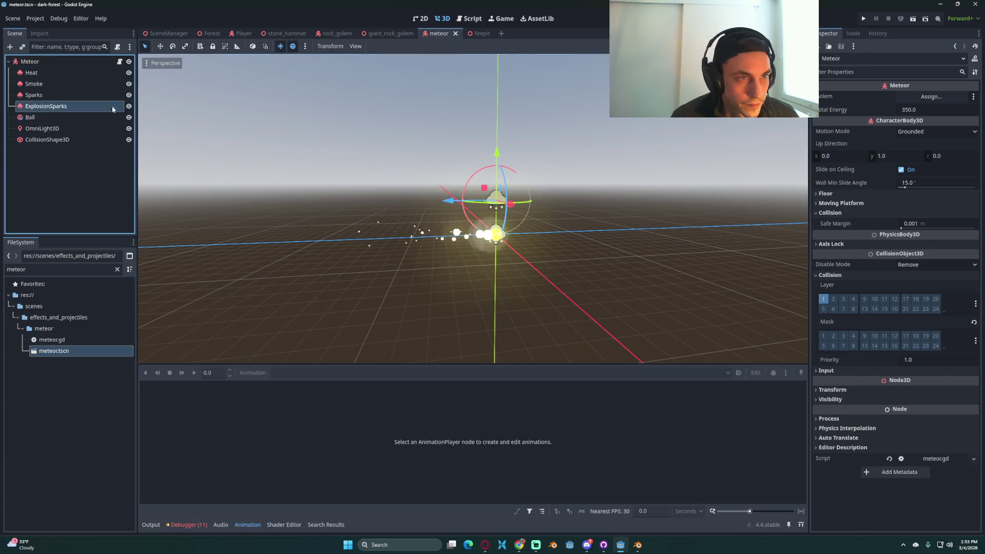
{"action": "left_click", "coordinate": [78, 106]}
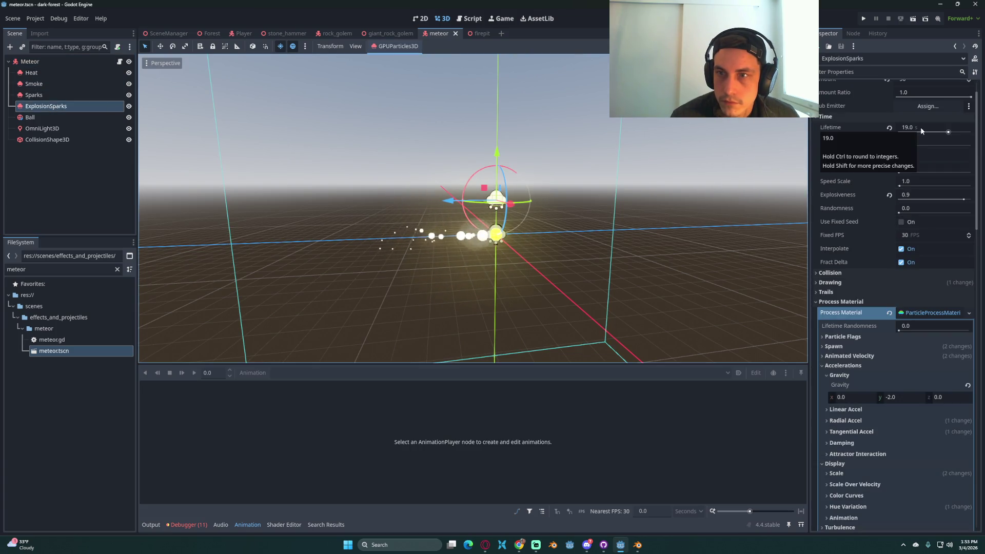
{"action": "scroll", "coordinate": [920, 127], "scroll_direction": "up", "scroll_amount": 2}
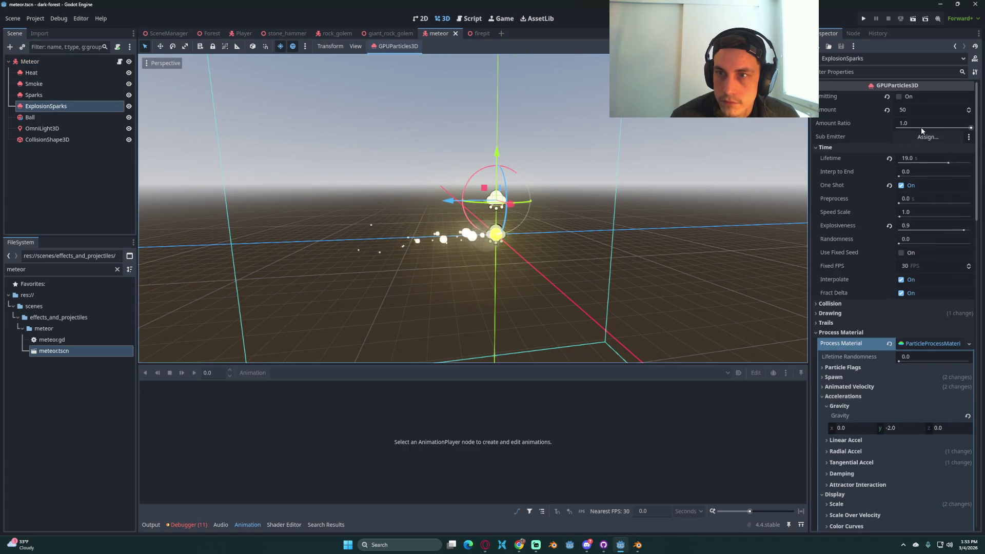
{"action": "left_click", "coordinate": [902, 186]}
{"action": "left_click", "coordinate": [899, 96]}
{"action": "mouse_move", "coordinate": [580, 259]}
{"action": "left_mouse_down"}
{"action": "mouse_move", "coordinate": [584, 241]}
{"action": "mouse_move", "coordinate": [597, 256]}
{"action": "mouse_move", "coordinate": [667, 238]}
{"action": "mouse_move", "coordinate": [499, 151]}
{"action": "mouse_move", "coordinate": [541, 211]}
{"action": "left_mouse_up"}
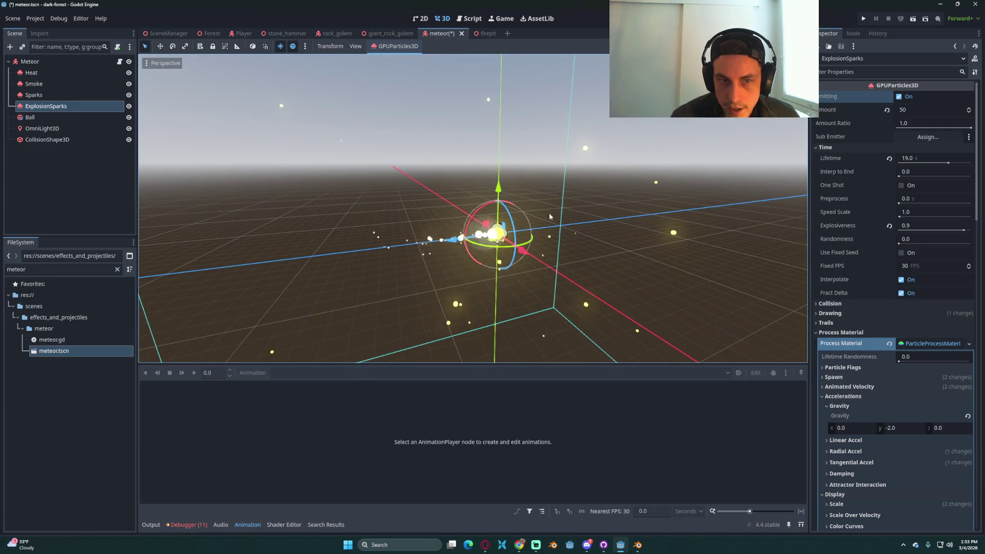
- Hide the Heat particles, raise Explosiveness from 0.9 to 1.0, and dismiss the Audacity welcome message
{"action": "left_click", "coordinate": [128, 74]}
{"action": "scroll", "coordinate": [451, 187], "scroll_direction": "up", "scroll_amount": 2}
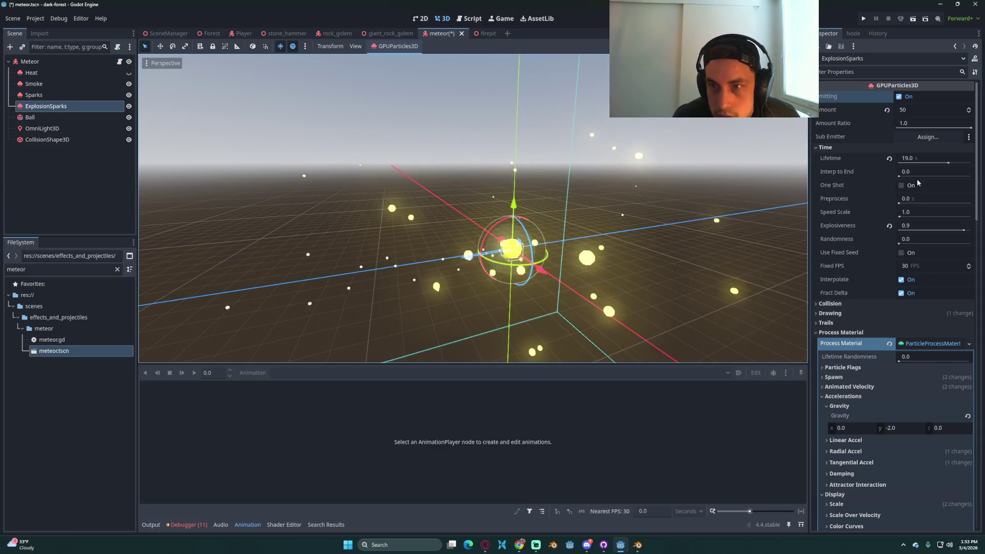
{"action": "left_click_drag", "start_coordinate": [929, 224], "coordinate": [938, 213]}
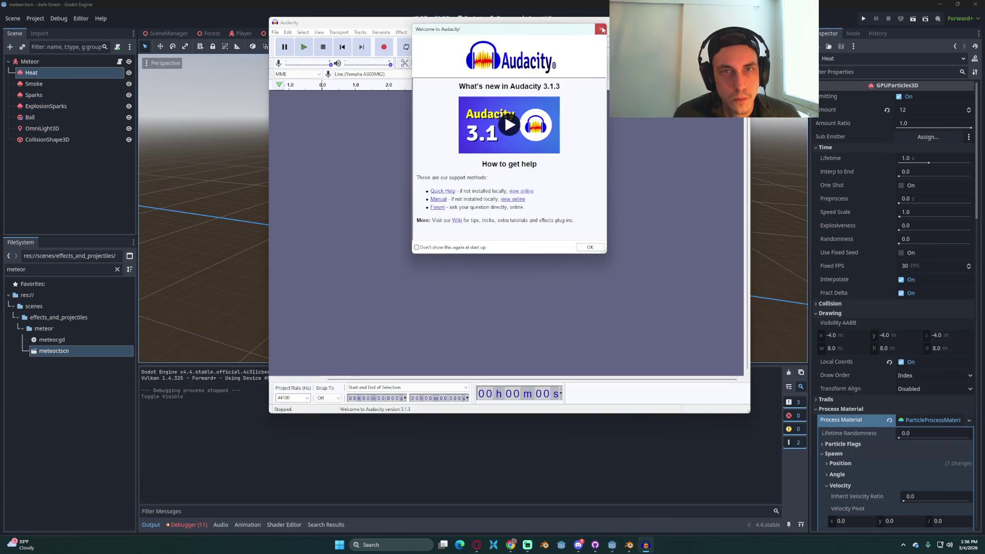
{"action": "left_click", "coordinate": [601, 30]}
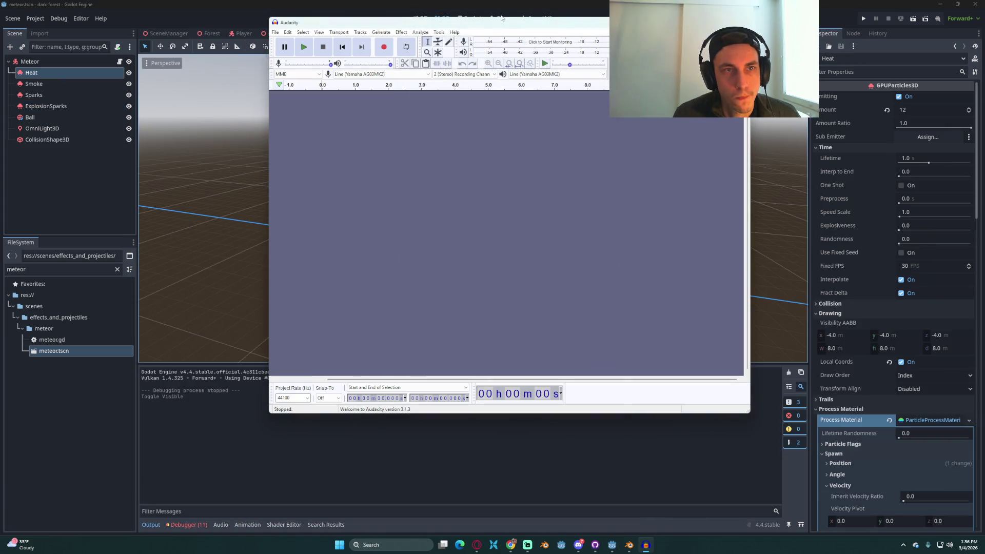
- Record a short test take in Audacity, play it back, then delete the clip
{"action": "left_click", "coordinate": [383, 47]}
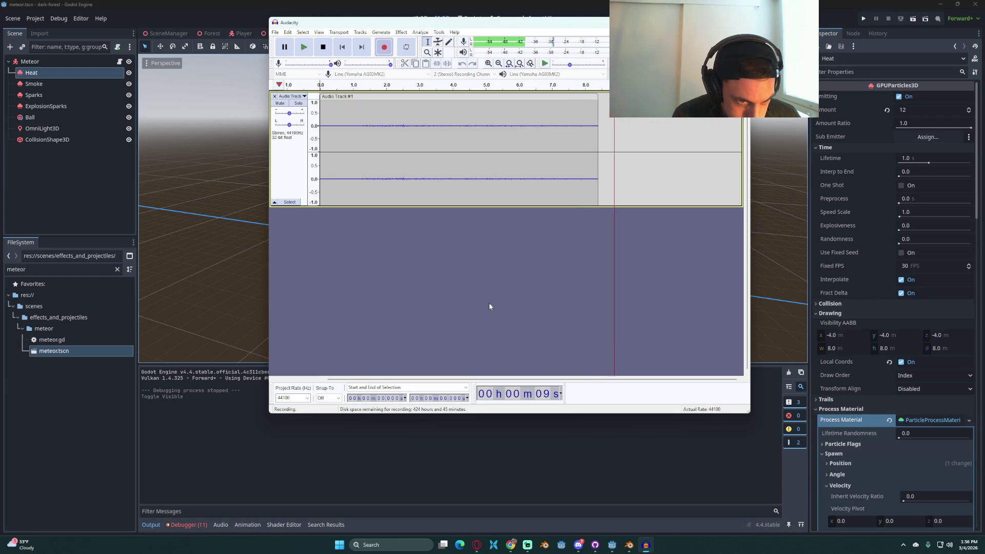
{"action": "key", "text": "space"}
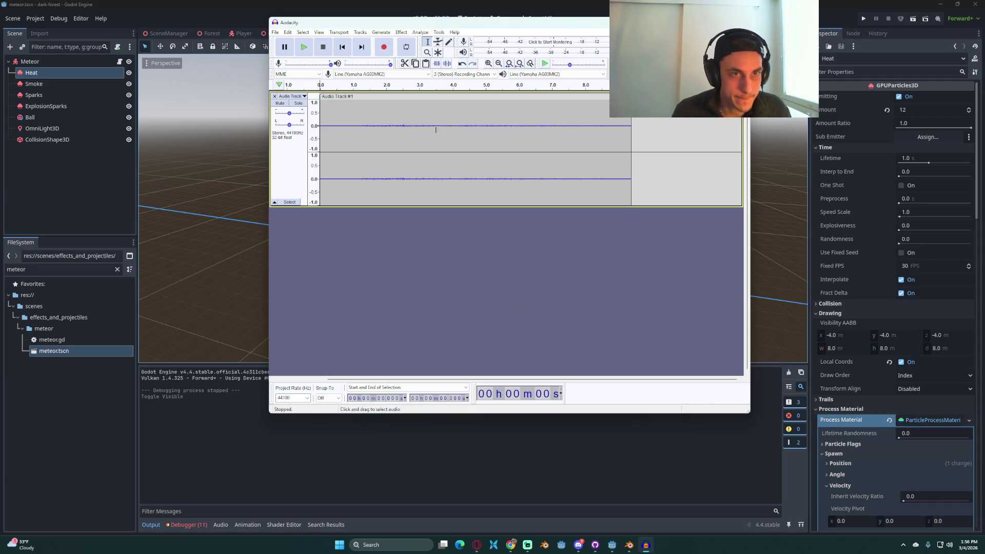
{"action": "key", "text": "space"}
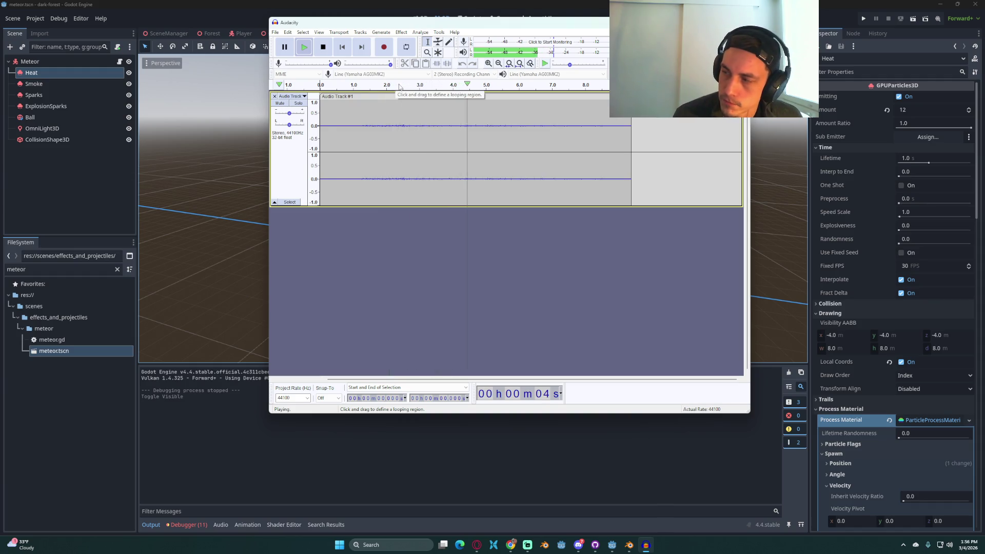
{"action": "key", "text": "space"}
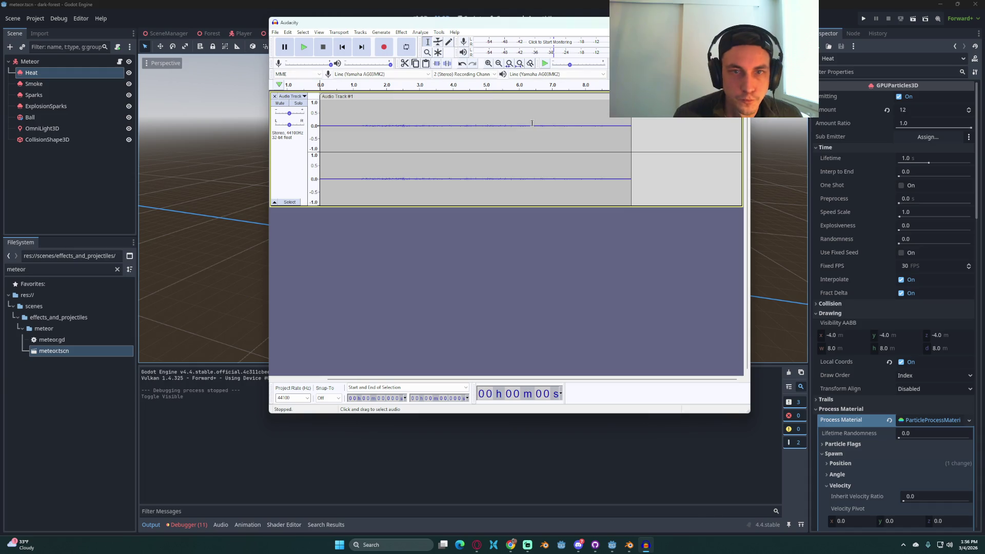
{"action": "left_click", "coordinate": [277, 146]}
{"action": "key", "text": "Delete"}
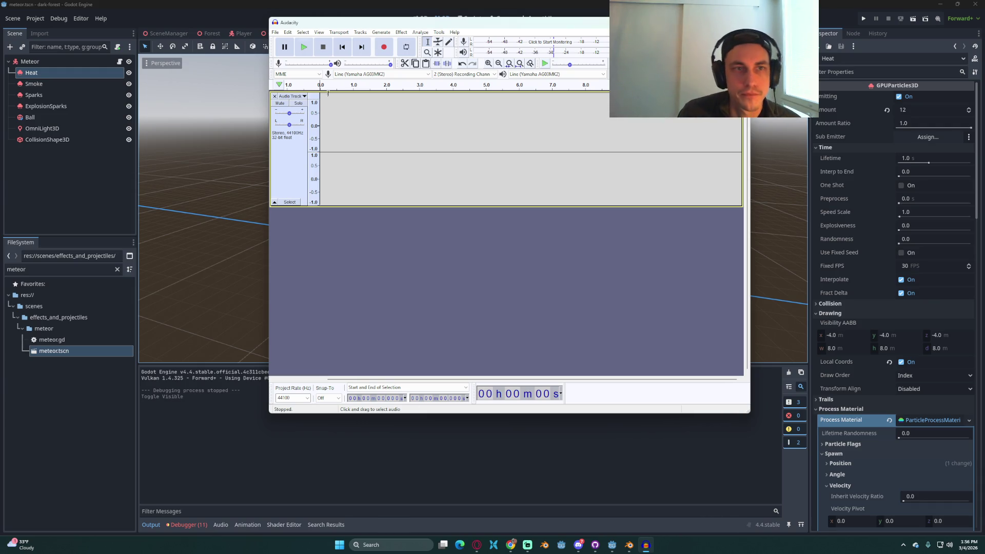
- Record a fresh take and audition it, looping the section from about 7 to 11 seconds
{"action": "left_click", "coordinate": [386, 52]}
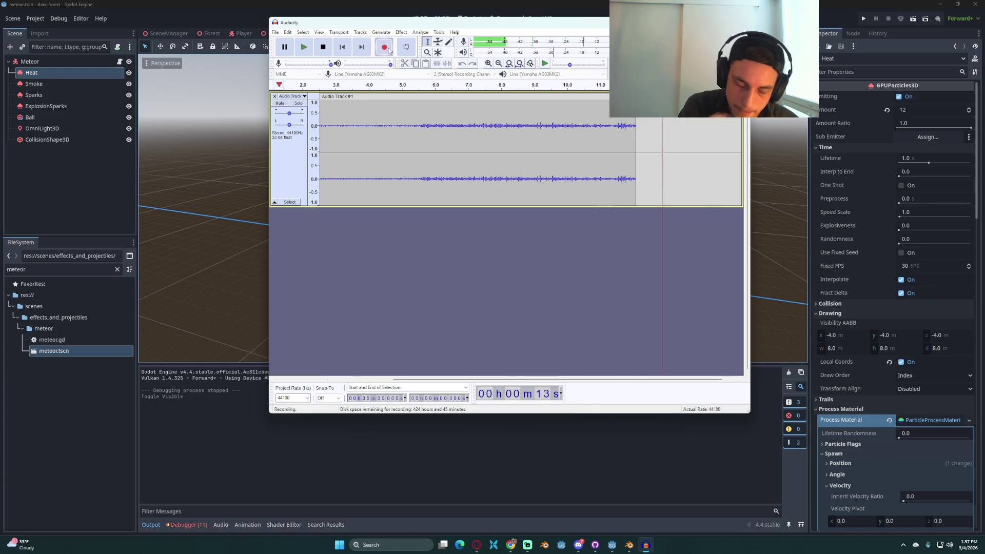
{"action": "key", "text": "space"}
{"action": "left_click", "coordinate": [445, 86]}
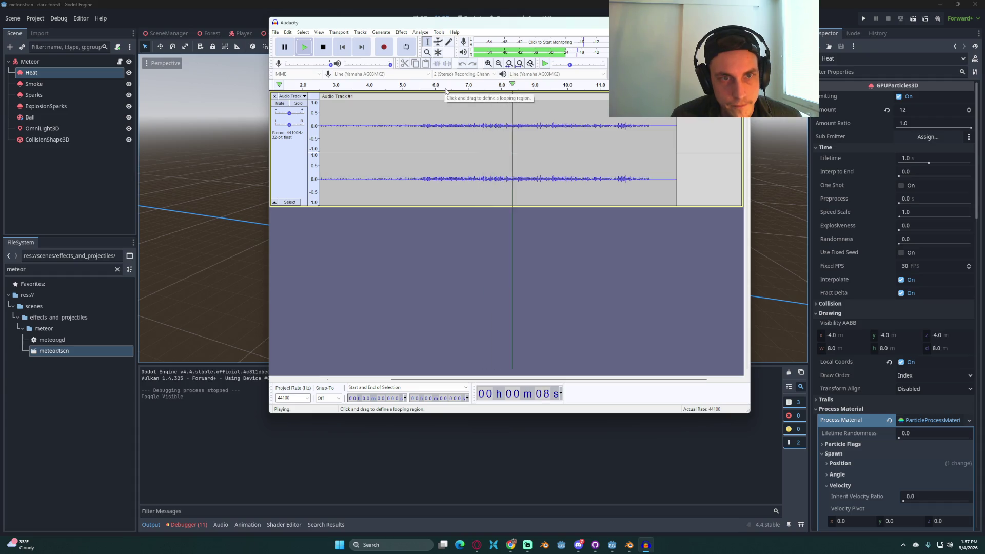
{"action": "key", "text": "space"}
{"action": "left_click_drag", "start_coordinate": [464, 88], "coordinate": [601, 87]}
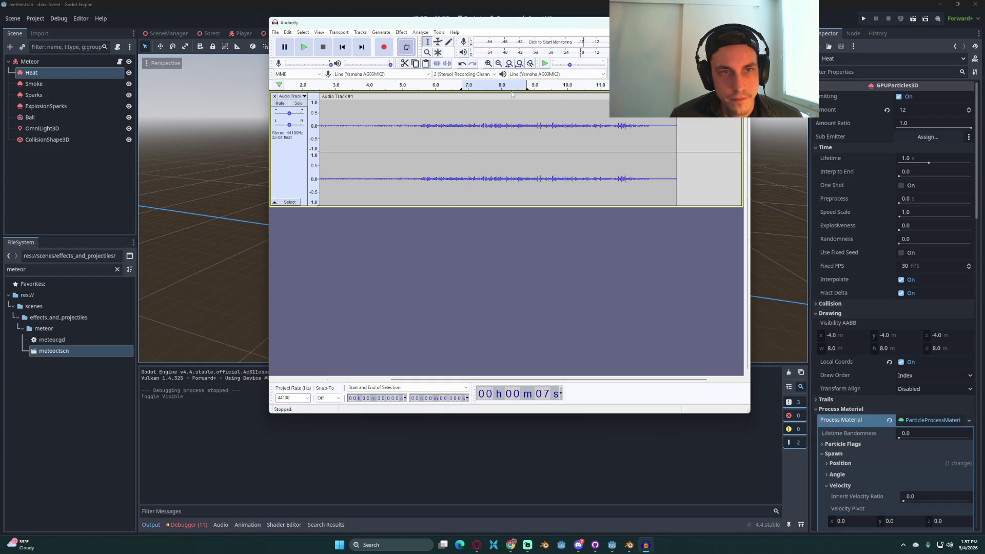
{"action": "key", "text": "space"}
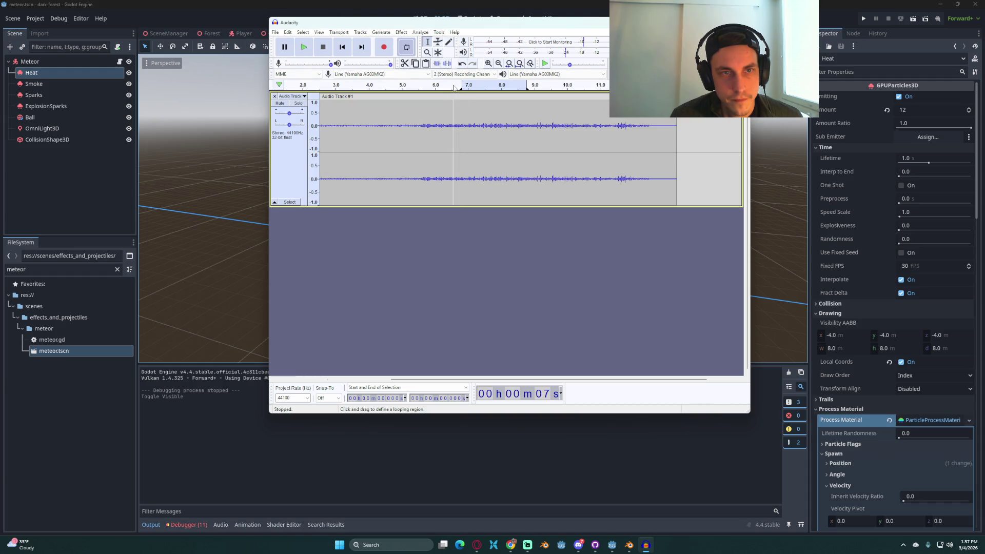
{"action": "left_click", "coordinate": [554, 82]}
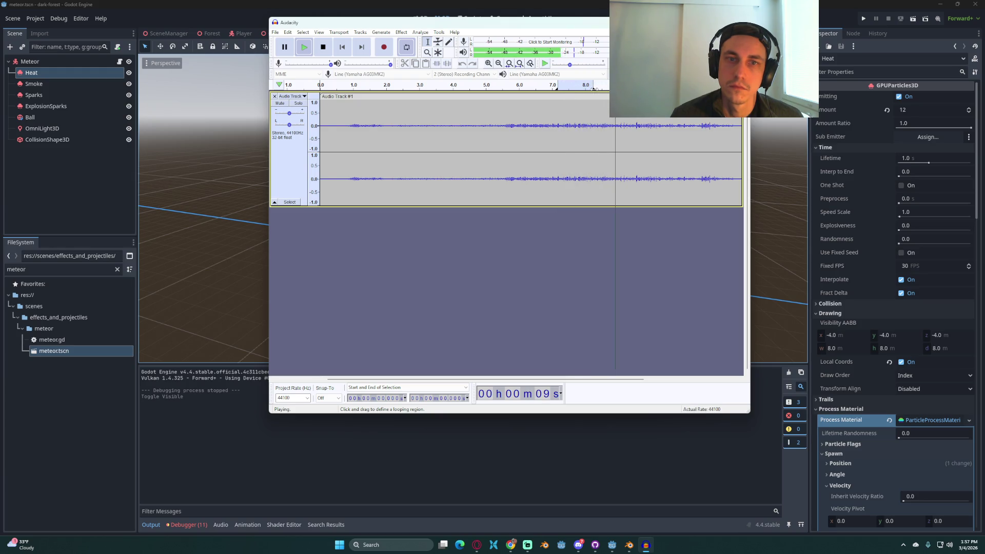
{"action": "left_click", "coordinate": [594, 88]}
- Delete the opening 7.175 seconds, then select the audio from about 1.07 to 7.21 seconds
{"action": "left_click_drag", "start_coordinate": [558, 128], "coordinate": [239, 118]}
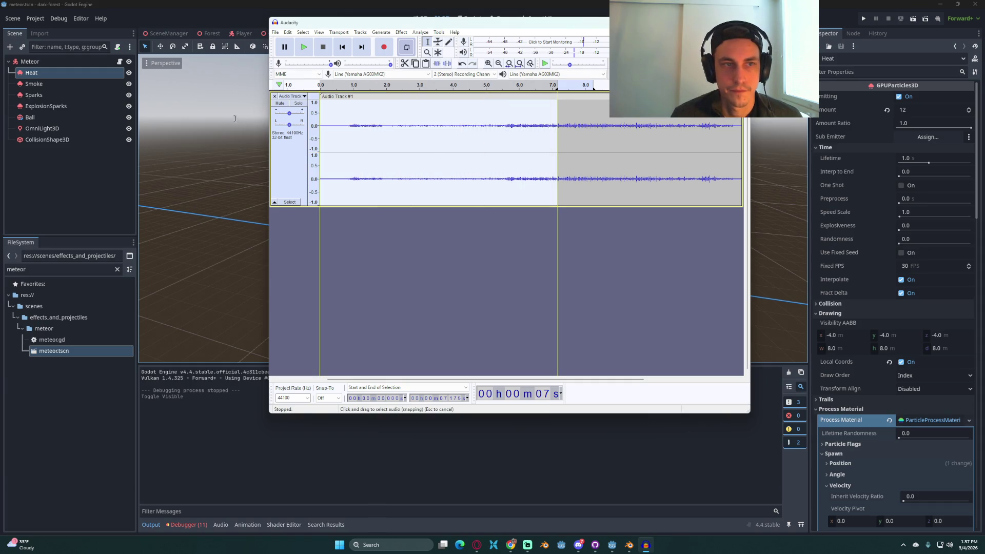
{"action": "key", "text": "Delete"}
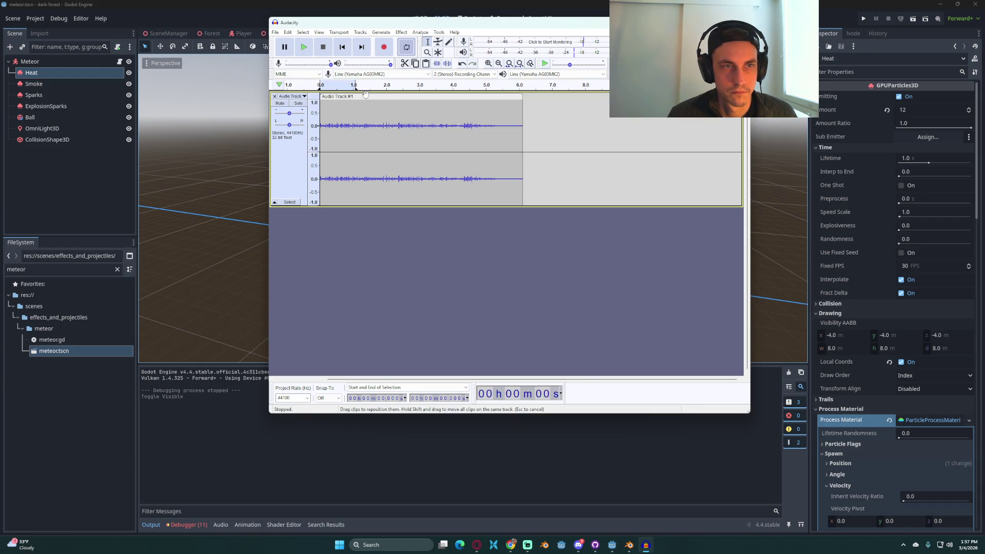
{"action": "left_click_drag", "start_coordinate": [558, 148], "coordinate": [355, 149]}
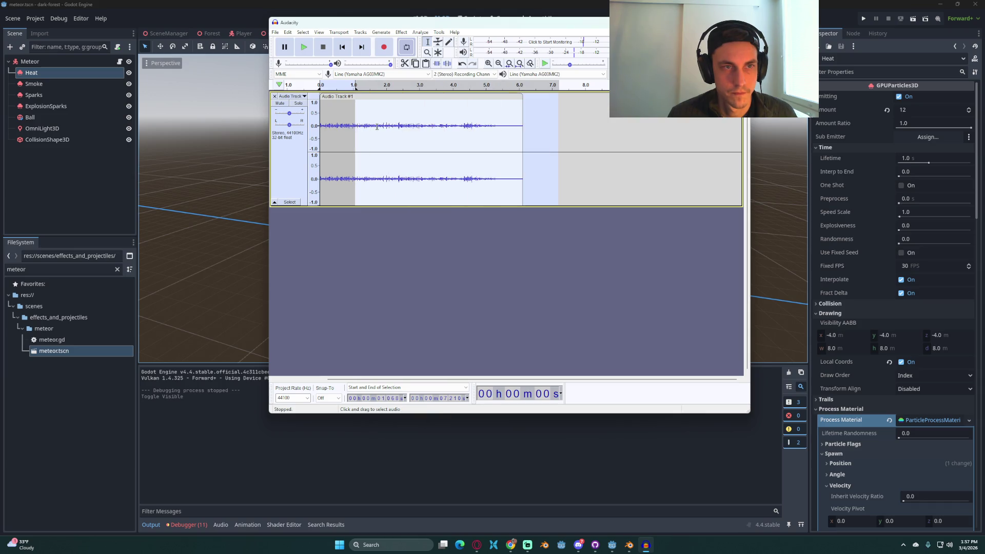
- Delete the audio past 1.07 s, preview the trimmed clip, and start an MP3 export
{"action": "key", "text": "Delete"}
{"action": "left_click", "coordinate": [327, 85]}
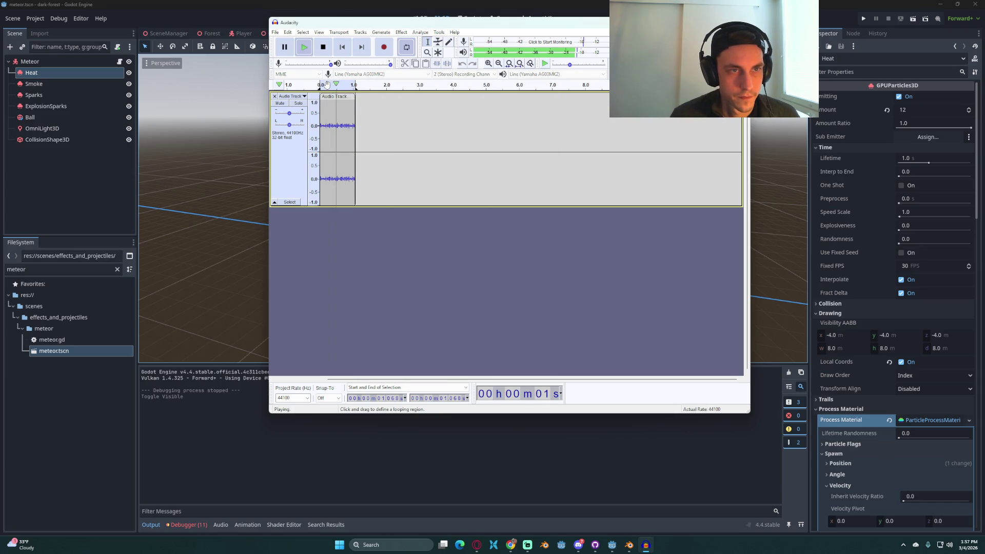
{"action": "left_click", "coordinate": [276, 32]}
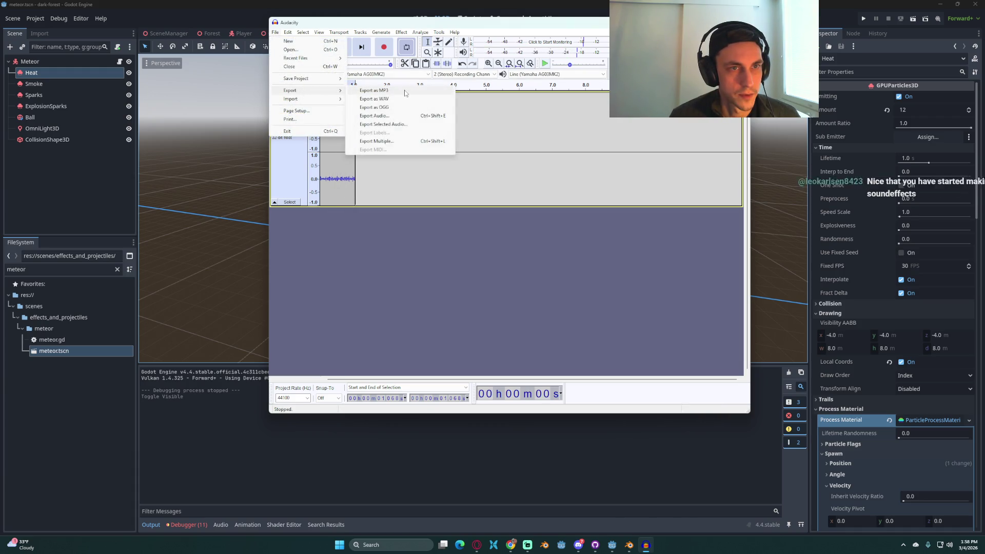
{"action": "left_click", "coordinate": [529, 163]}
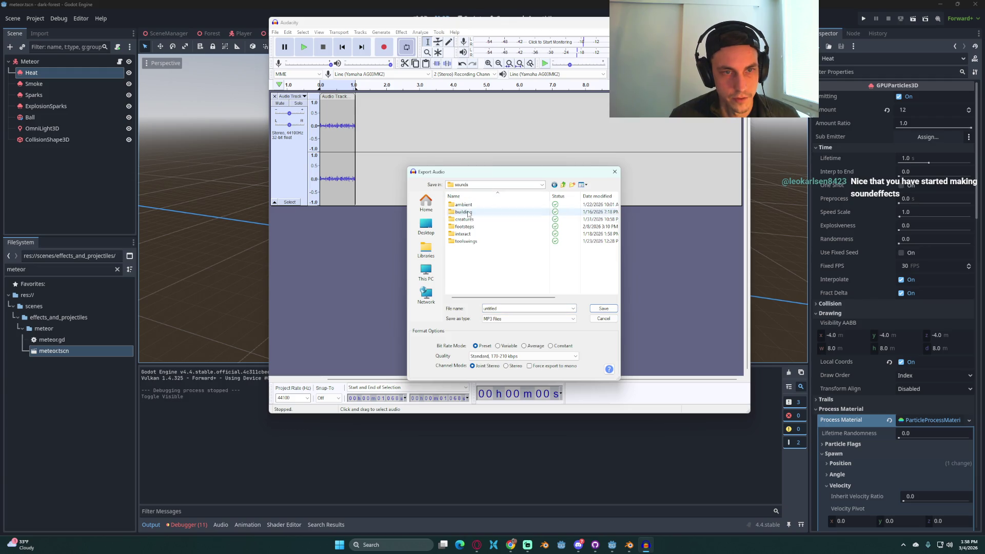
- Save the MP3 as 'meteor' in the ambient sounds folder, then close Audacity without saving the project
{"action": "double_click", "coordinate": [467, 205]}
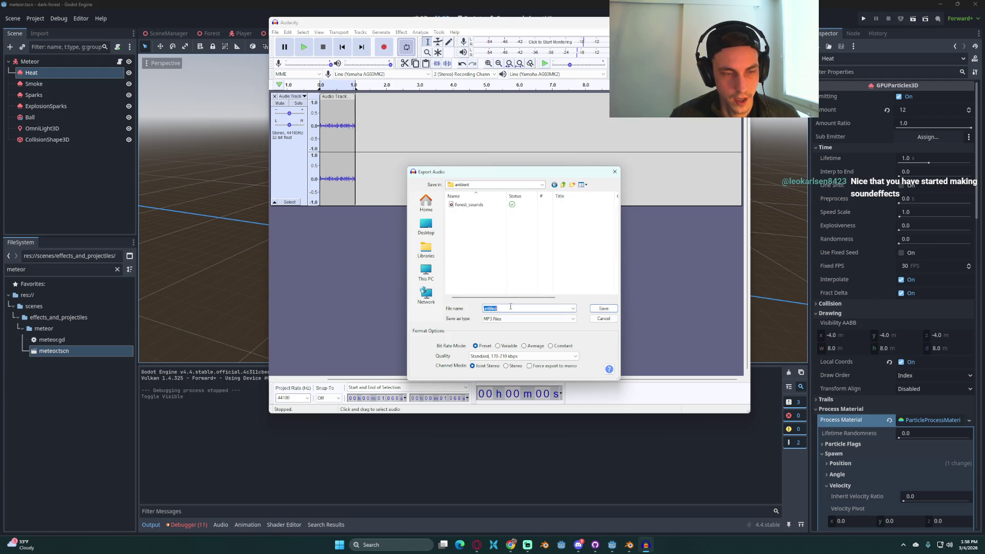
{"action": "type", "text": "meteor"}
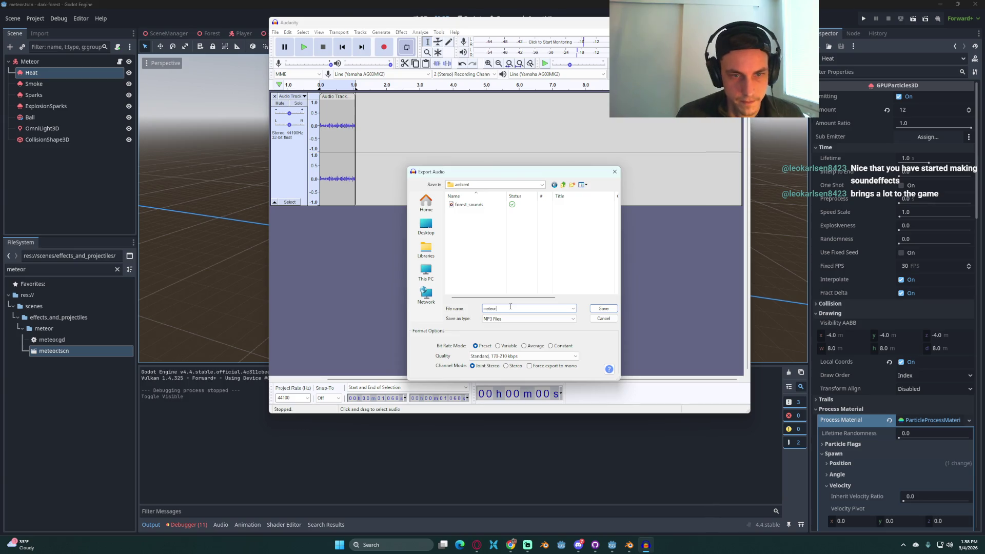
{"action": "left_click", "coordinate": [609, 311]}
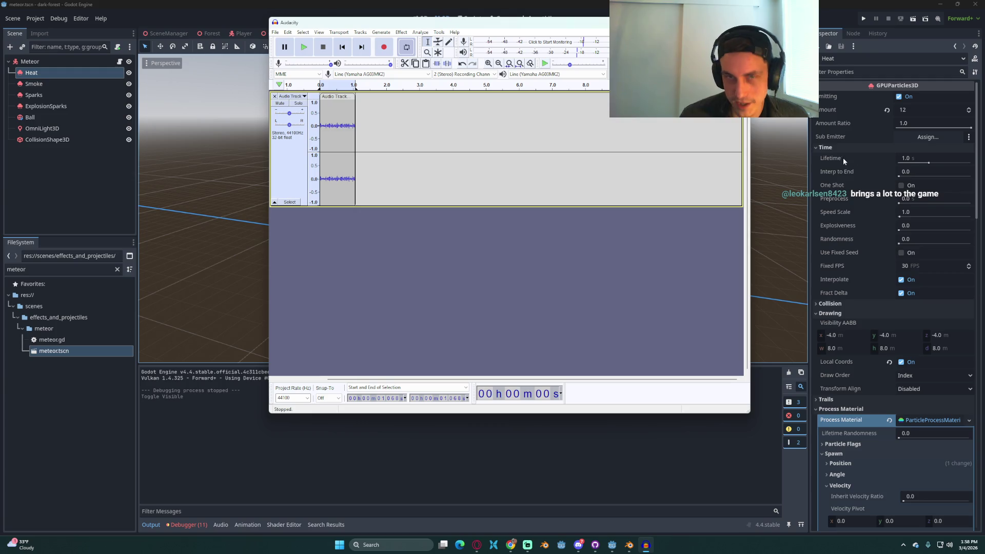
{"action": "key", "text": "ctrl+w"}
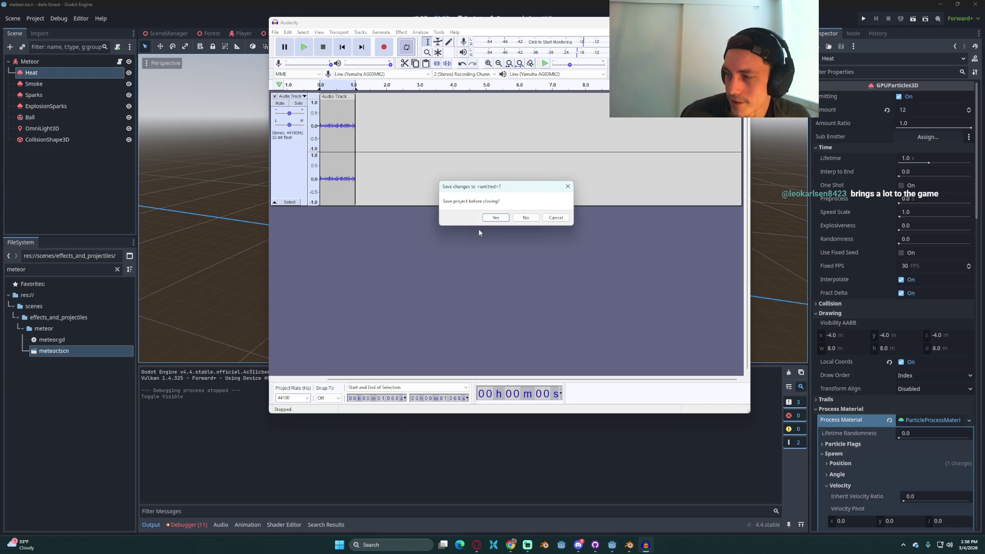
{"action": "left_click", "coordinate": [526, 220]}
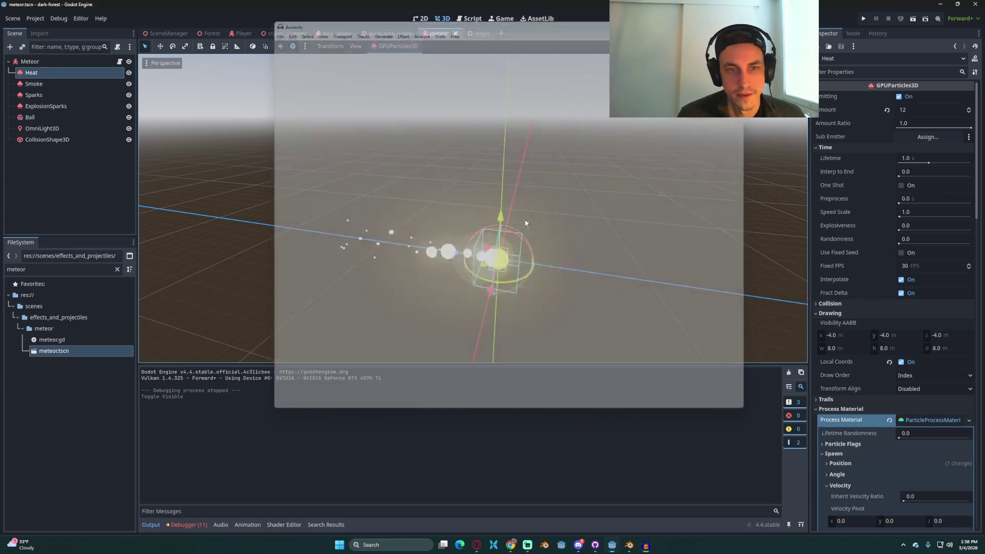
- Save the scene and add an AudioStreamPlayer3D child node under Meteor
{"action": "key", "text": "ctrl+s"}
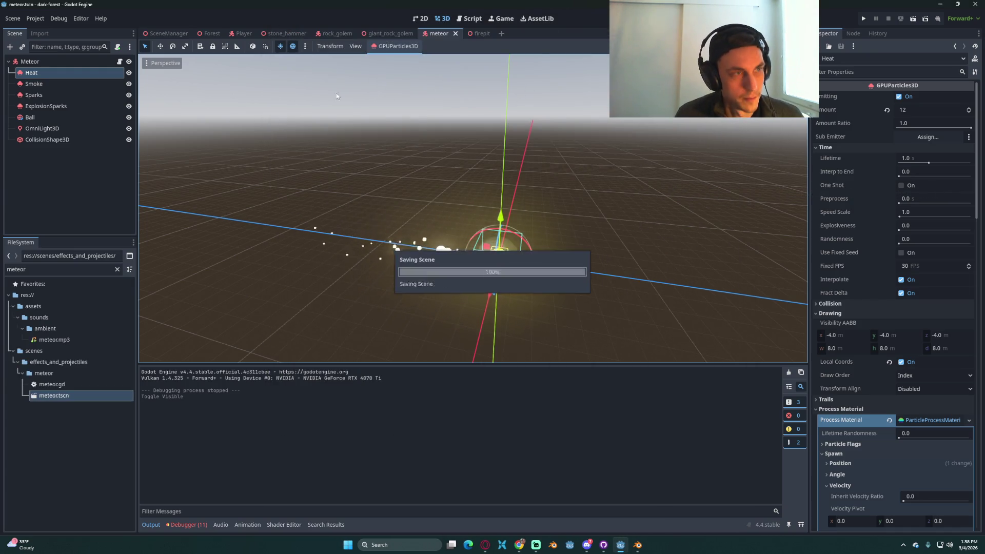
{"action": "left_click", "coordinate": [30, 61]}
{"action": "key", "text": "ctrl+a"}
{"action": "type", "text": "aud"}
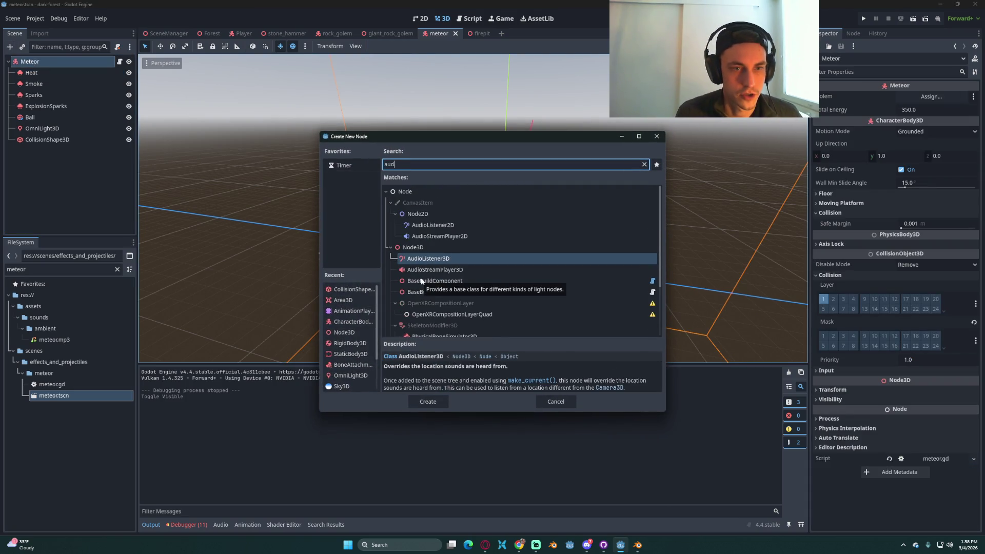
{"action": "double_click", "coordinate": [440, 270]}
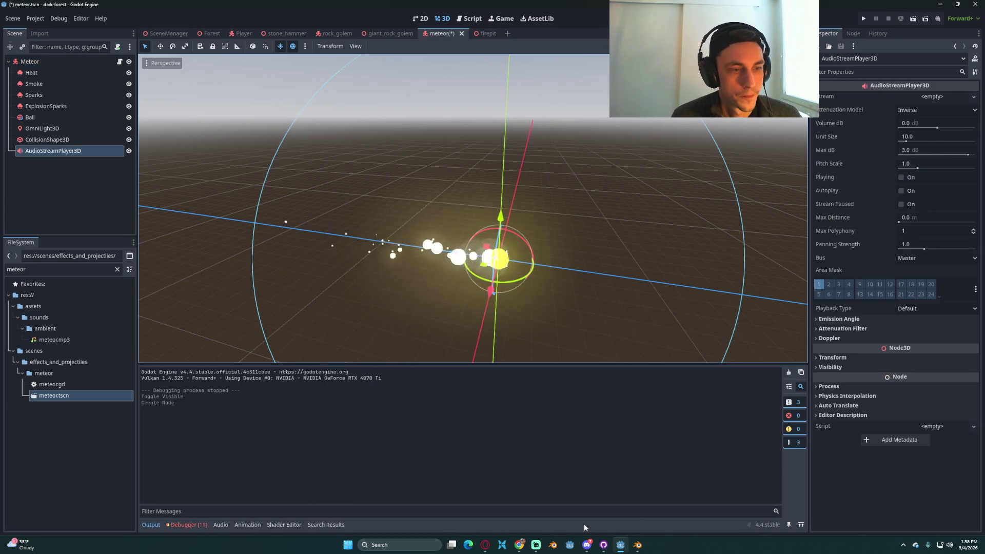
- Create a MassiveReverb audio bus with a Reverb effect, and assign meteor.mp3 as the player's stream
{"action": "left_click", "coordinate": [221, 525]}
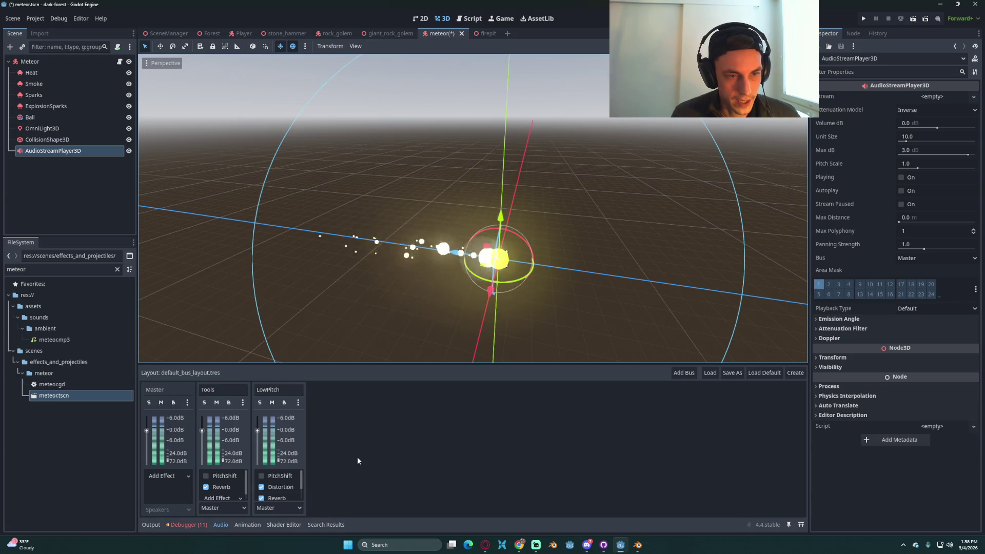
{"action": "left_click", "coordinate": [684, 373]}
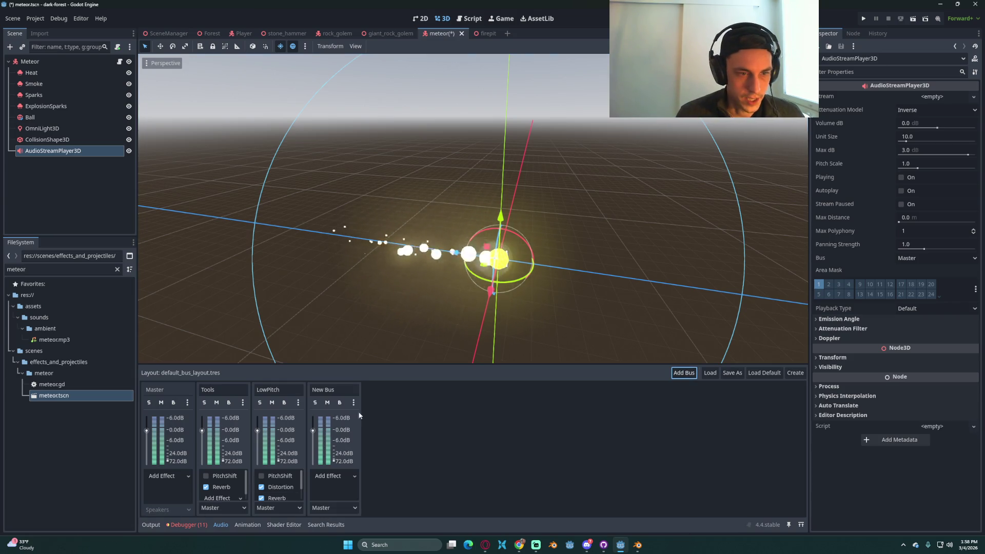
{"action": "left_click", "coordinate": [323, 390]}
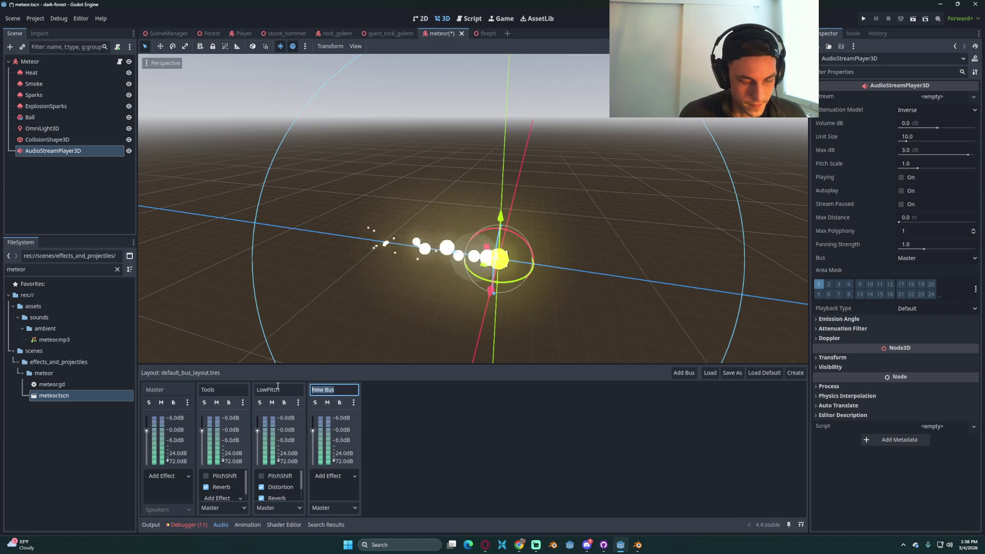
{"action": "type", "text": "Massive"}
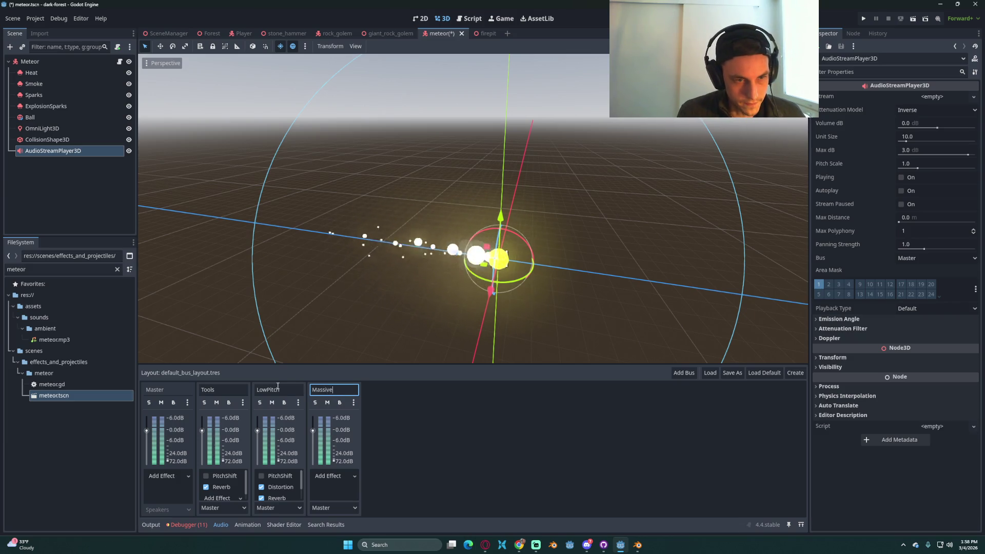
{"action": "type", "text": "Reverb"}
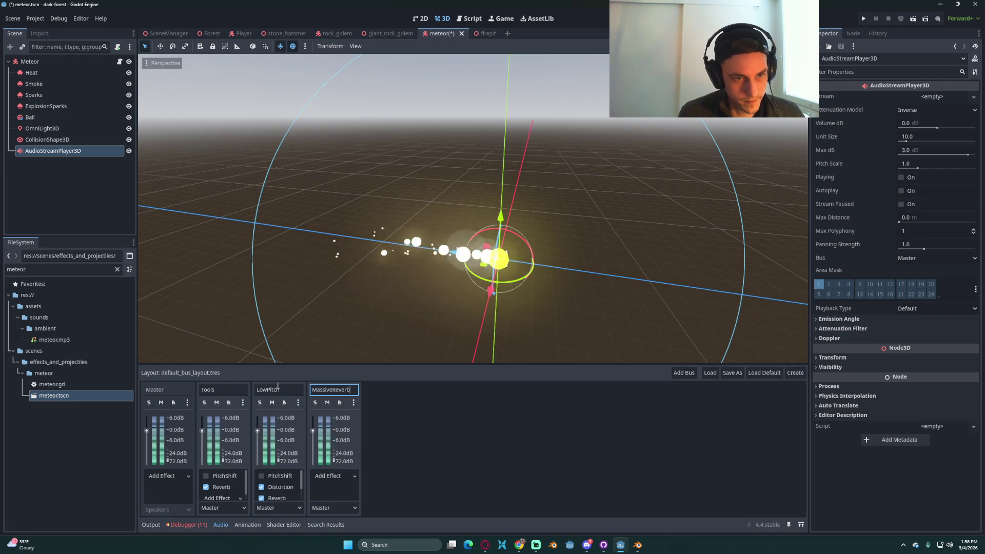
{"action": "key", "text": "ctrl+s"}
{"action": "left_click", "coordinate": [352, 473]}
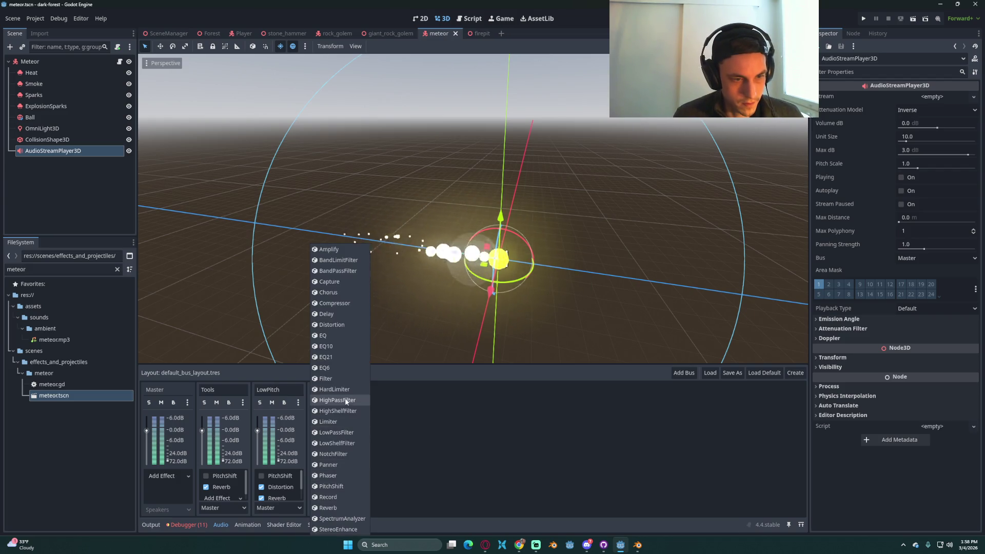
{"action": "left_click", "coordinate": [341, 508]}
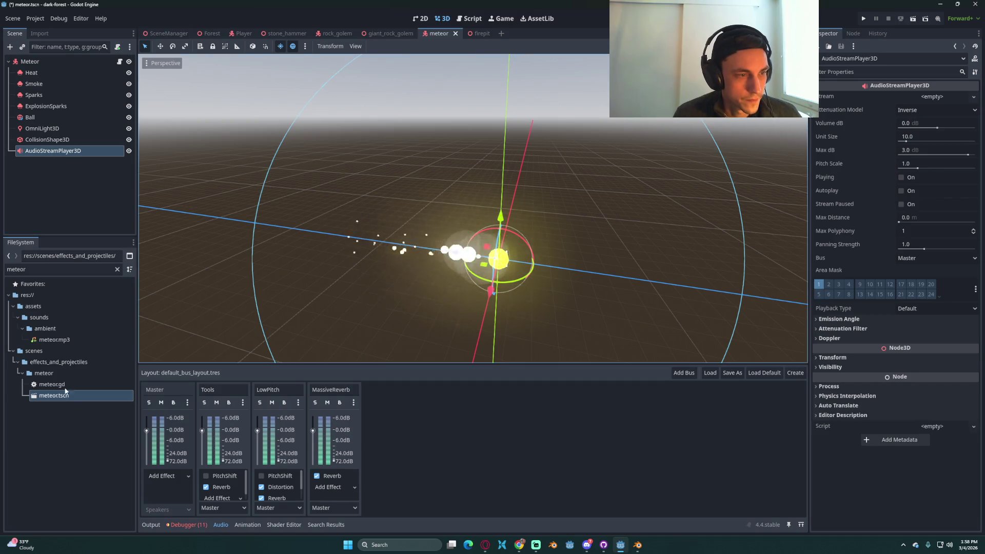
{"action": "mouse_move", "coordinate": [54, 339]}
{"action": "left_mouse_down"}
{"action": "mouse_move", "coordinate": [454, 294]}
{"action": "mouse_move", "coordinate": [931, 100]}
{"action": "left_mouse_up"}
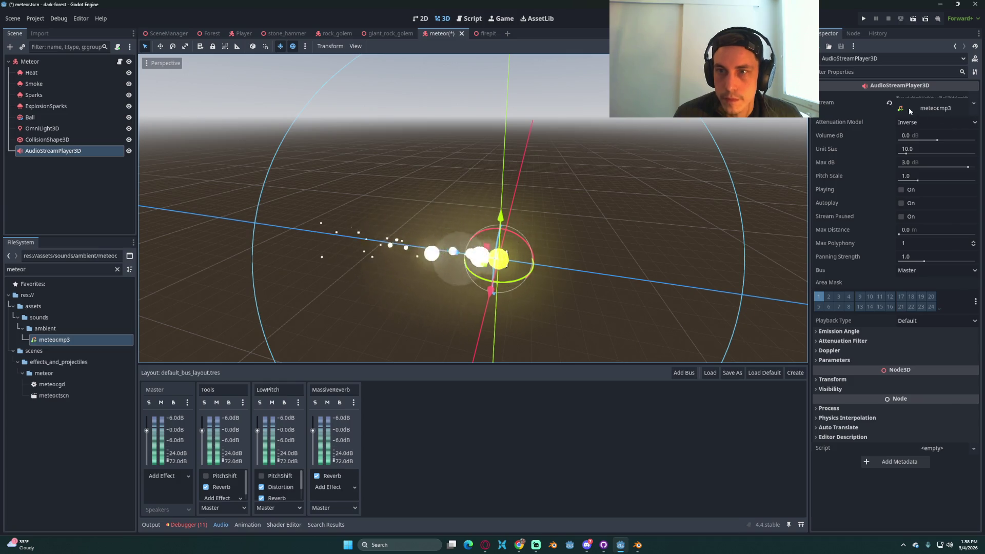
- Reimport meteor.mp3 from its import settings and save the scene
{"action": "double_click", "coordinate": [62, 341]}
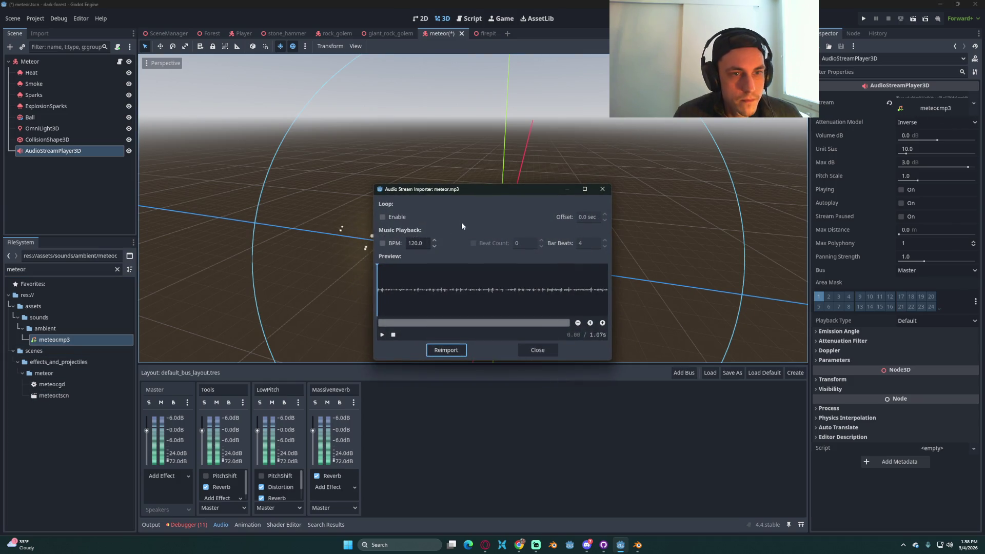
{"action": "left_click", "coordinate": [446, 350]}
{"action": "key", "text": "ctrl+s"}
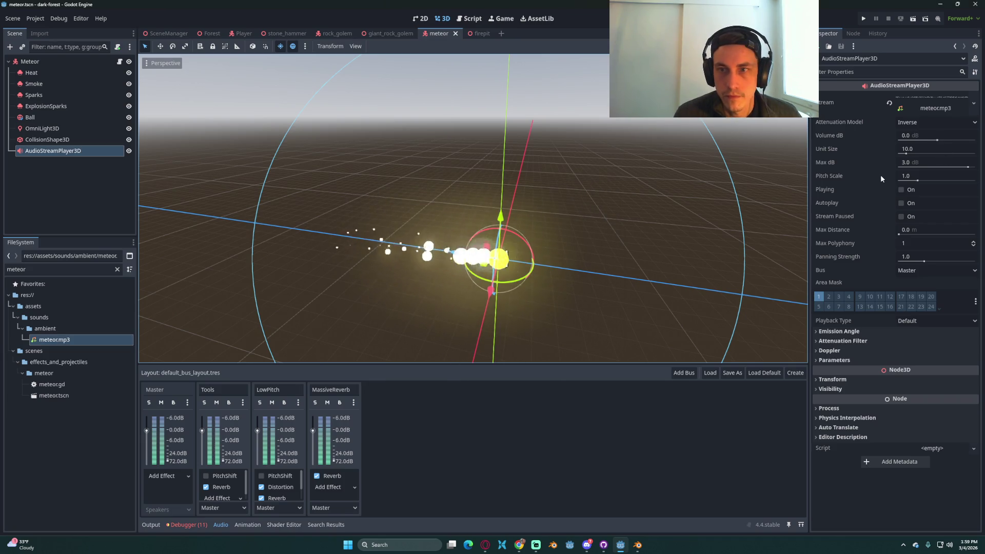
- Play the sound, route the player to the MassiveReverb bus, set Pitch Scale 0.5, and save
{"action": "left_click", "coordinate": [901, 190]}
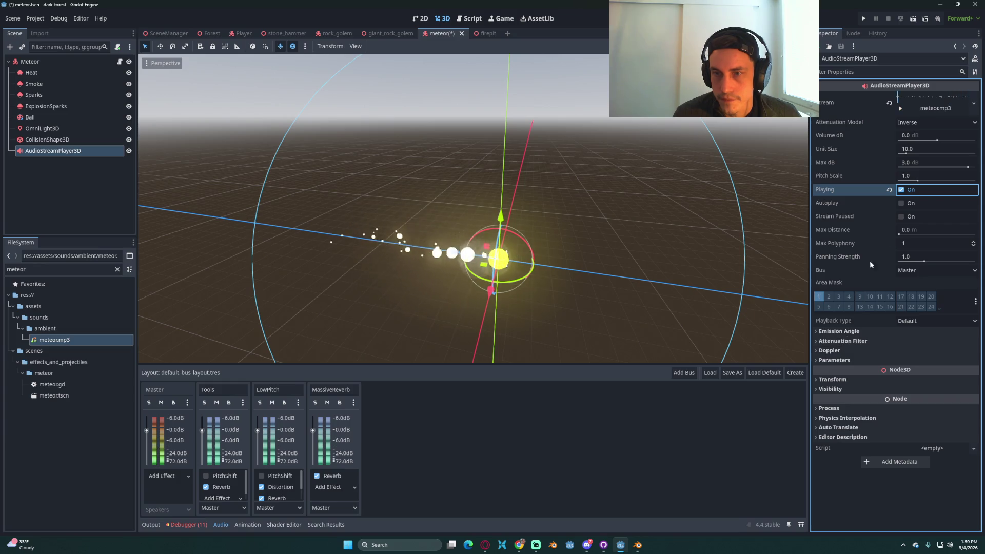
{"action": "left_click", "coordinate": [921, 270]}
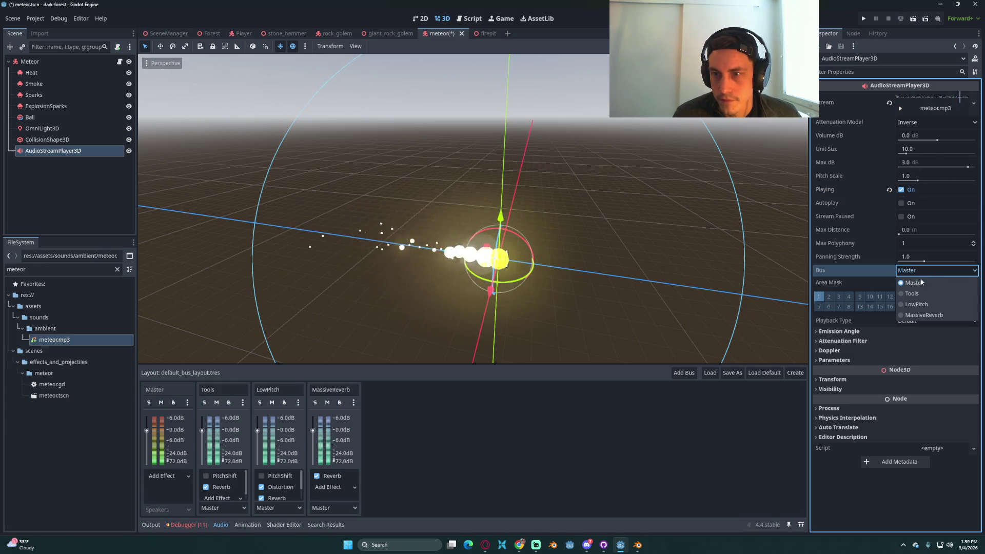
{"action": "left_click", "coordinate": [923, 315]}
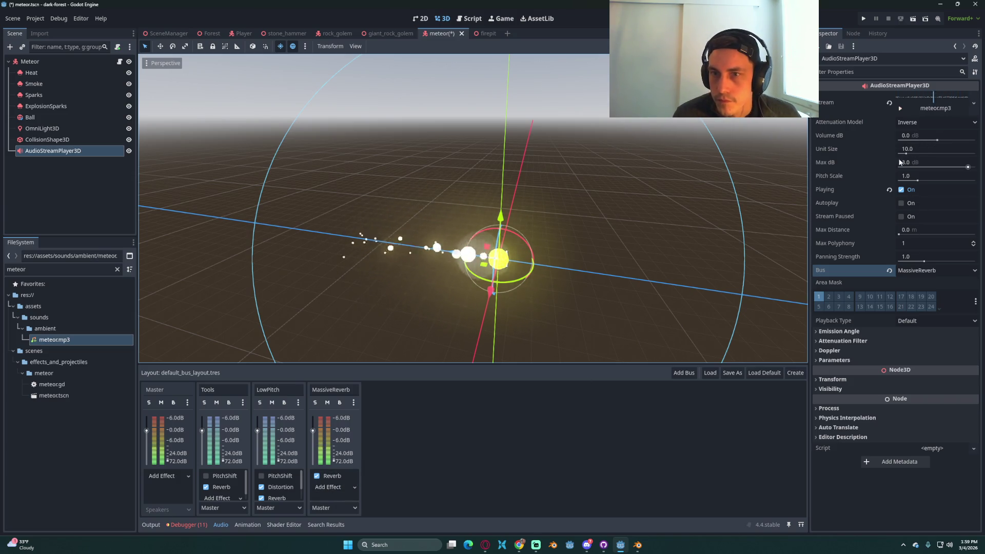
{"action": "left_click_drag", "start_coordinate": [918, 181], "coordinate": [922, 182]}
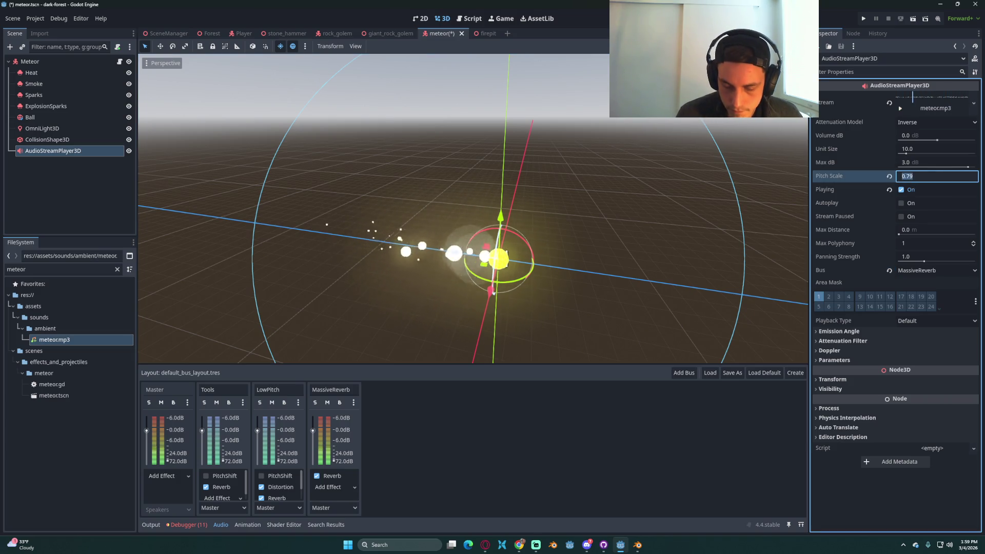
{"action": "key", "text": "Return"}
{"action": "key", "text": "ctrl+s"}
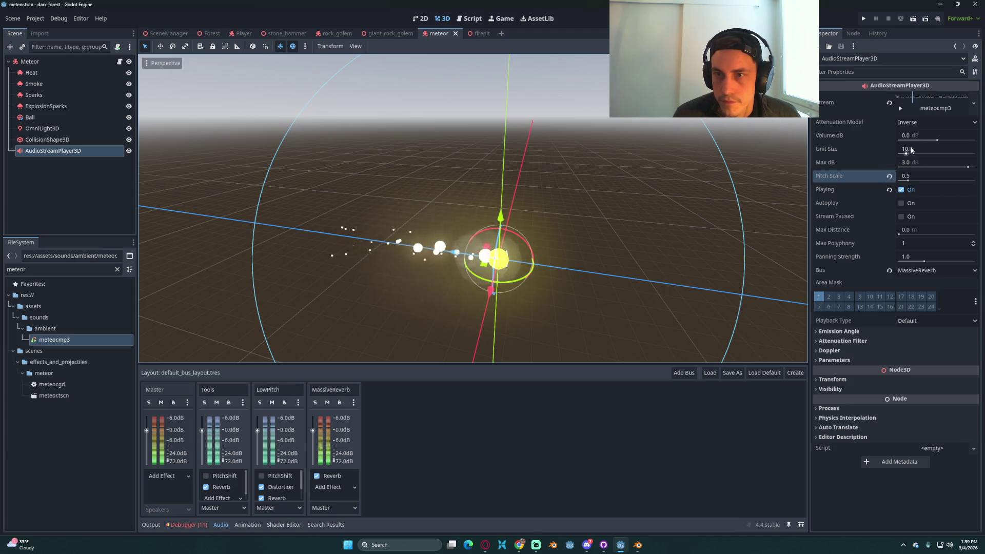
- Set the player's Max Distance to 1000 m and Unit Size to 100, then save the scene
{"action": "scroll", "coordinate": [633, 284], "scroll_direction": "up", "scroll_amount": 5}
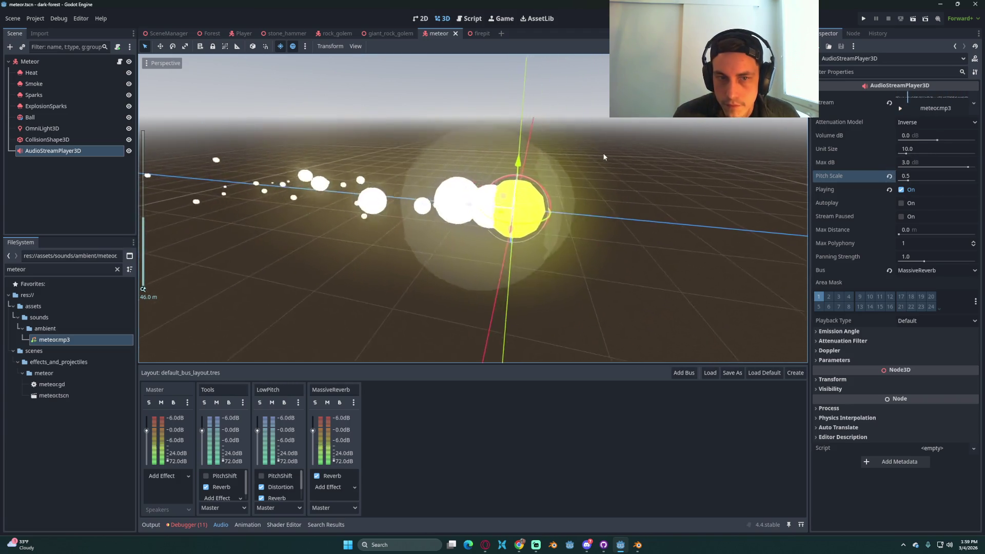
{"action": "key", "text": "f"}
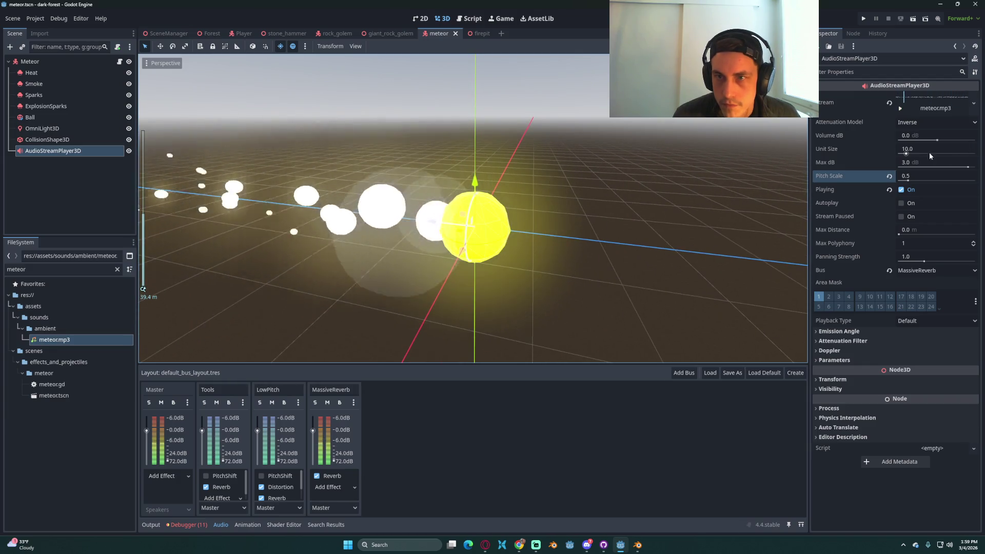
{"action": "left_click", "coordinate": [931, 147]}
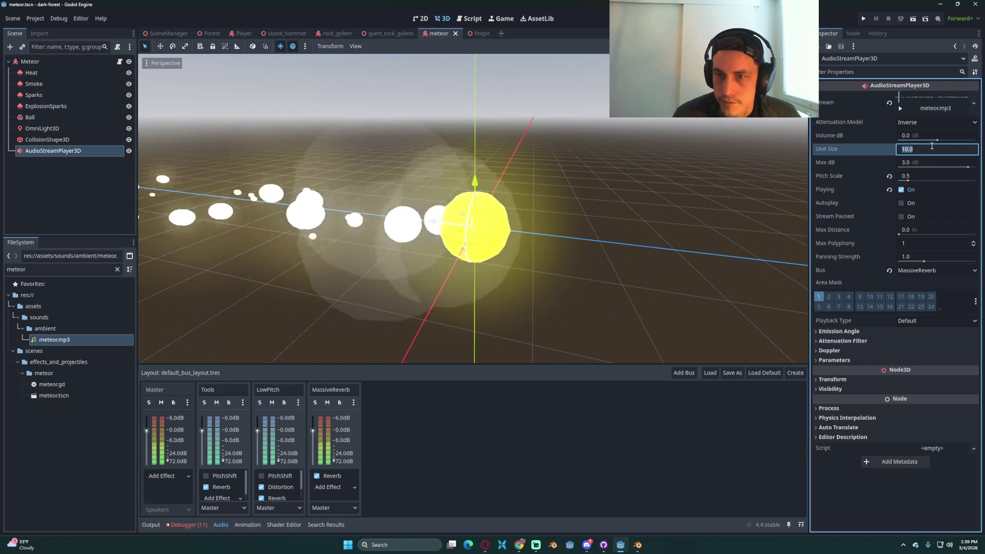
{"action": "left_click", "coordinate": [929, 226]}
{"action": "type", "text": "10"}
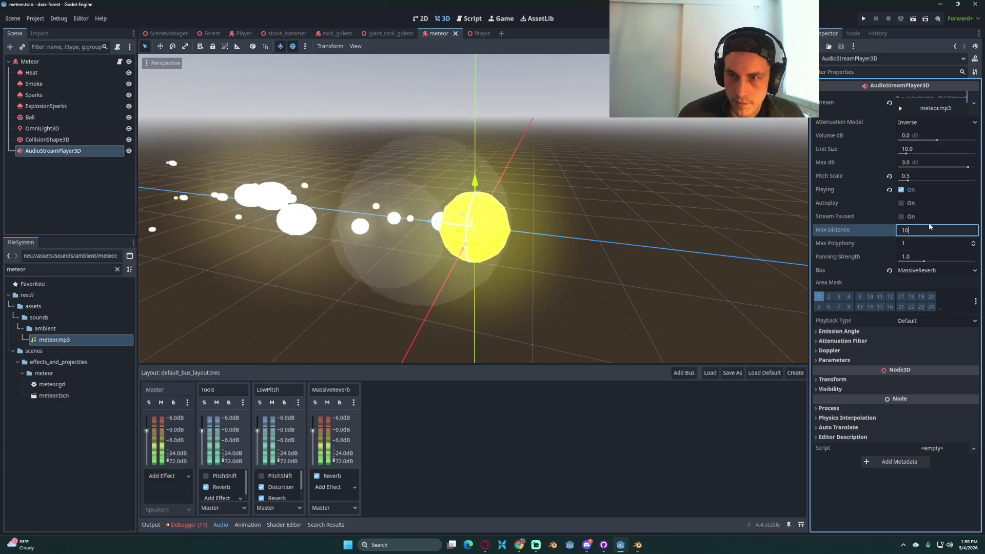
{"action": "type", "text": "00"}
{"action": "left_click", "coordinate": [925, 149]}
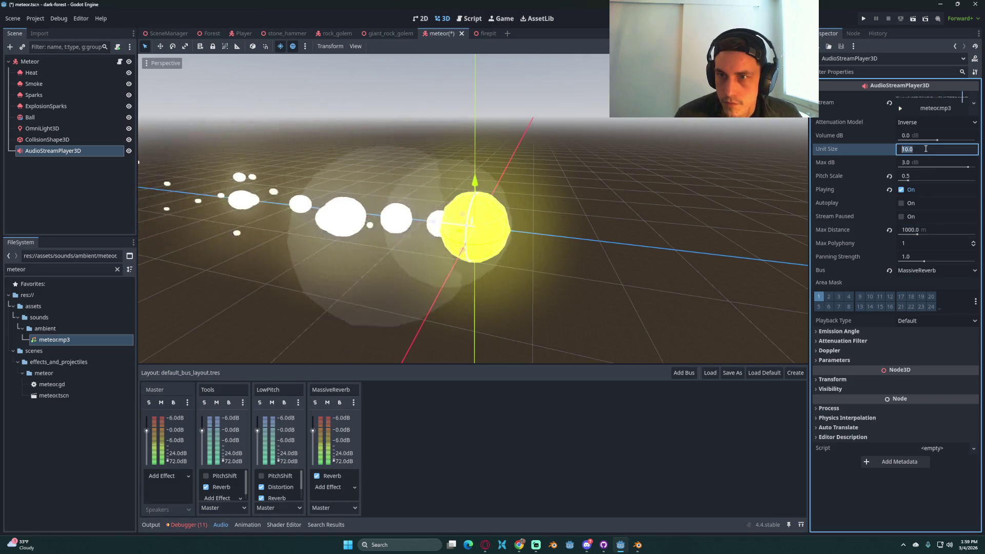
{"action": "scroll", "coordinate": [683, 226], "scroll_direction": "down", "scroll_amount": 4}
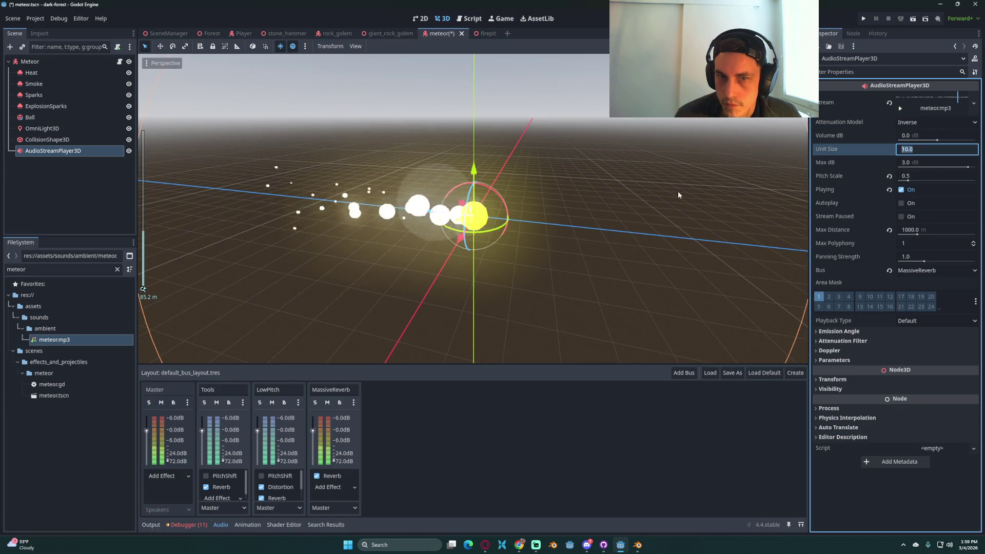
{"action": "type", "text": "100"}
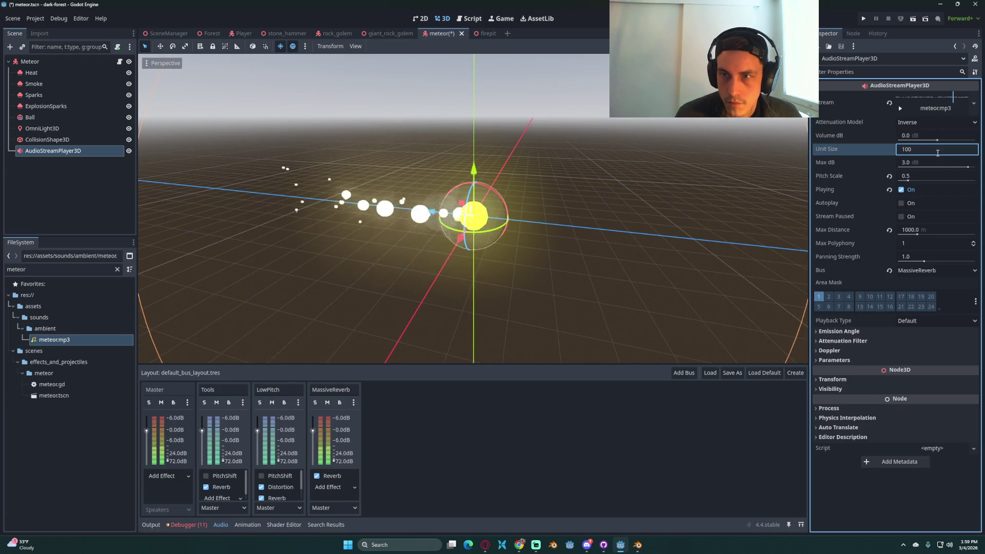
{"action": "key", "text": "Return"}
{"action": "key", "text": "ctrl+s"}
{"action": "scroll", "coordinate": [527, 230], "scroll_direction": "down", "scroll_amount": 3}
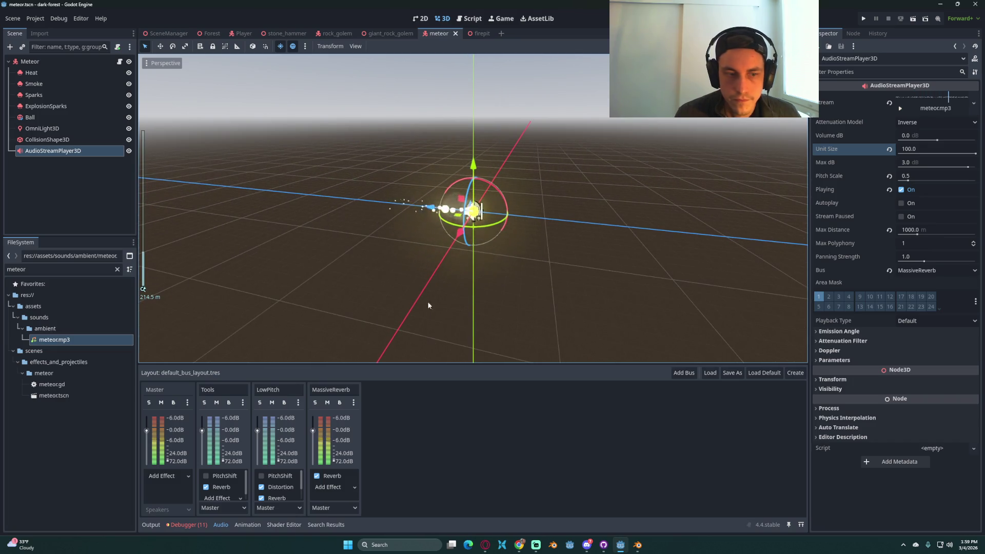
- On the MassiveReverb bus's Reverb, set Damping to 0.3 and Spread to 0.5
{"action": "left_click", "coordinate": [331, 475]}
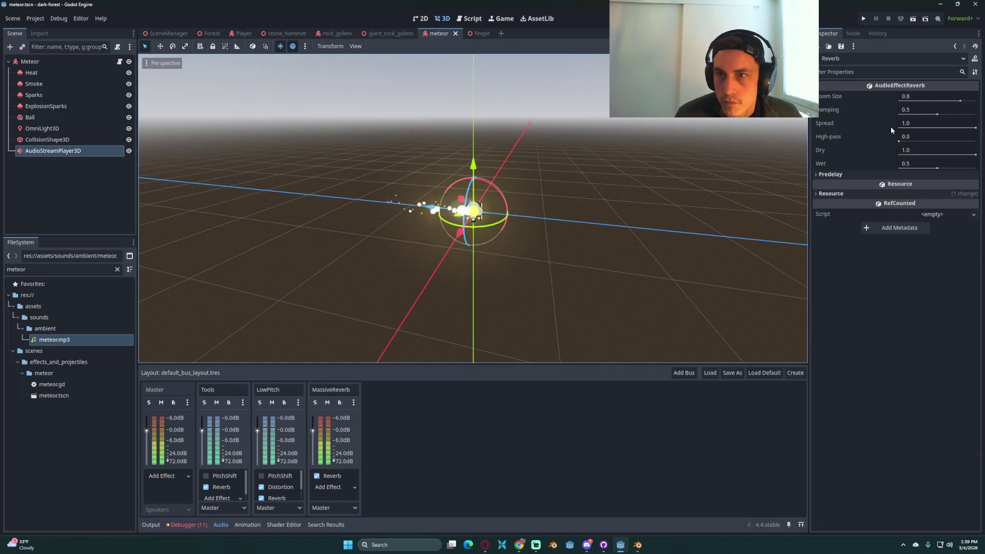
{"action": "left_click", "coordinate": [931, 110]}
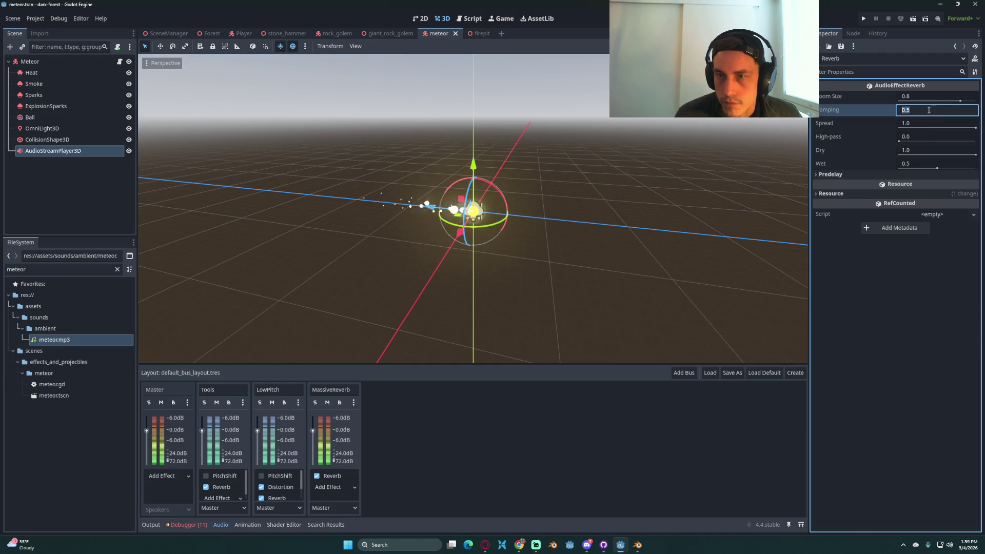
{"action": "type", "text": "0.3"}
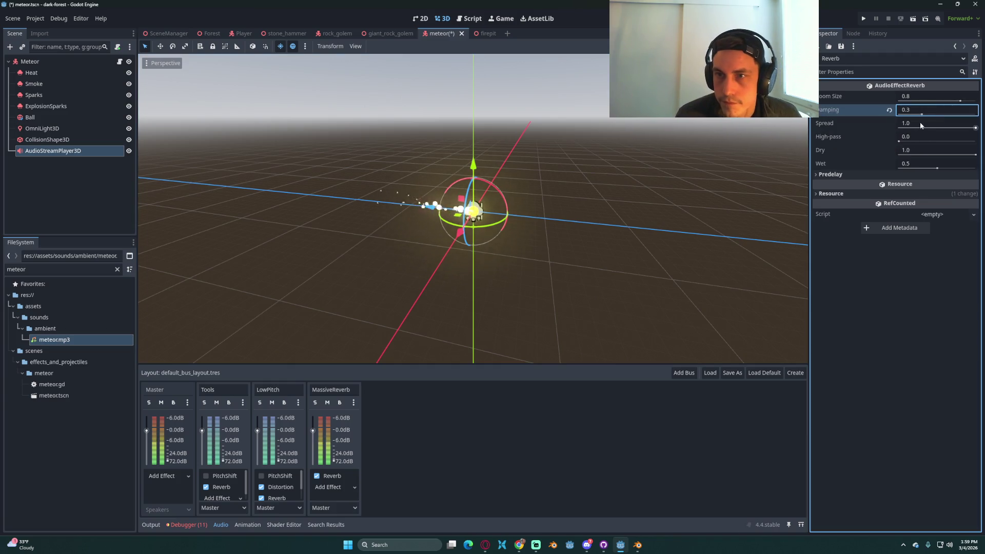
{"action": "left_click", "coordinate": [919, 122]}
{"action": "type", "text": "0.5"}
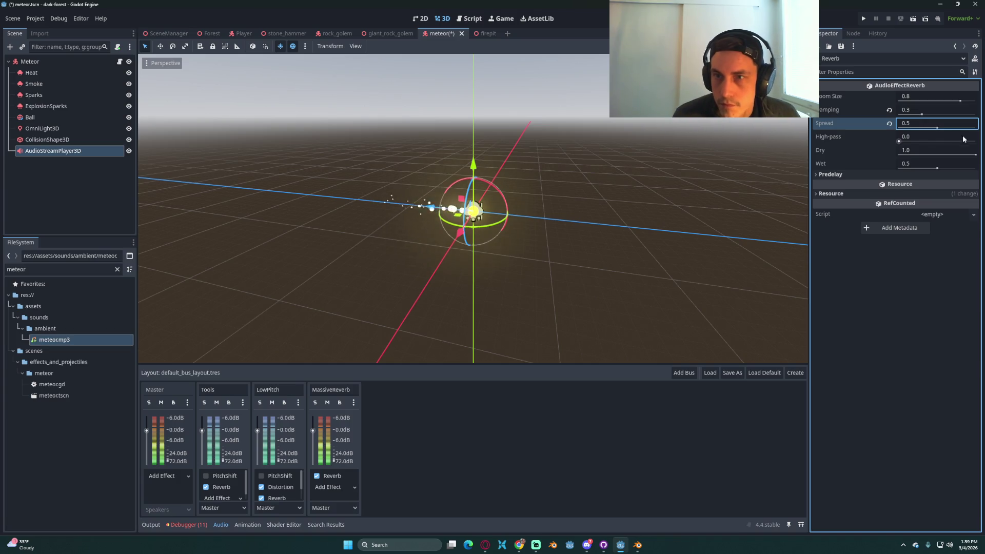
{"action": "left_click", "coordinate": [950, 137]}
- Set the reverb's Dry to 1.0 and Wet to 0.3, then save the scene
{"action": "left_click", "coordinate": [947, 151]}
{"action": "type", "text": "."}
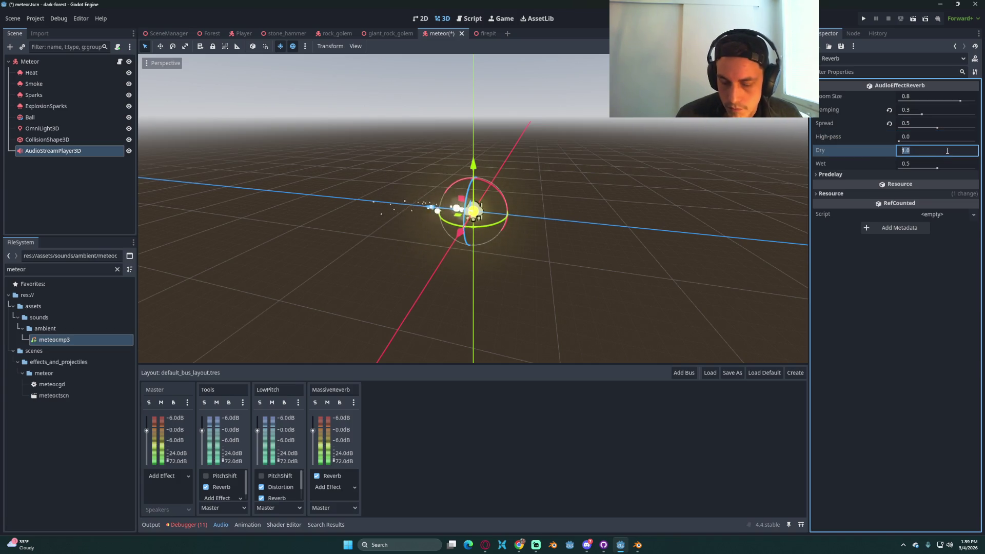
{"action": "key", "text": "BackSpace"}
{"action": "type", "text": "1.0"}
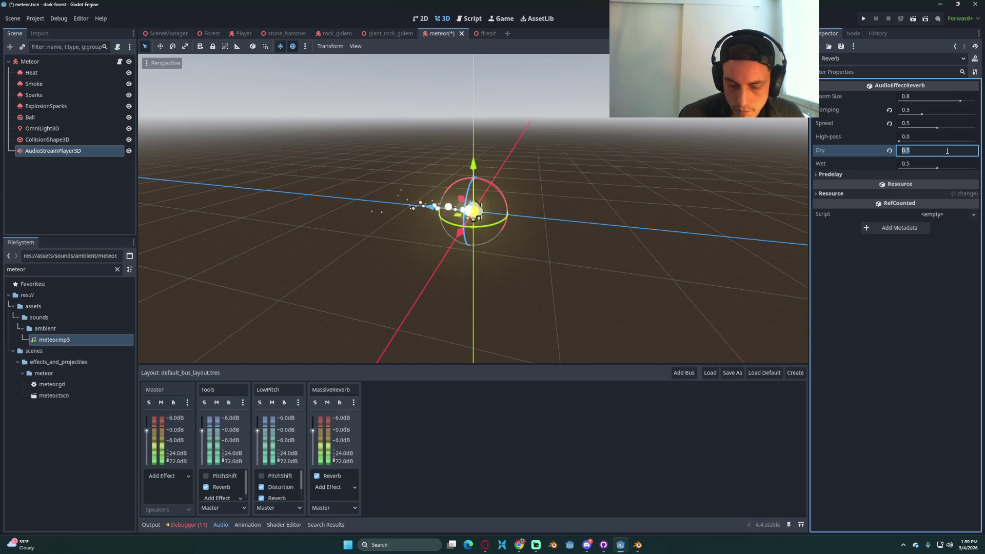
{"action": "left_click", "coordinate": [935, 163]}
{"action": "type", "text": "0.2"}
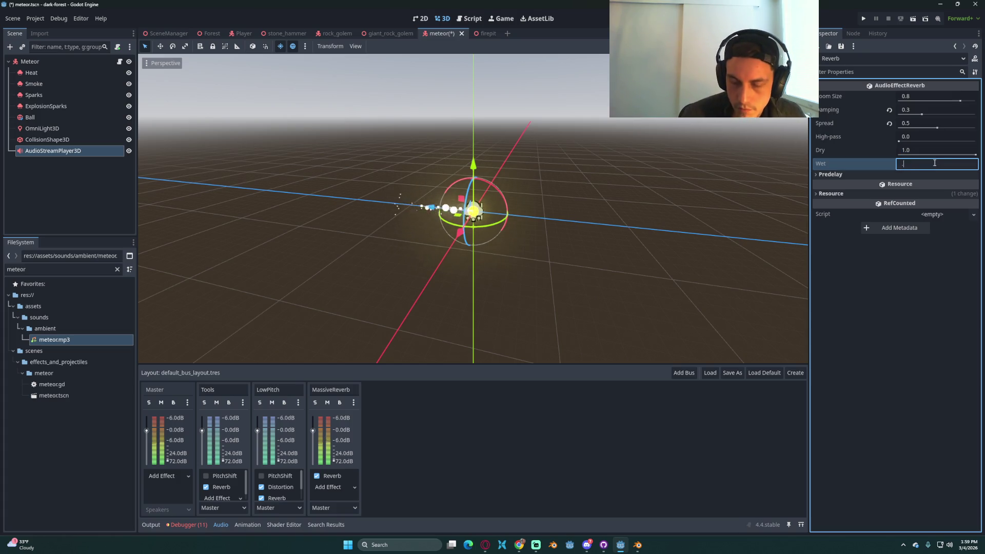
{"action": "key", "text": "Return"}
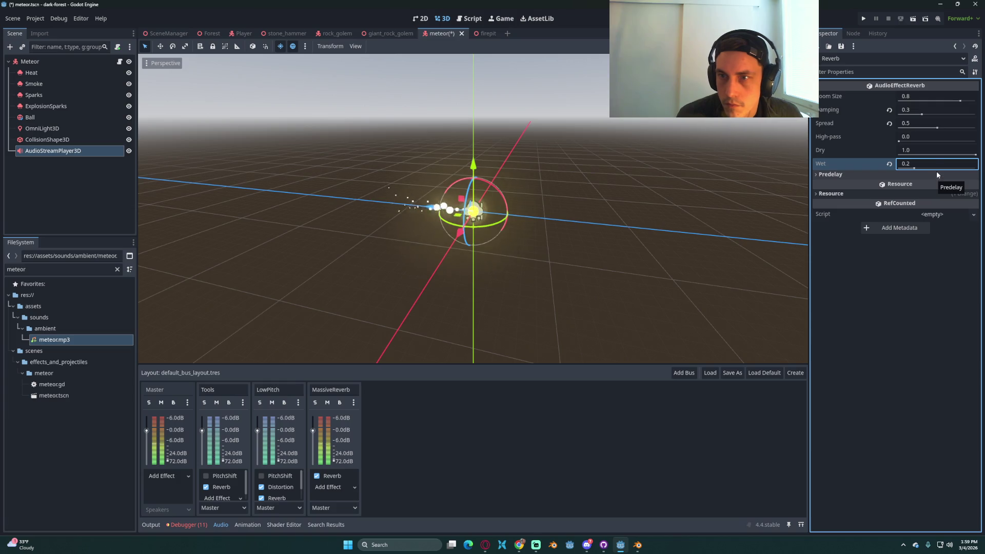
{"action": "left_click", "coordinate": [932, 163]}
{"action": "type", "text": "0.3"}
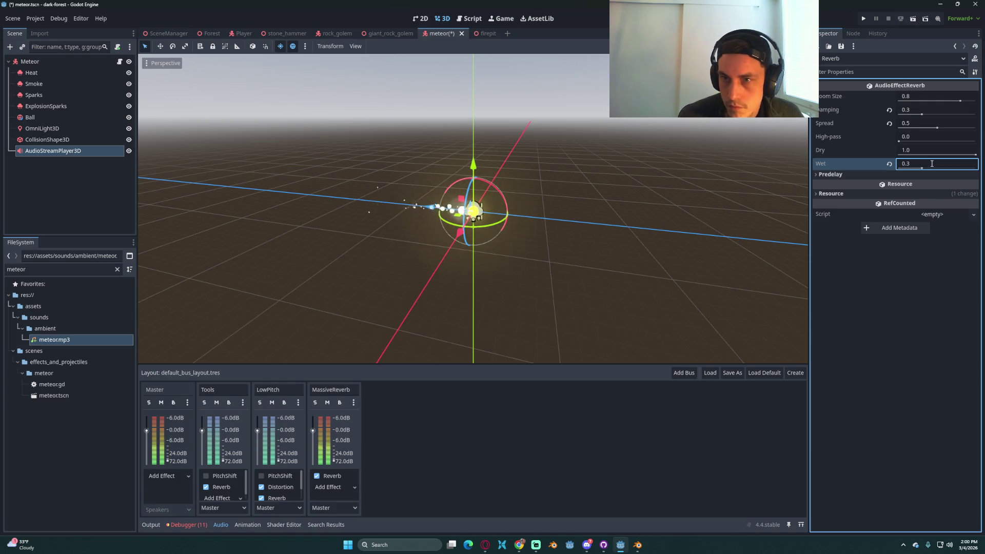
{"action": "key", "text": "ctrl+s"}
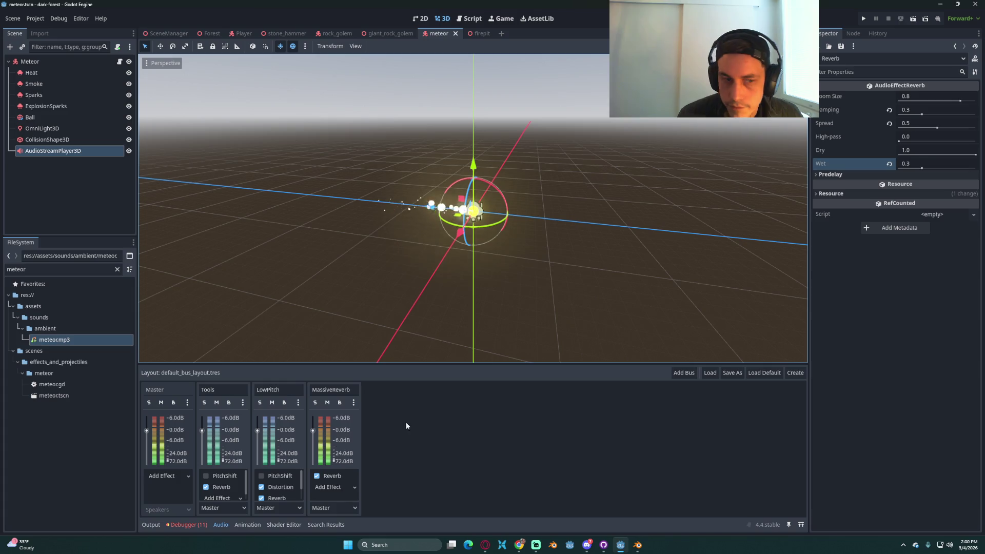
- Select the AudioStreamPlayer3D and try a Pitch Scale of 0.7
{"action": "left_click", "coordinate": [56, 150]}
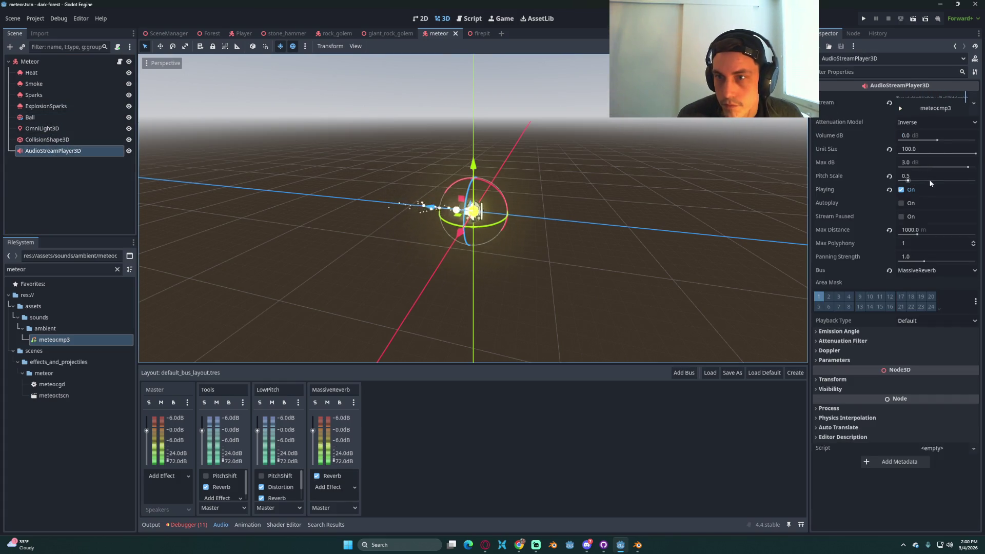
{"action": "left_click", "coordinate": [930, 176]}
{"action": "type", "text": ".7"}
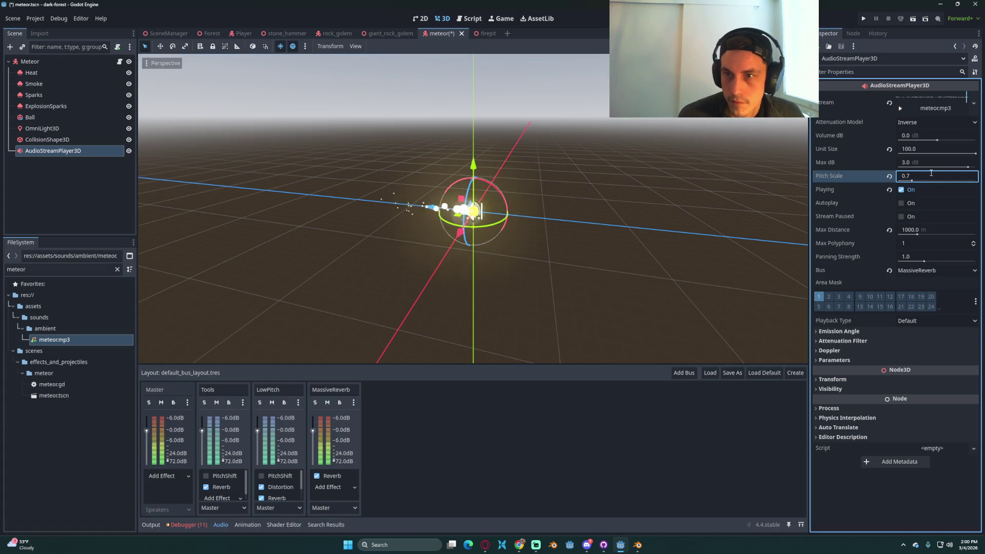
{"action": "key", "text": "Return"}
{"action": "key", "text": "BackSpace"}
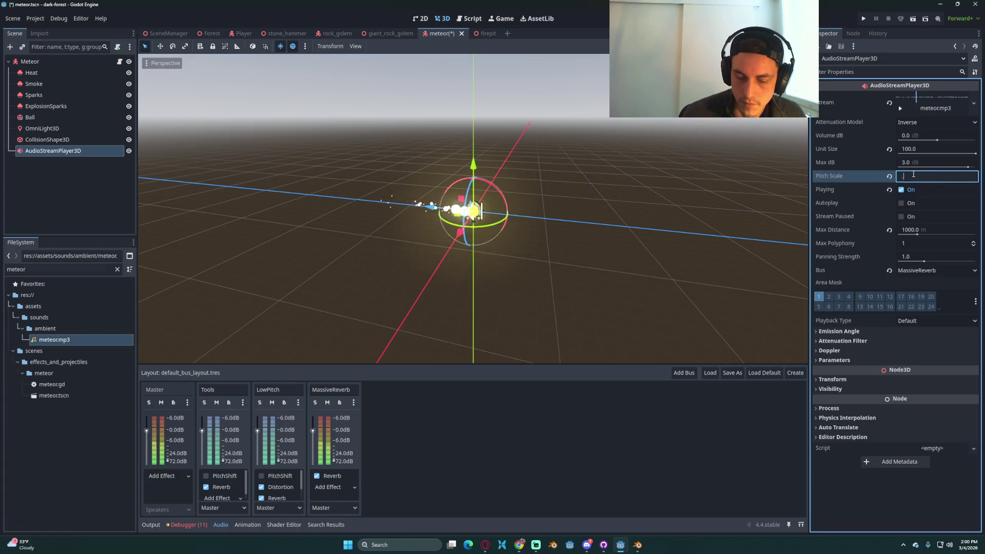
- Set the sound player's Pitch Scale back to 0.5 and save the scene
{"action": "key", "text": "Return"}
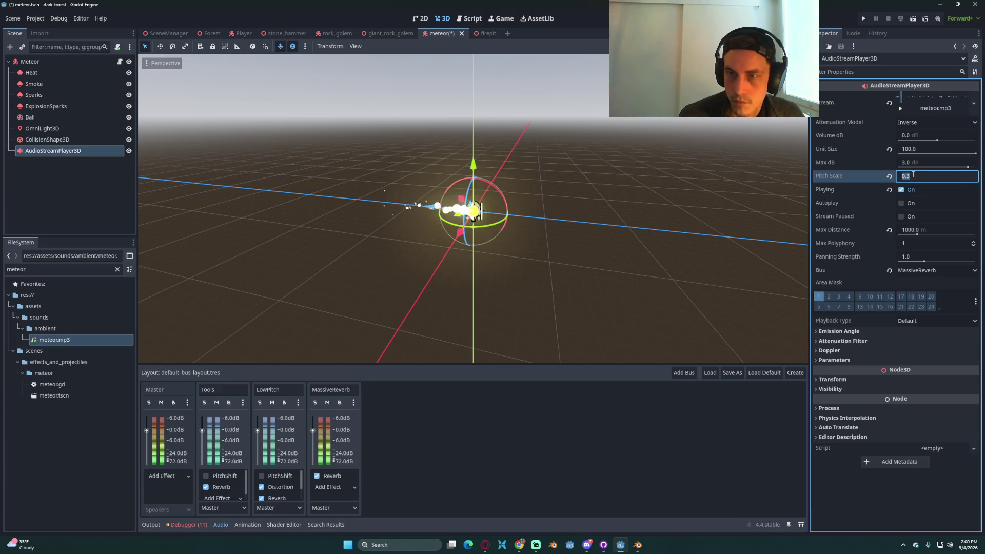
{"action": "type", "text": ".5"}
{"action": "key", "text": "Return"}
{"action": "key", "text": "ctrl+s"}
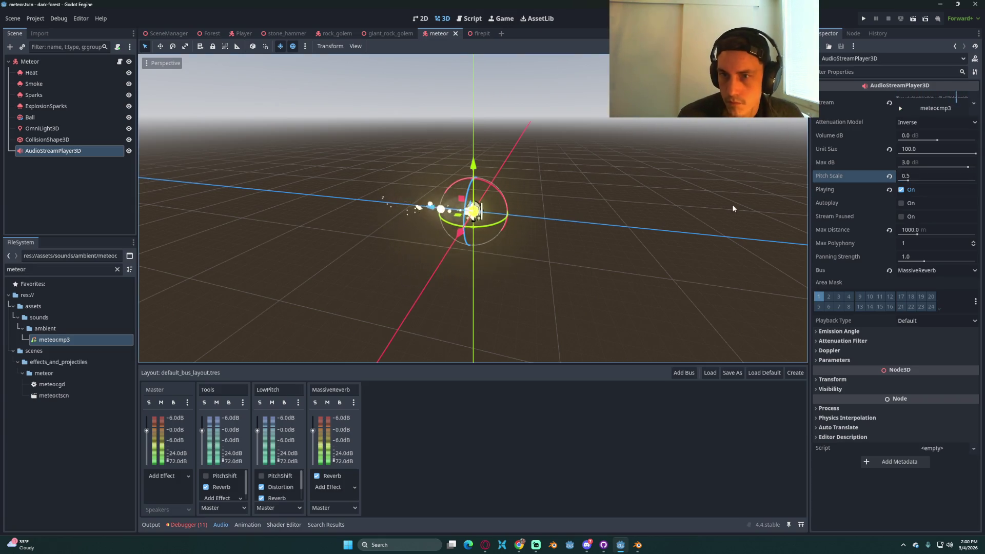
- Move the Distortion effect from LowPitch onto MassiveReverb and experiment with Keep Hf Hz and Drive
{"action": "left_click_drag", "start_coordinate": [301, 483], "coordinate": [306, 475]}
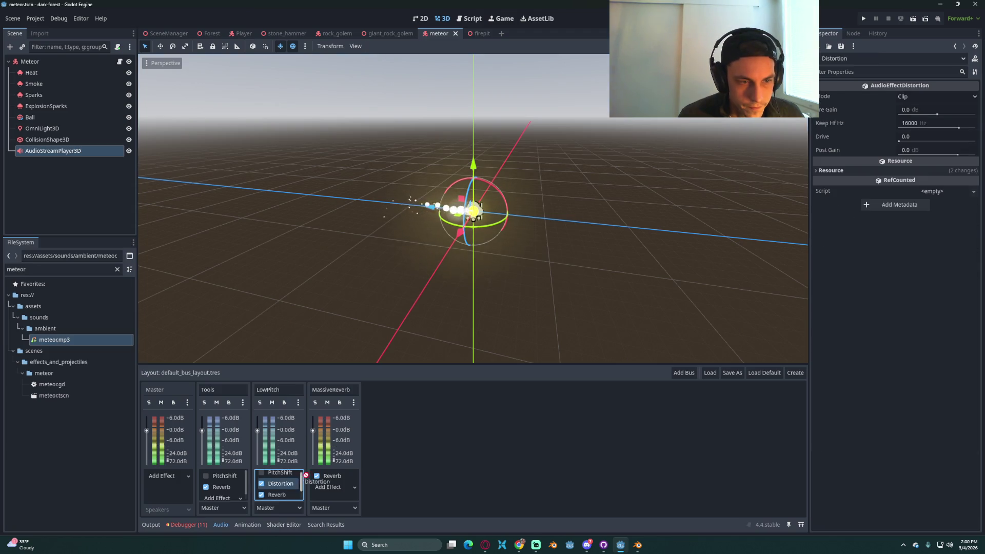
{"action": "left_click", "coordinate": [340, 475]}
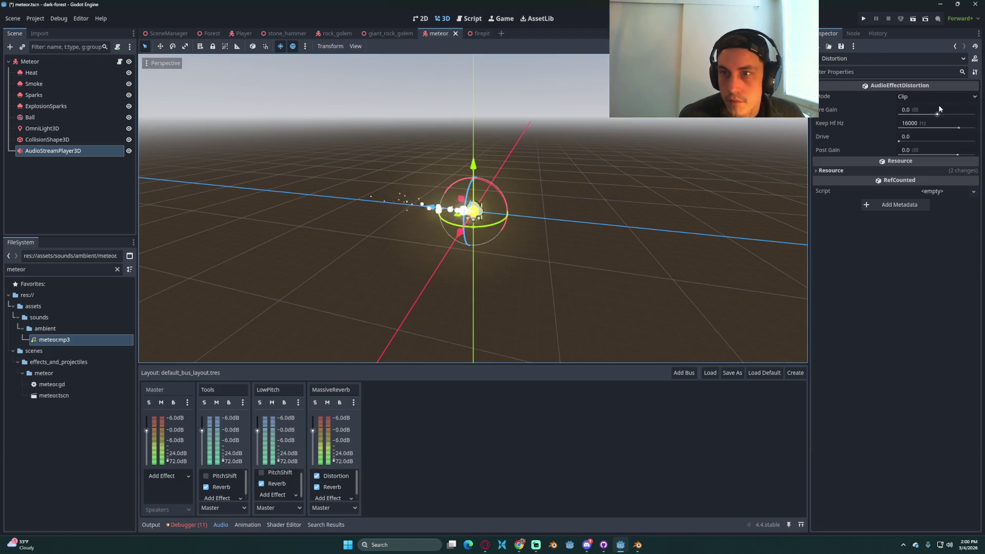
{"action": "left_click_drag", "start_coordinate": [955, 132], "coordinate": [970, 131]}
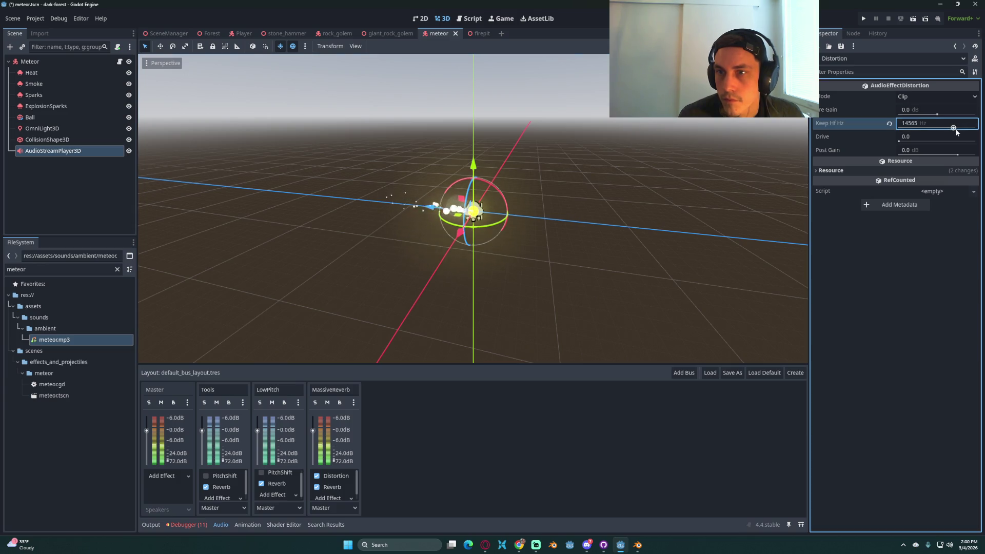
{"action": "left_click_drag", "start_coordinate": [900, 141], "coordinate": [913, 143]}
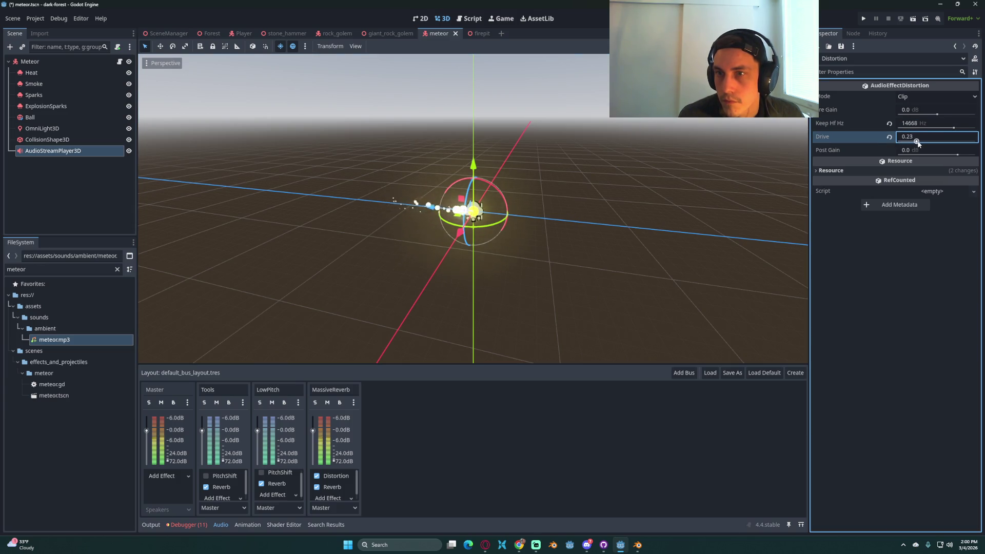
{"action": "left_click_drag", "start_coordinate": [909, 142], "coordinate": [908, 142]}
{"action": "scroll", "coordinate": [641, 228], "scroll_direction": "down", "scroll_amount": 5}
{"action": "scroll", "coordinate": [643, 224], "scroll_direction": "up", "scroll_amount": 2}
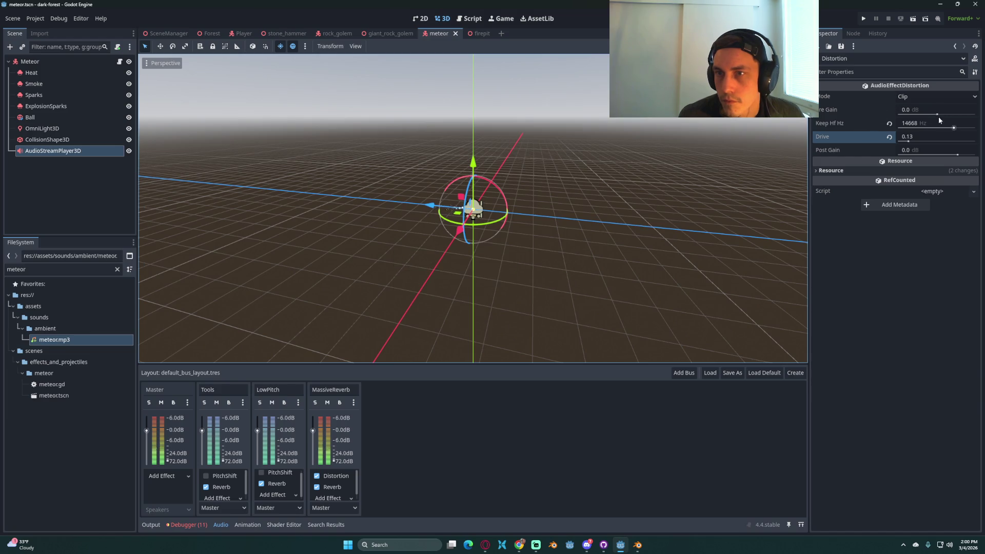
- Try the Overdrive mode, reset Keep Hf Hz to 16000, and set Drive to 0.16
{"action": "left_click", "coordinate": [939, 96]}
{"action": "left_click", "coordinate": [919, 141]}
{"action": "left_click", "coordinate": [931, 97]}
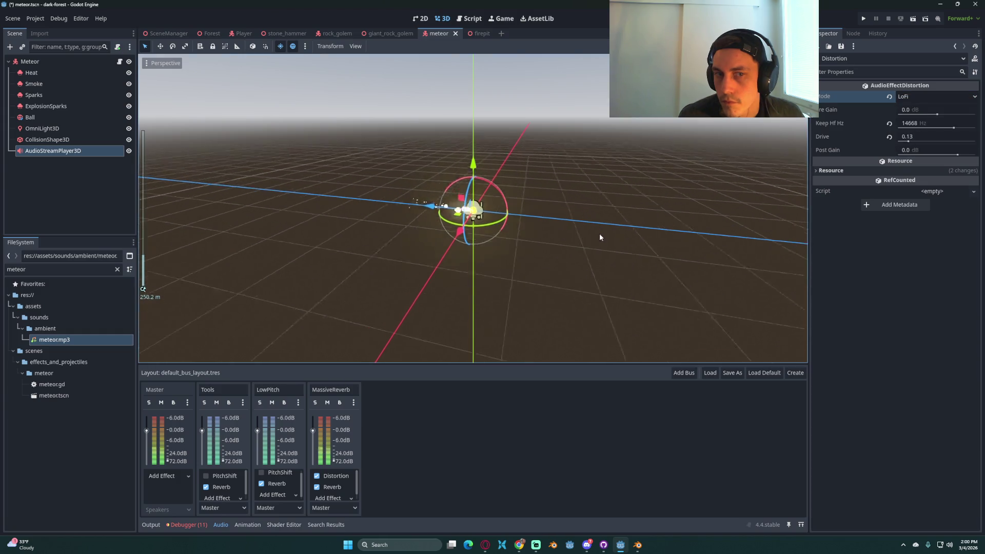
{"action": "scroll", "coordinate": [596, 230], "scroll_direction": "up", "scroll_amount": 2}
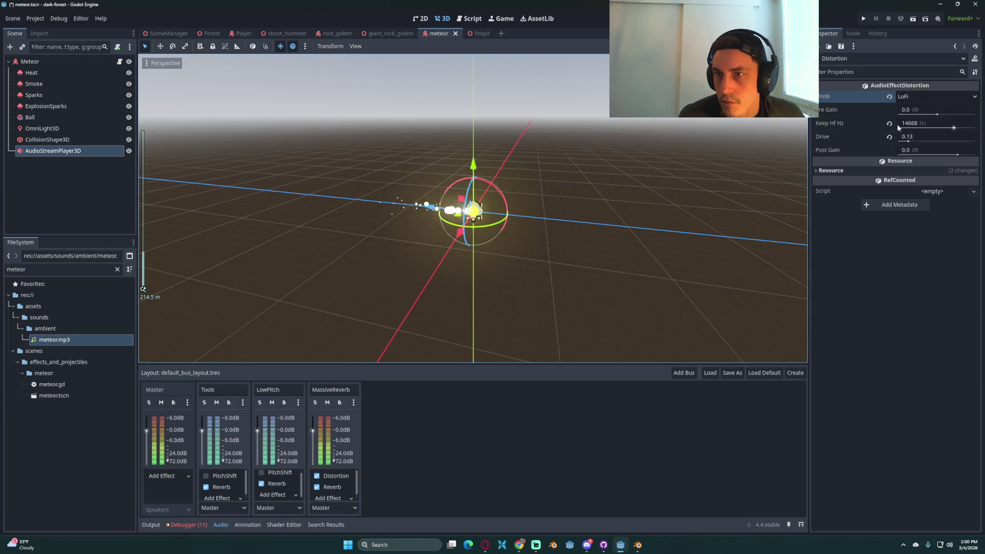
{"action": "left_click", "coordinate": [889, 123]}
{"action": "left_click", "coordinate": [910, 139]}
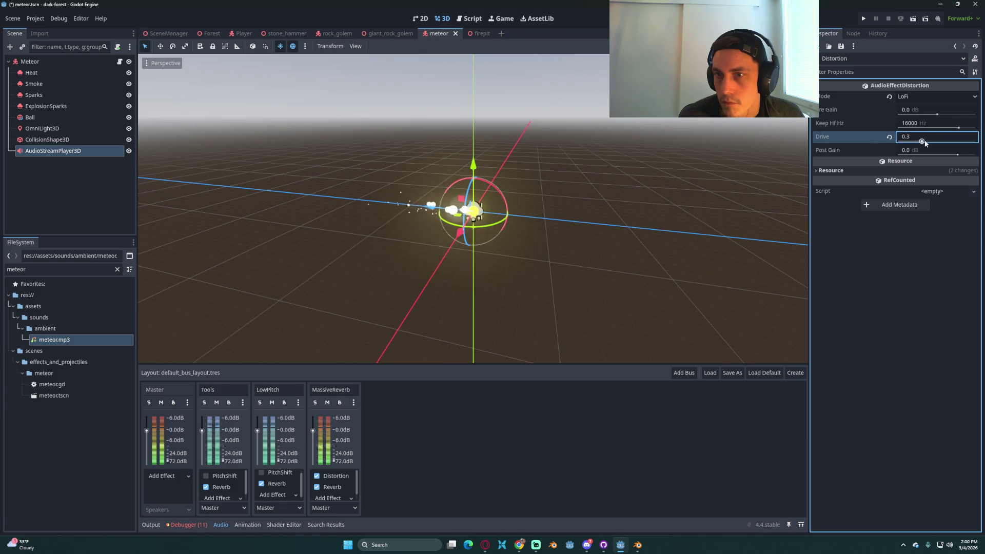
{"action": "mouse_move", "coordinate": [933, 140]}
{"action": "left_mouse_down"}
{"action": "mouse_move", "coordinate": [911, 141]}
{"action": "mouse_move", "coordinate": [957, 157]}
{"action": "left_mouse_up"}
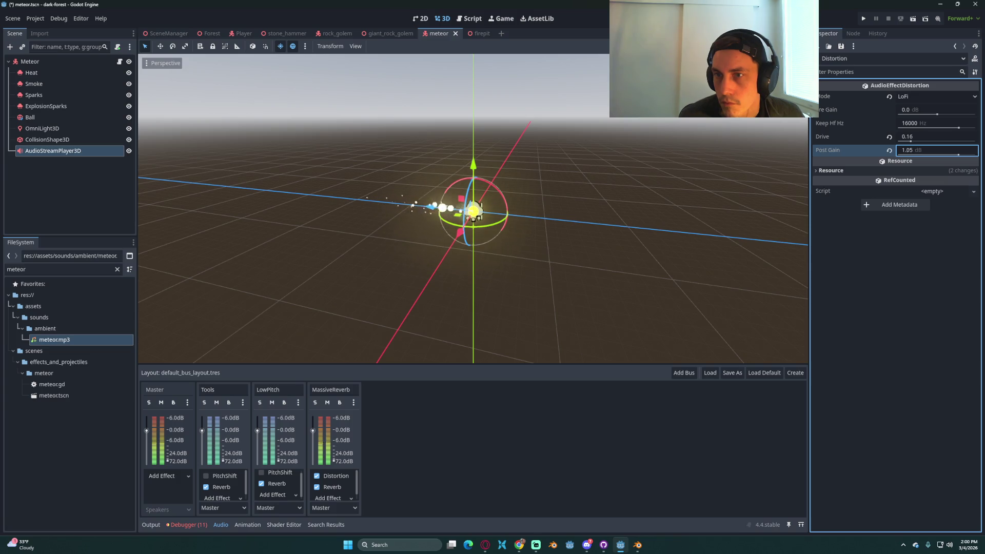
- Cycle the distortion mode, raise Post Gain to 1.41 dB, and save the scene
{"action": "left_click", "coordinate": [935, 97]}
{"action": "left_click", "coordinate": [913, 118]}
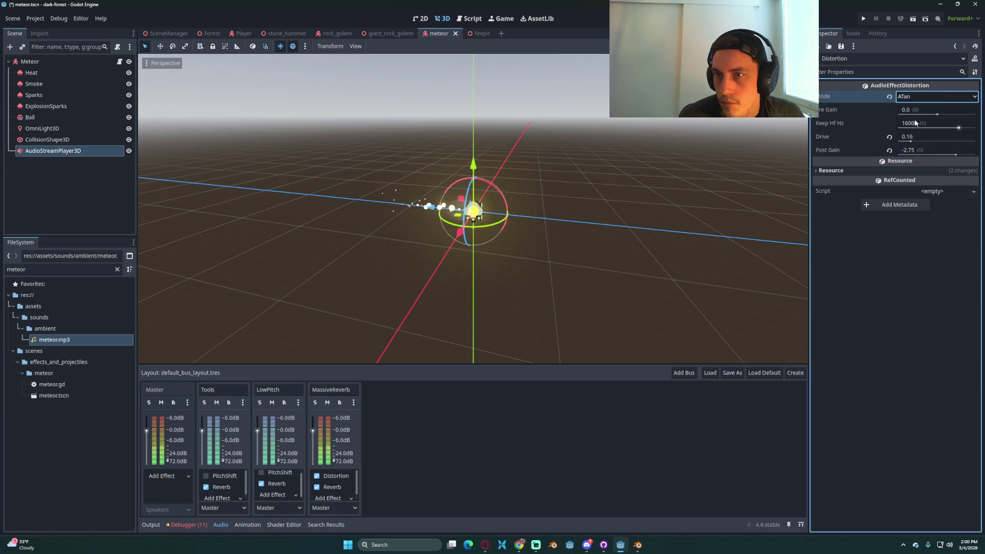
{"action": "left_click", "coordinate": [925, 96]}
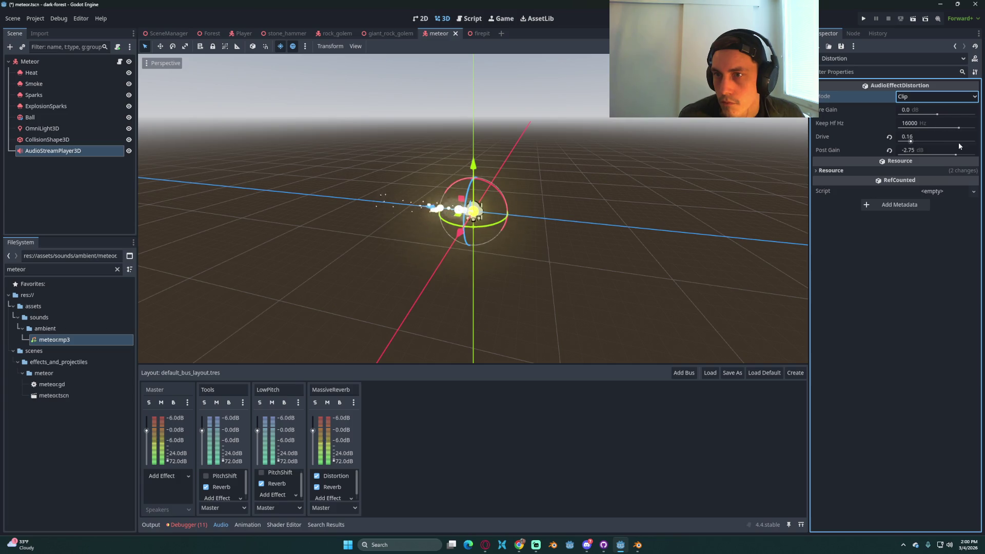
{"action": "left_click_drag", "start_coordinate": [955, 156], "coordinate": [960, 156]}
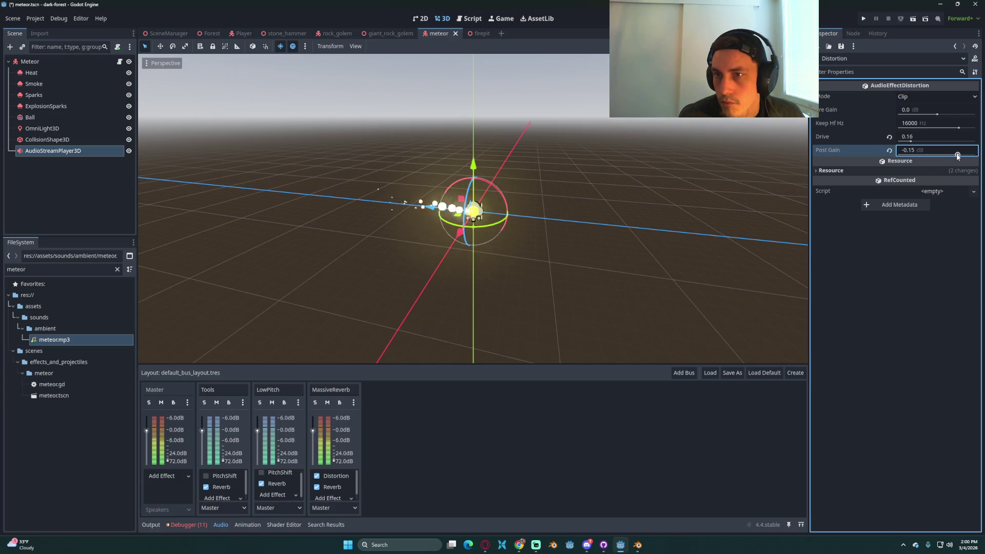
{"action": "key", "text": "ctrl+s"}
{"action": "scroll", "coordinate": [568, 223], "scroll_direction": "up", "scroll_amount": 1}
- Set the MassiveReverb Reverb's Room Size to 0.5 and save the scene
{"action": "left_click", "coordinate": [331, 487]}
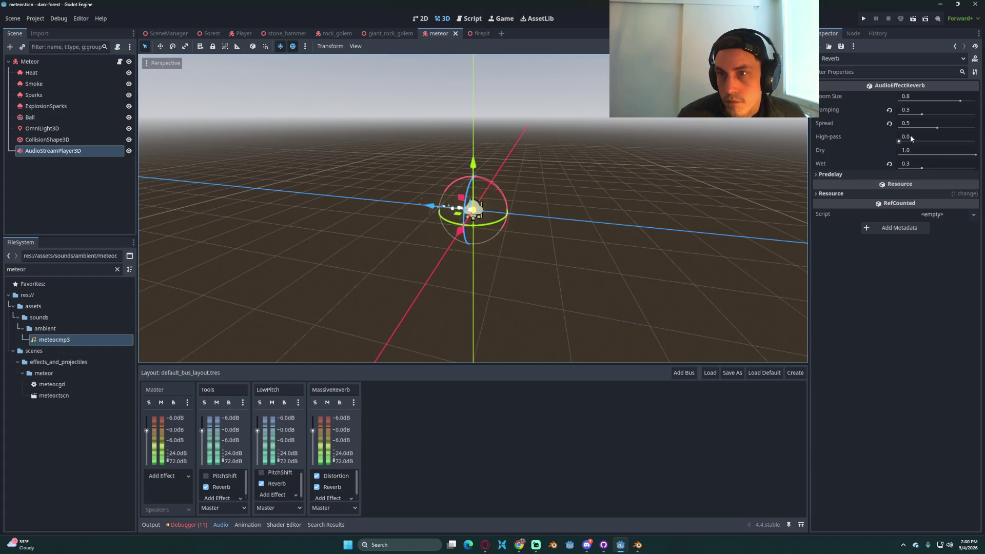
{"action": "left_click", "coordinate": [936, 95]}
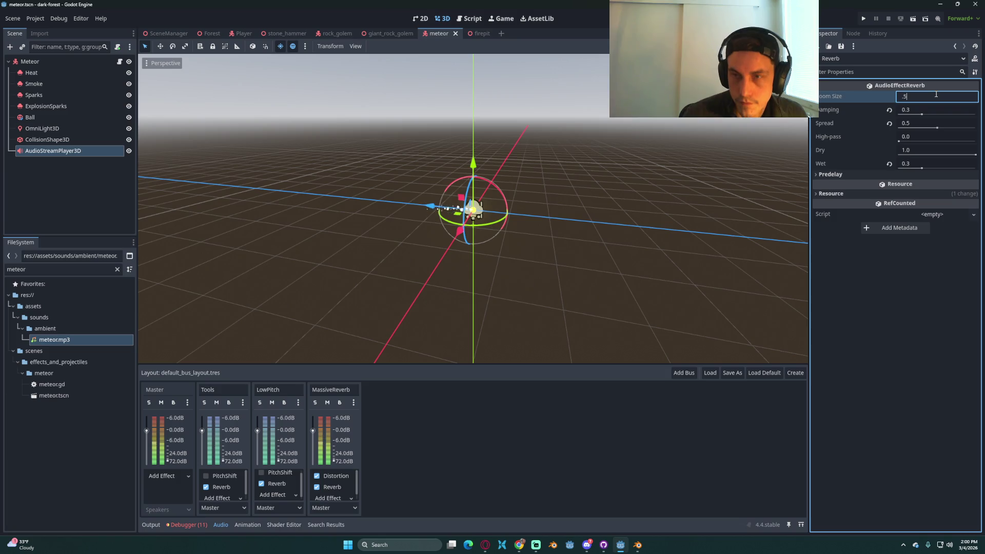
{"action": "key", "text": "ctrl+s"}
{"action": "scroll", "coordinate": [716, 183], "scroll_direction": "up", "scroll_amount": 5}
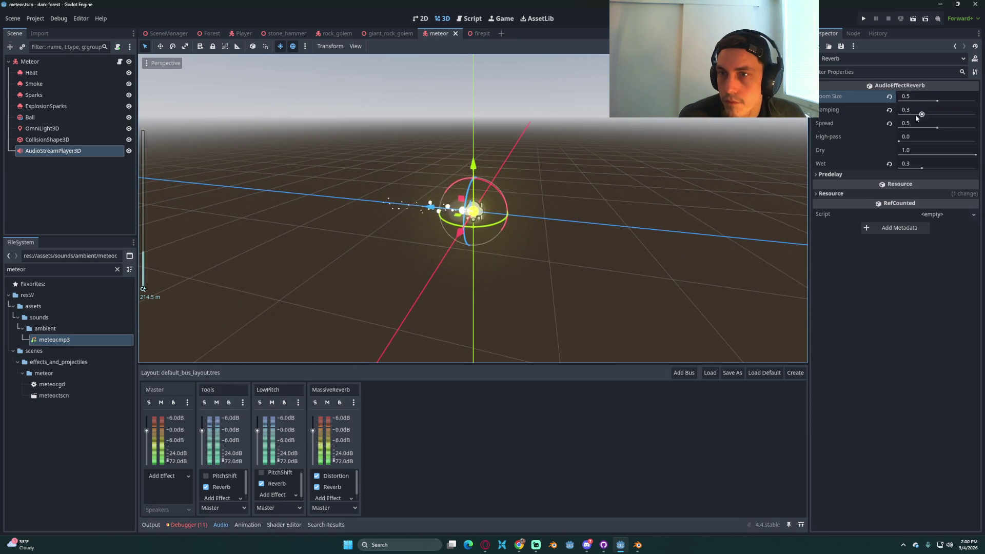
- Change the reverb's Damping to 0.8, then select the AudioStreamPlayer3D node
{"action": "left_click", "coordinate": [889, 111]}
{"action": "left_click", "coordinate": [927, 110]}
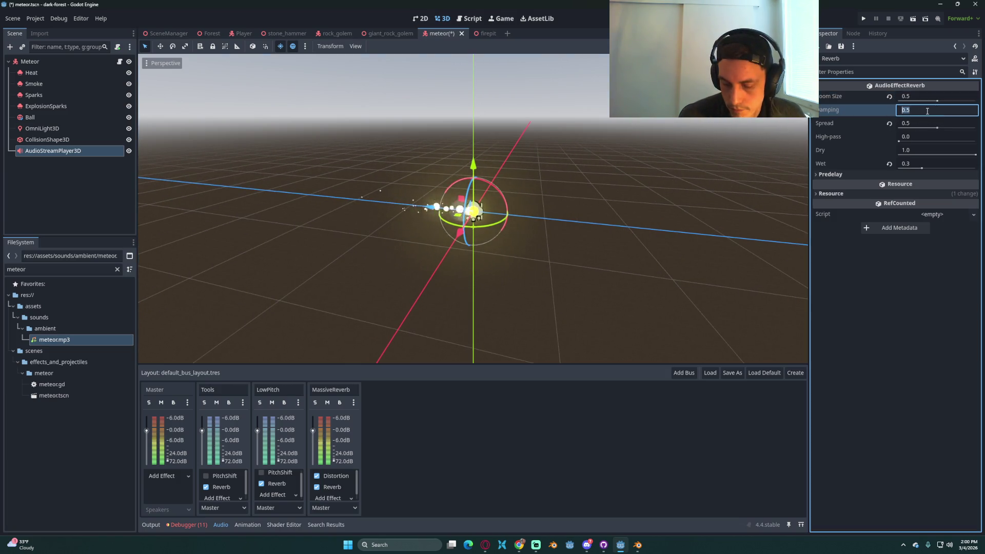
{"action": "key", "text": "ctrl+s"}
{"action": "scroll", "coordinate": [604, 205], "scroll_direction": "down", "scroll_amount": 5}
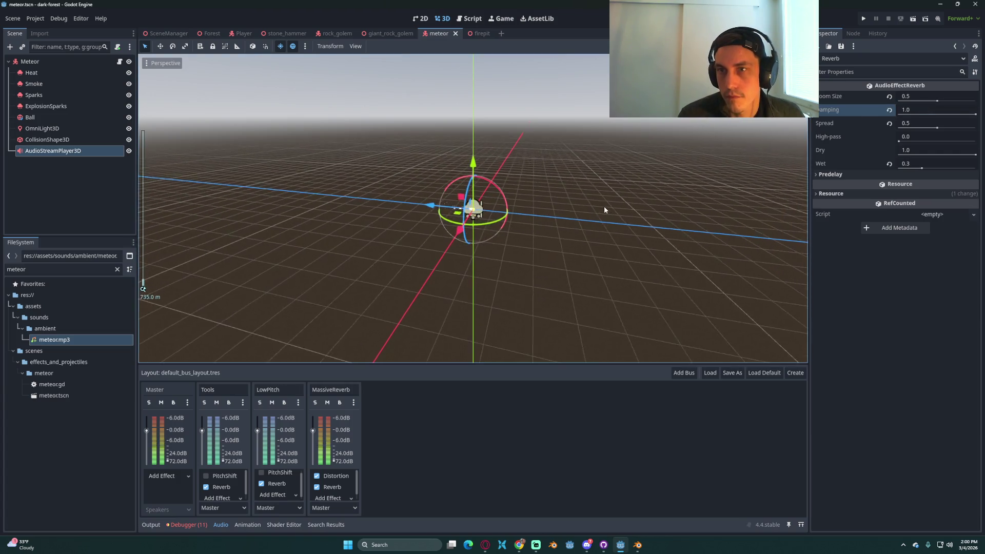
{"action": "left_click", "coordinate": [929, 111]}
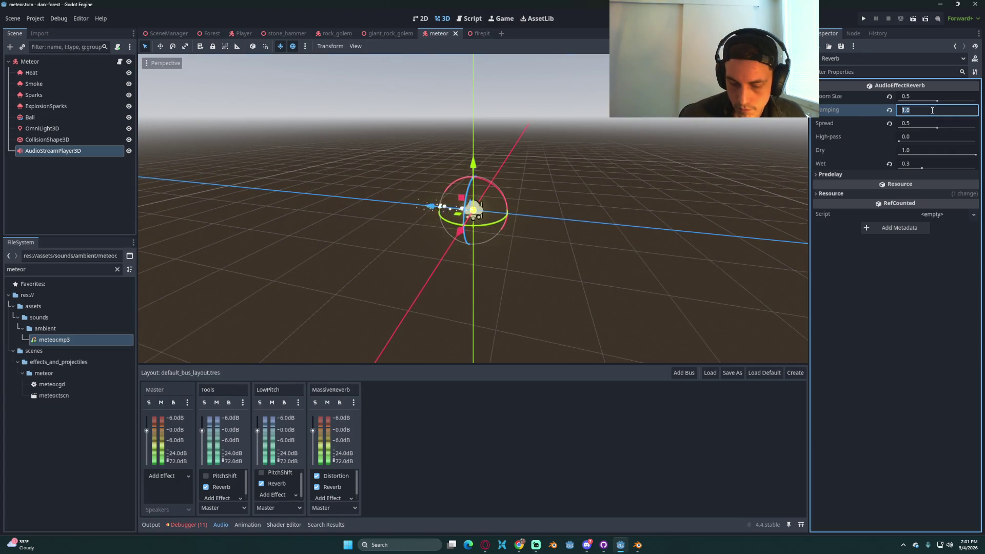
{"action": "key", "text": "Return"}
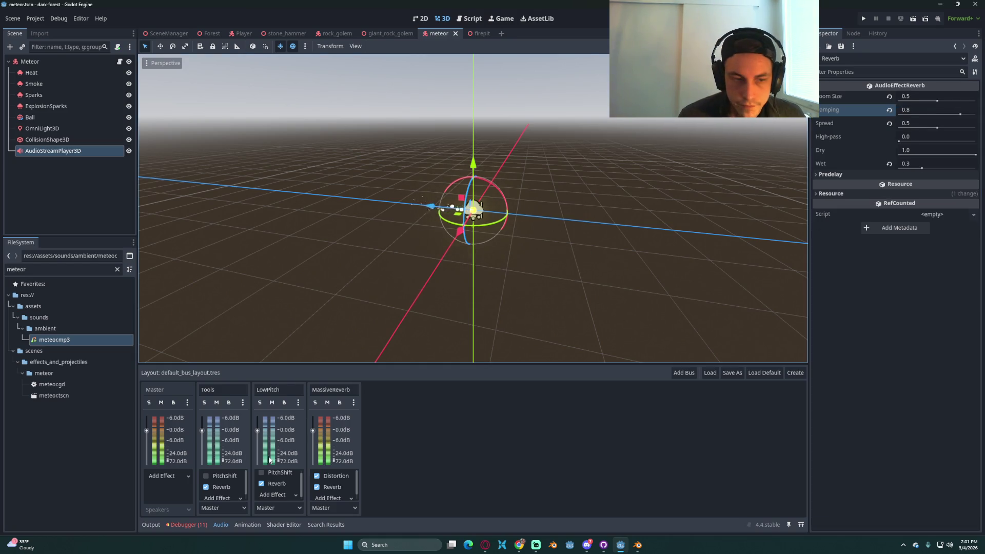
{"action": "left_click", "coordinate": [57, 150]}
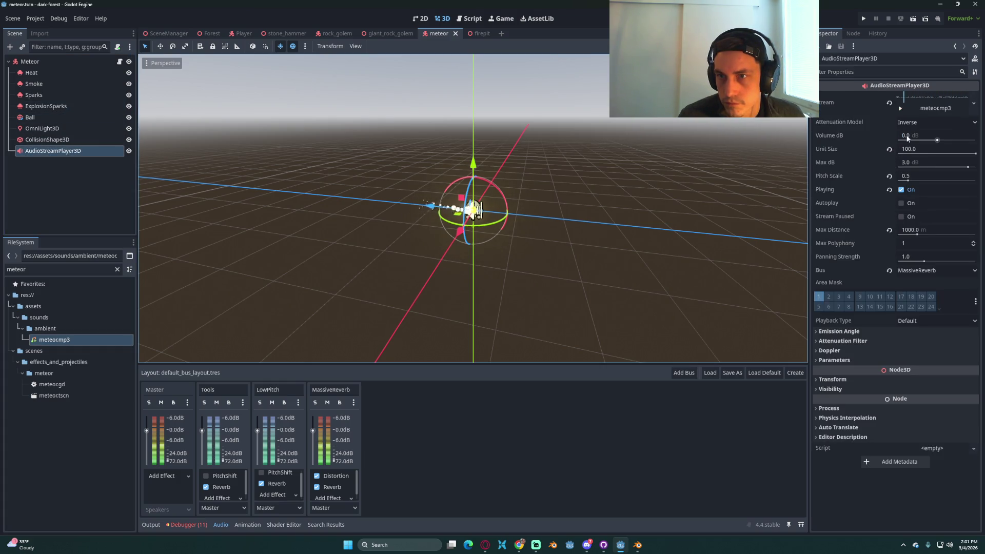
- Try pitch scale values of 0.2 and then 0.7, and save the scene
{"action": "left_click", "coordinate": [926, 175]}
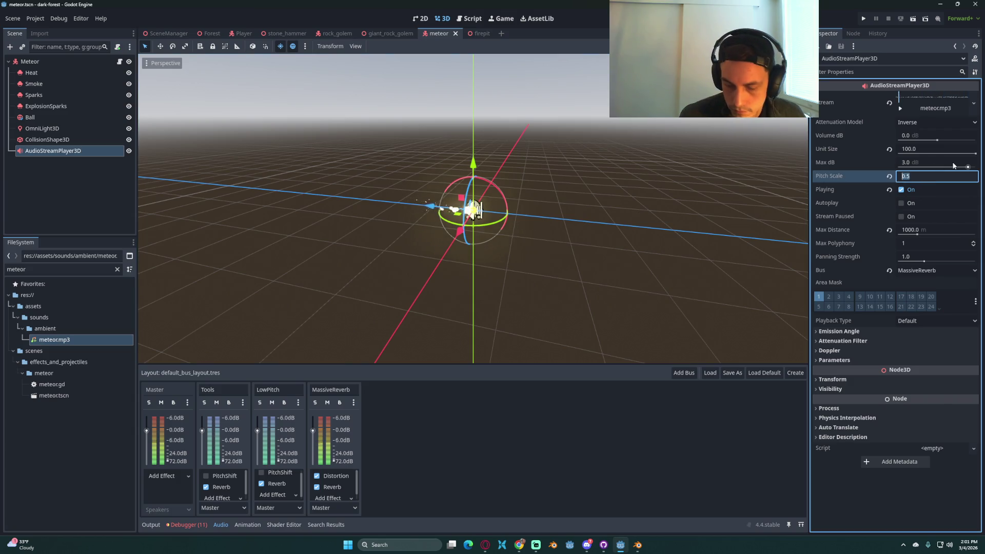
{"action": "left_click", "coordinate": [901, 189]}
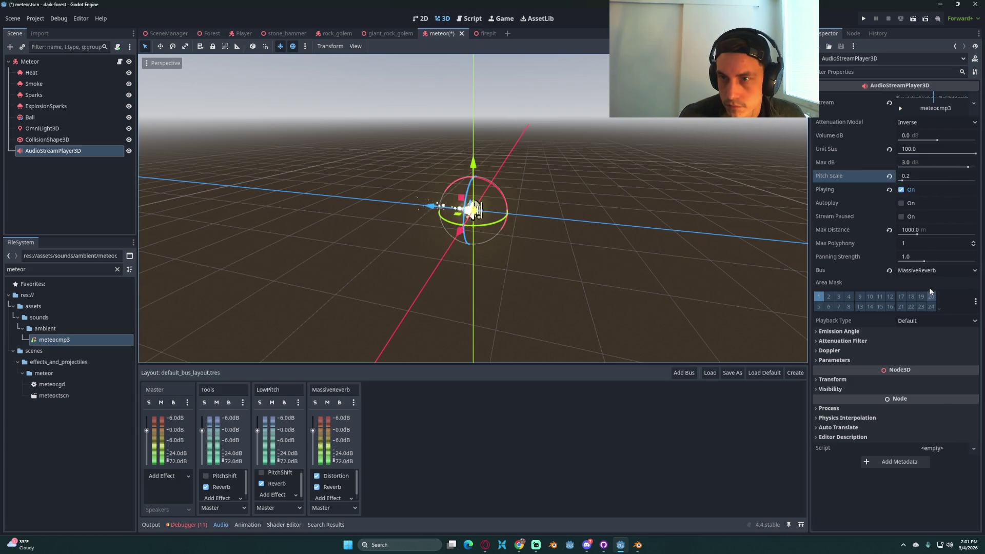
{"action": "left_click", "coordinate": [926, 176]}
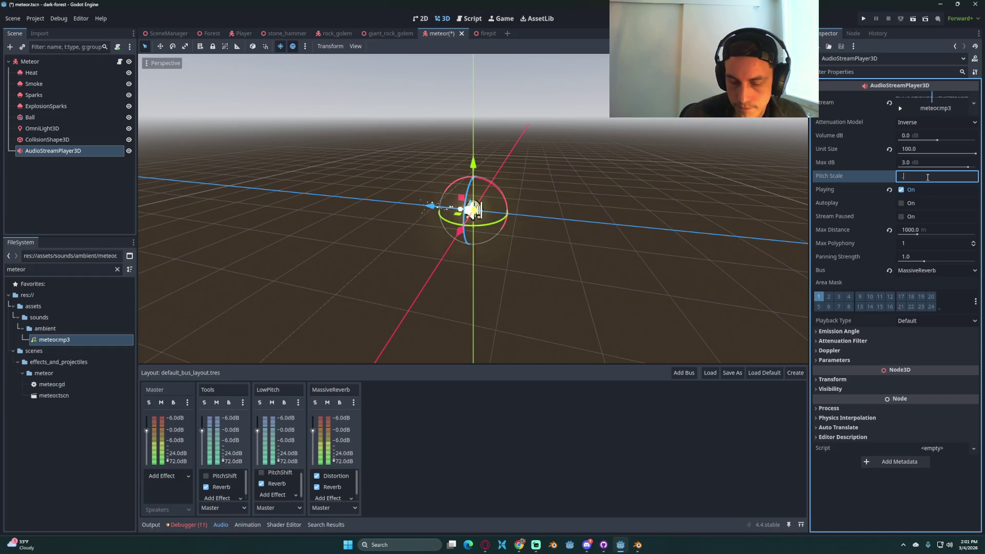
{"action": "key", "text": "Return"}
{"action": "key", "text": "ctrl+s"}
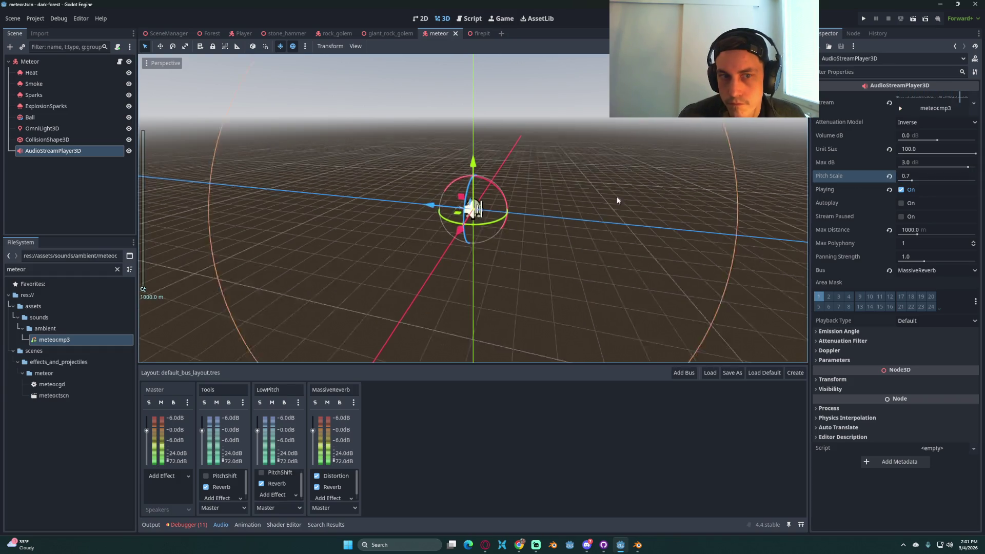
- Set the audio player's Unit Size to 800
{"action": "scroll", "coordinate": [597, 185], "scroll_direction": "up", "scroll_amount": 10}
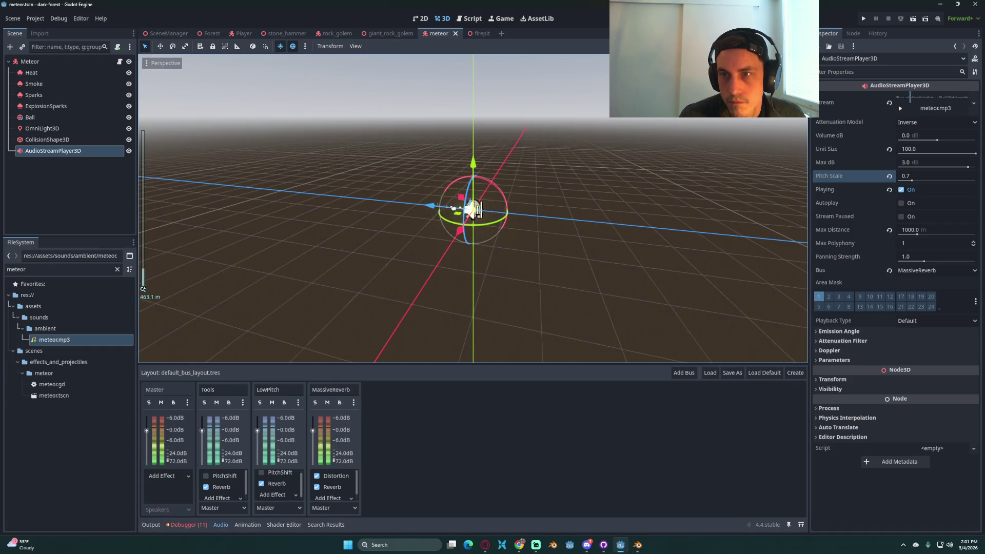
{"action": "left_click", "coordinate": [929, 151]}
{"action": "type", "text": "800"}
{"action": "key", "text": "Return"}
- Reset the audio player's pitch scale to its default 1.0
{"action": "scroll", "coordinate": [577, 204], "scroll_direction": "down", "scroll_amount": 6}
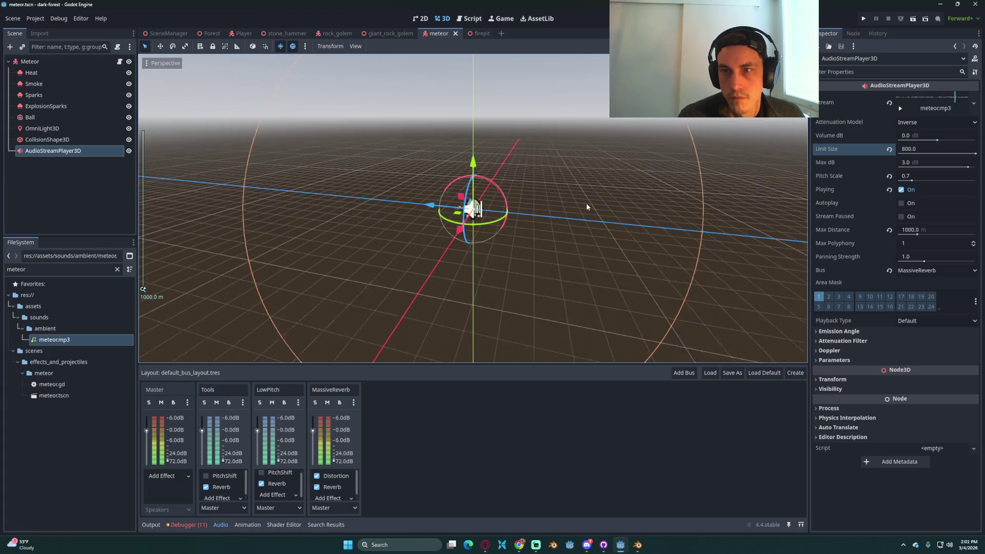
{"action": "scroll", "coordinate": [612, 200], "scroll_direction": "up", "scroll_amount": 8}
{"action": "left_click", "coordinate": [925, 175]}
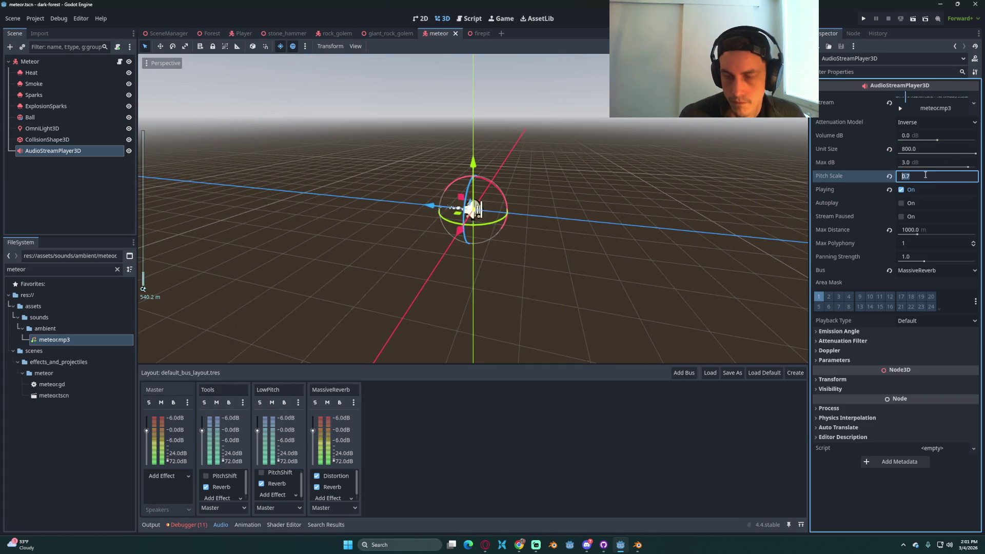
{"action": "key", "text": "ctrl+s"}
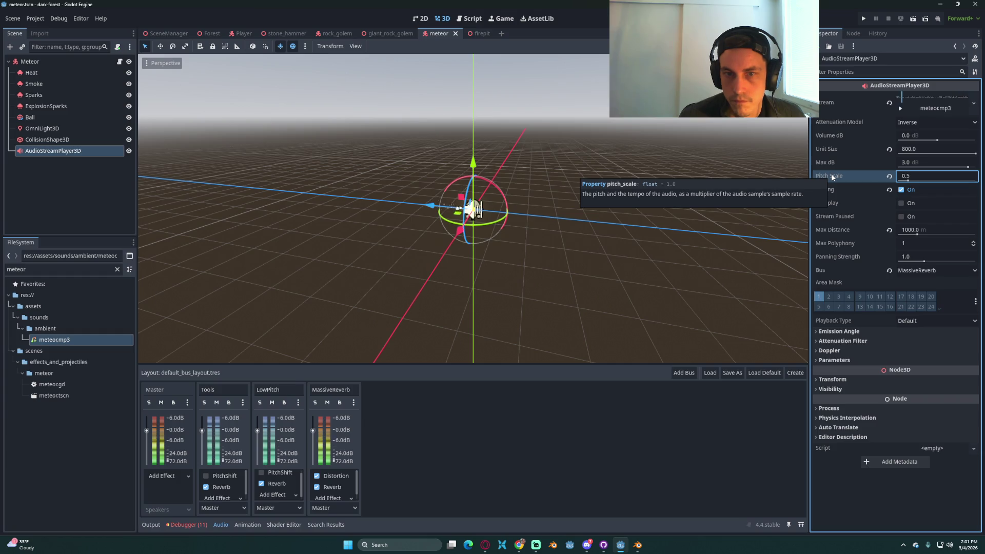
{"action": "left_click", "coordinate": [889, 176]}
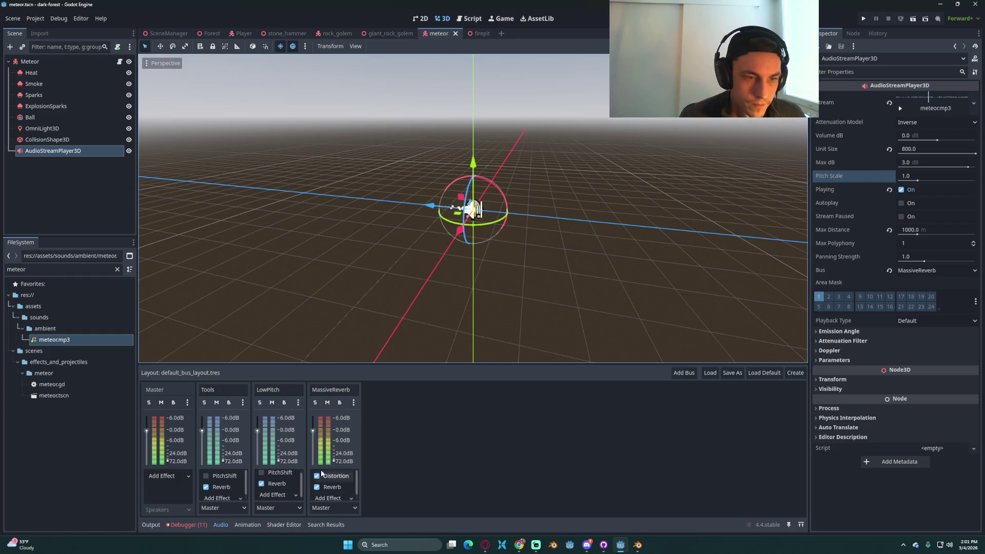
- Move the PitchShift effect from LowPitch to the top of the MassiveReverb bus and save
{"action": "left_click", "coordinate": [289, 474]}
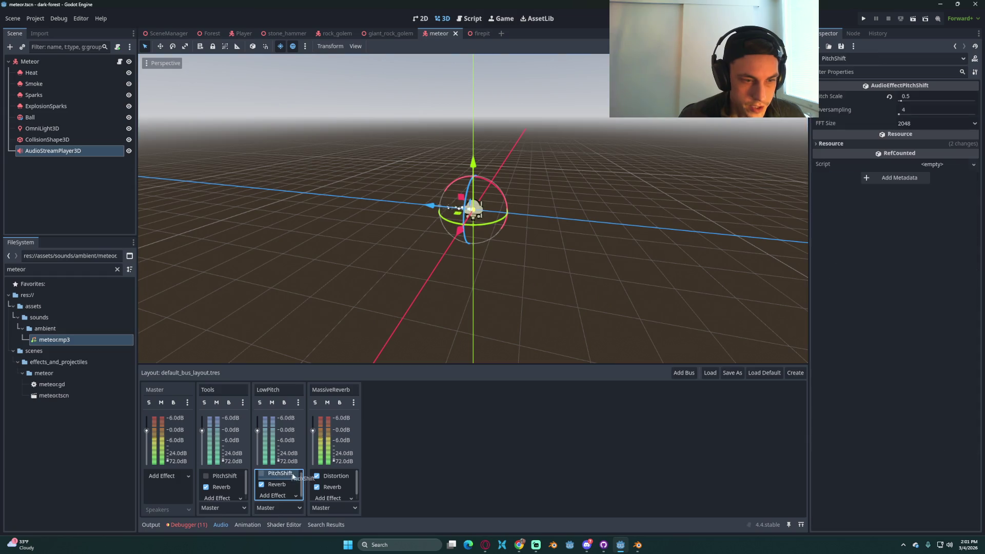
{"action": "left_click_drag", "start_coordinate": [332, 476], "coordinate": [328, 479]}
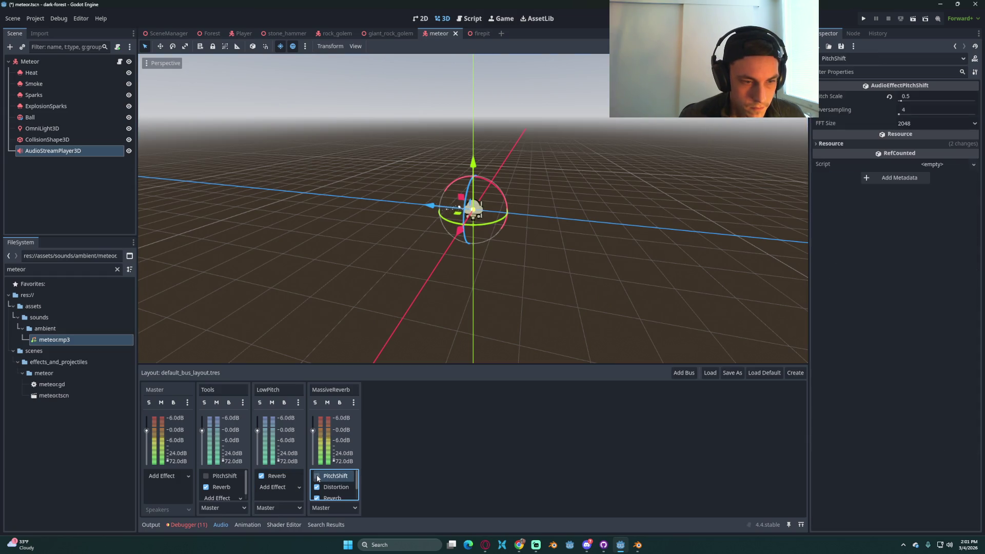
{"action": "key", "text": "ctrl+s"}
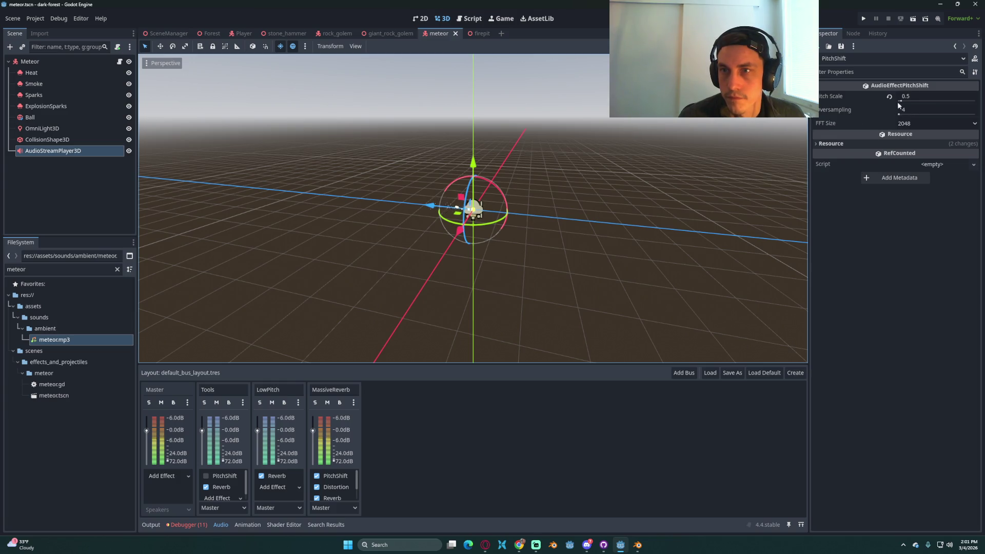
{"action": "scroll", "coordinate": [518, 249], "scroll_direction": "down", "scroll_amount": 5}
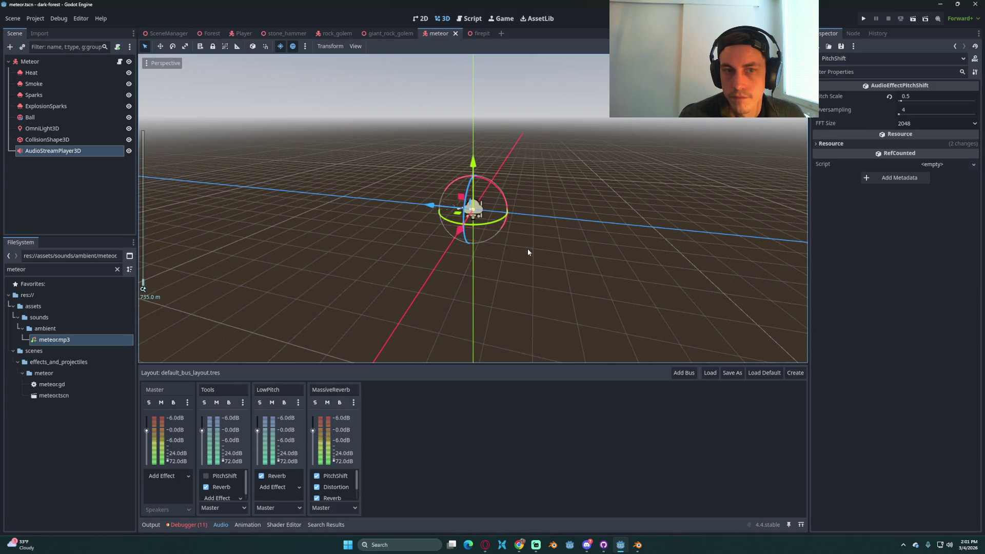
{"action": "left_click", "coordinate": [54, 139]}
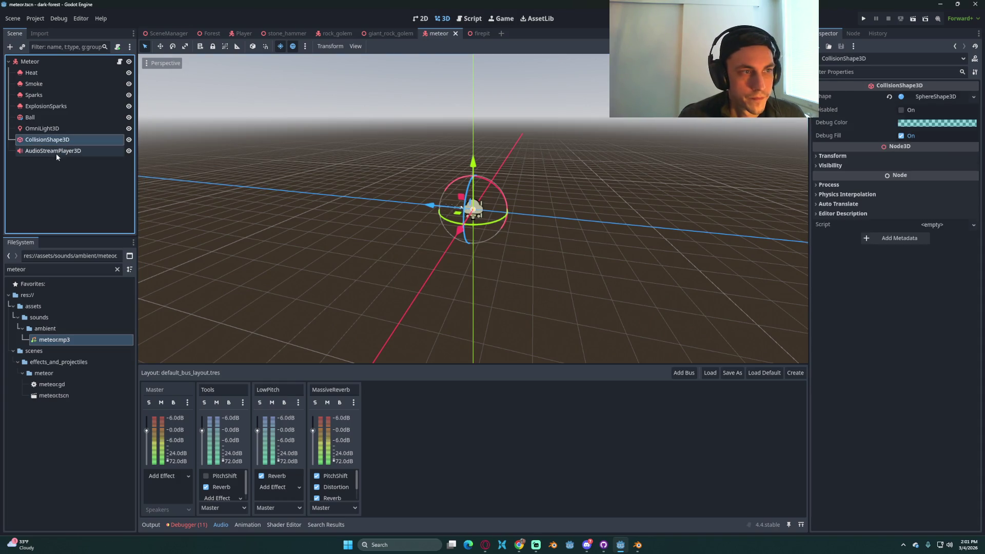
- Change the AudioStreamPlayer3D's Unit Size to 500 and save
{"action": "left_click", "coordinate": [57, 152]}
{"action": "left_click", "coordinate": [921, 149]}
{"action": "type", "text": "00"}
{"action": "key", "text": "Return"}
{"action": "key", "text": "ctrl+s"}
{"action": "scroll", "coordinate": [513, 272], "scroll_direction": "up", "scroll_amount": 3}
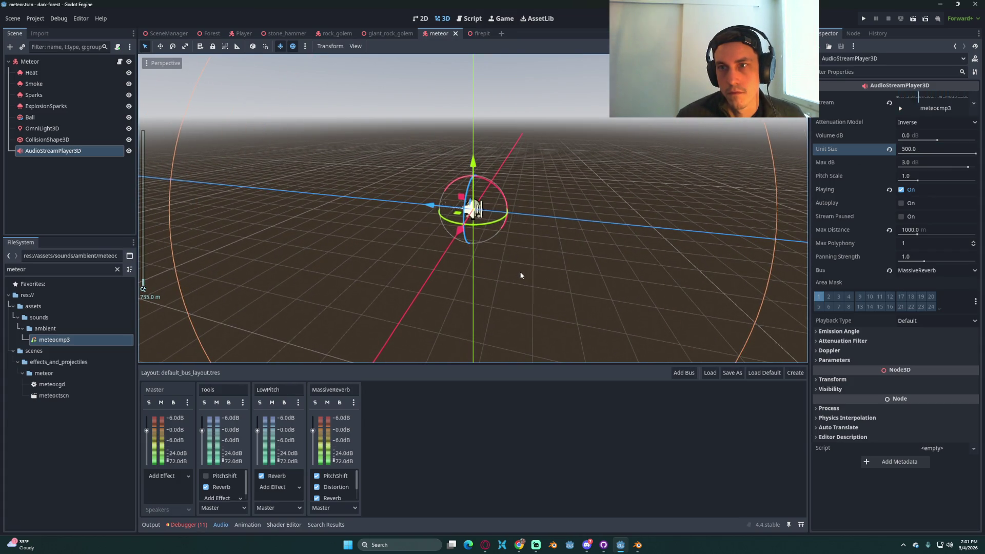
{"action": "key", "text": "ctrl+s"}
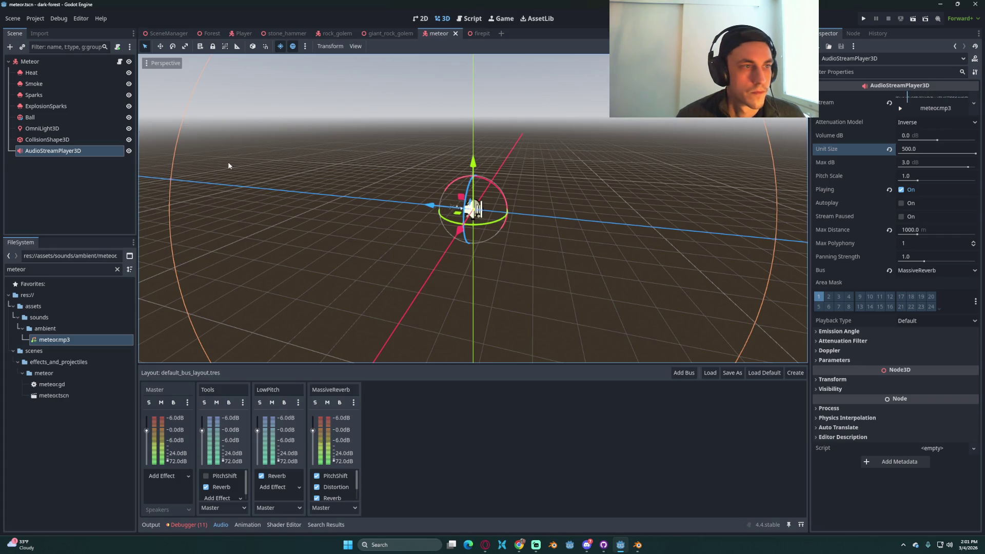
- Rename the audio player node to Sfx and save the scene
{"action": "left_click", "coordinate": [88, 150]}
{"action": "left_click", "coordinate": [88, 150]}
{"action": "type", "text": "So"}
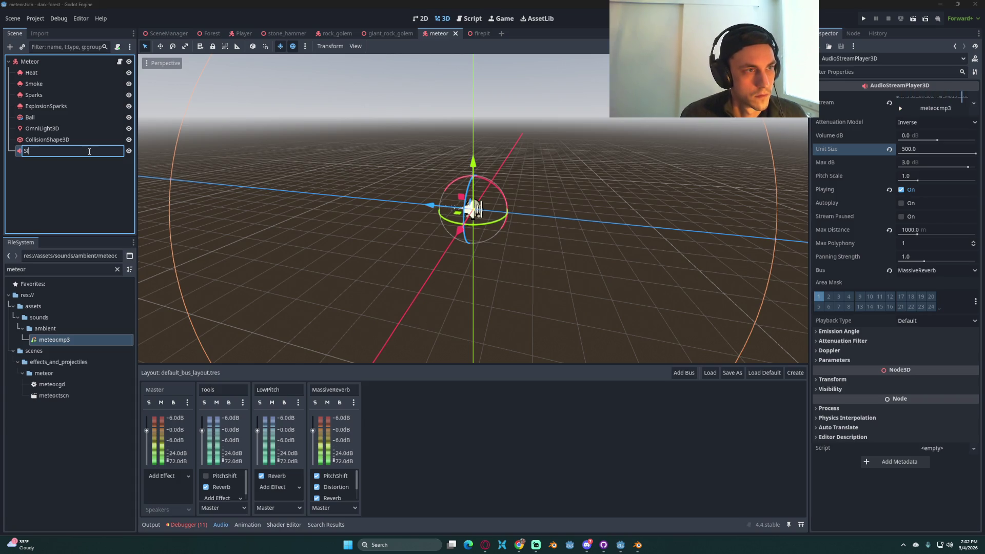
{"action": "key", "text": "Return"}
{"action": "key", "text": "ctrl+s"}
{"action": "left_click", "coordinate": [65, 59]}
{"action": "key", "text": "ctrl+s"}
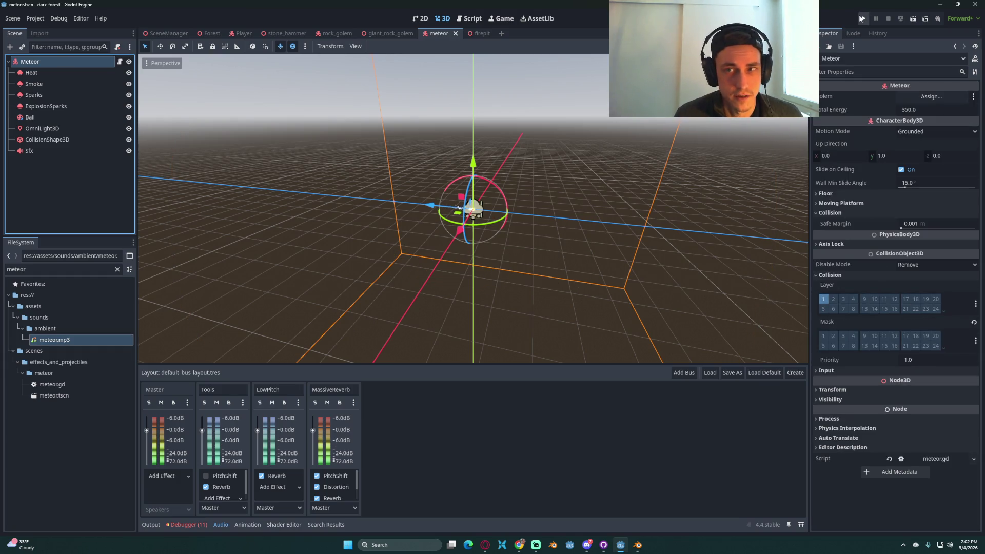
- Turn on Autoplay and turn off Playing for Sfx, save, and run the project
{"action": "key", "text": "Up"}
{"action": "key", "text": "Up"}
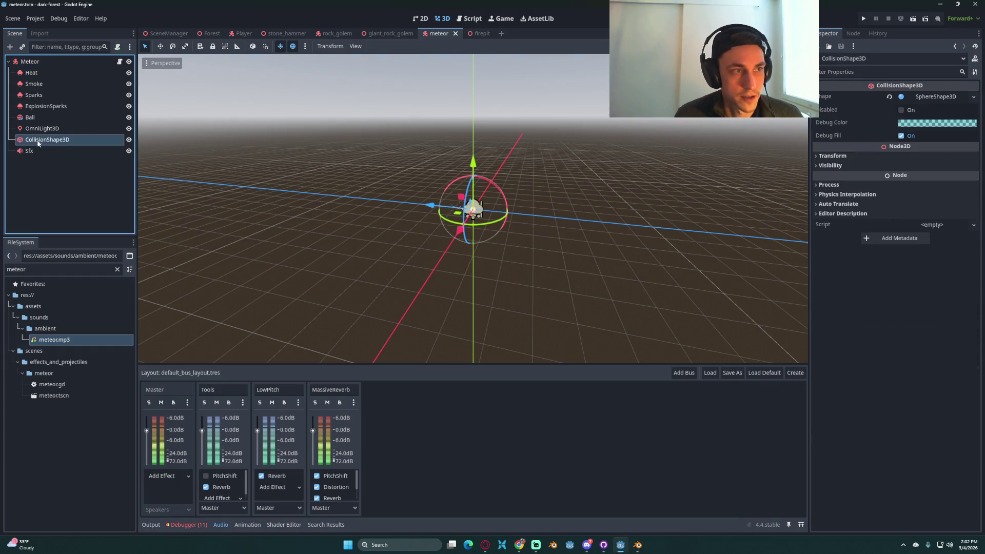
{"action": "key", "text": "Down"}
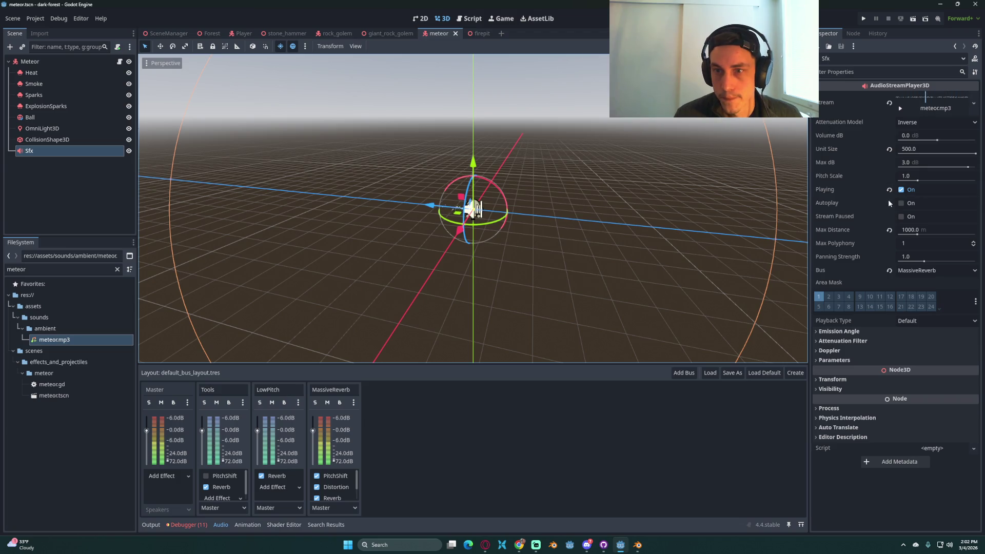
{"action": "left_click", "coordinate": [901, 204]}
{"action": "left_click", "coordinate": [901, 191]}
{"action": "key", "text": "ctrl+s"}
{"action": "left_click", "coordinate": [863, 19]}
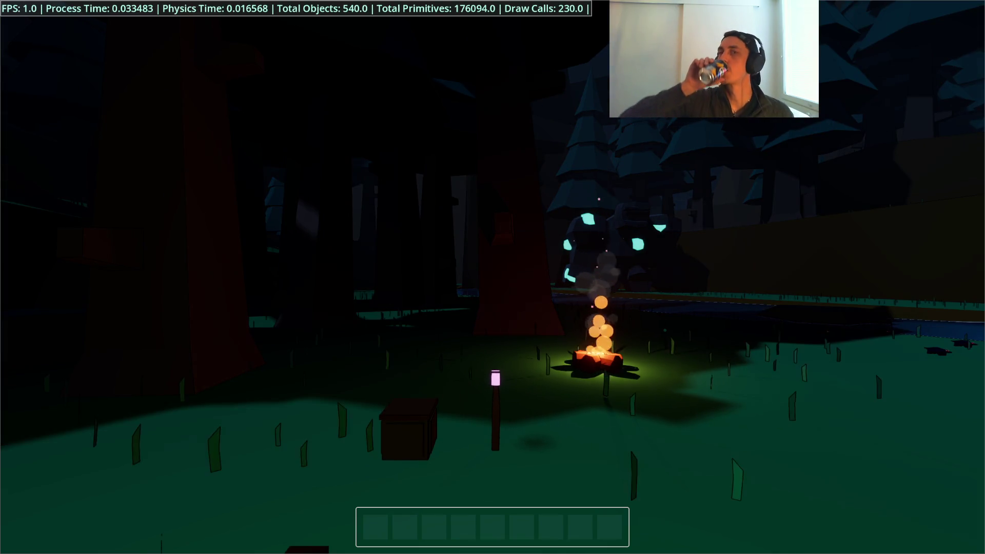
- Load a saved game from the pause menu, play briefly, then stop the run with F8
{"action": "key", "text": "Escape"}
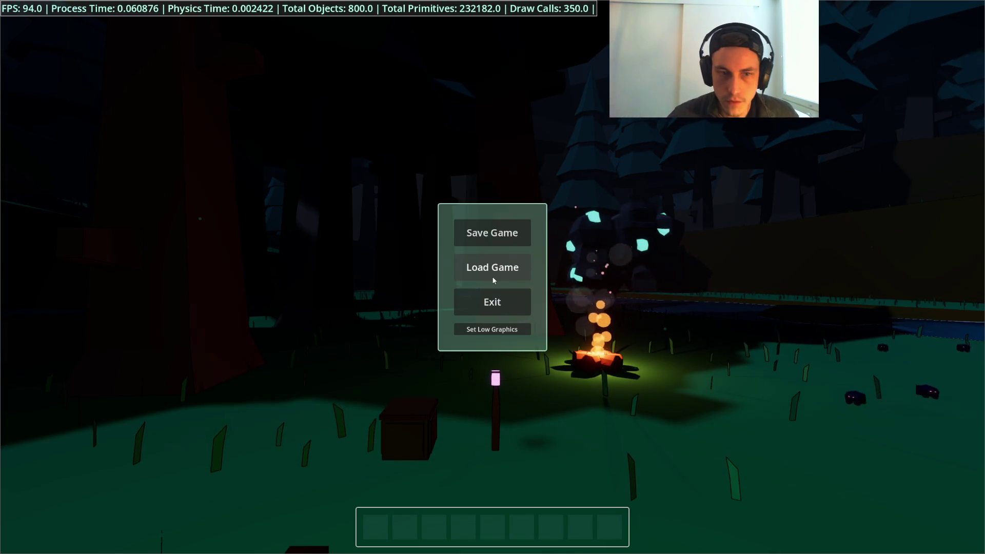
{"action": "left_click", "coordinate": [494, 280]}
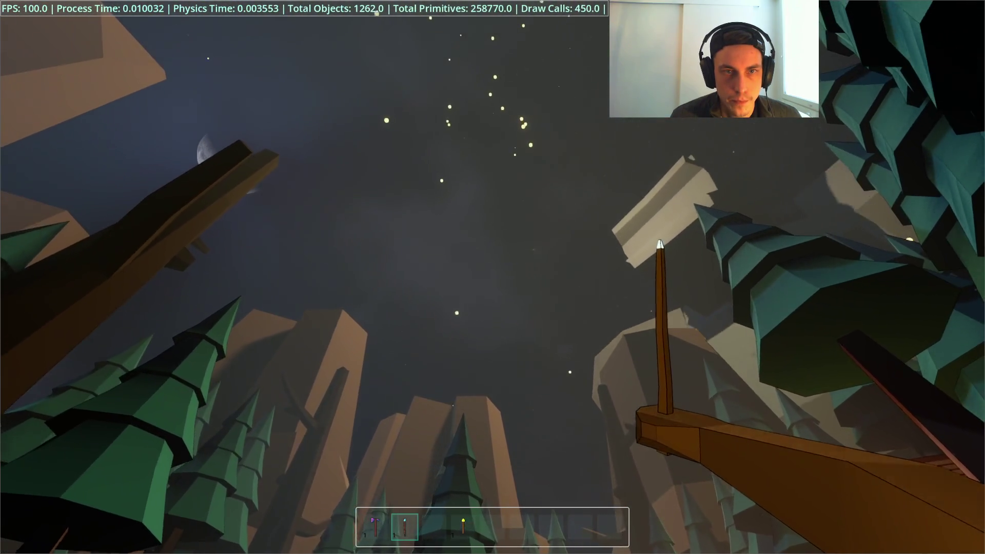
{"action": "key", "text": "F8"}
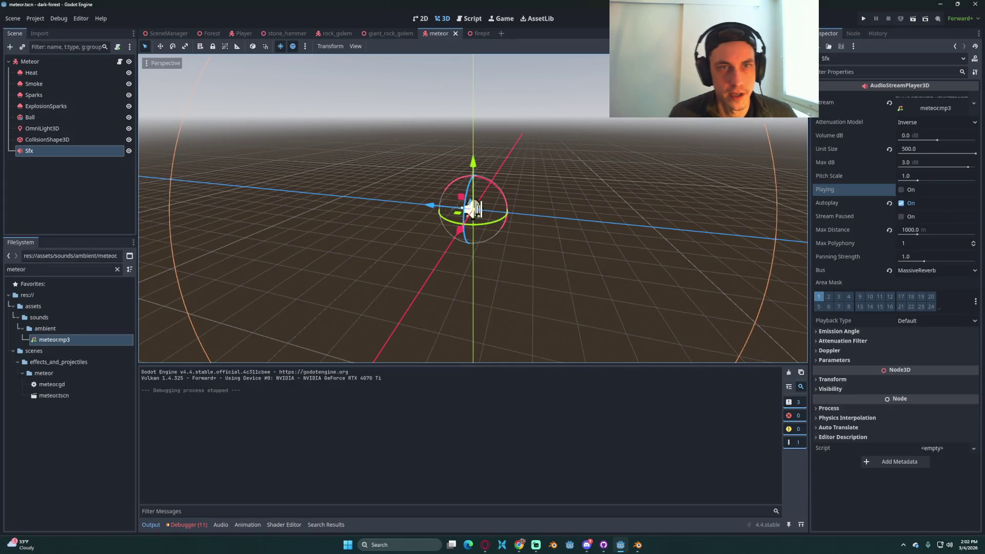
- Launch Audacity from Windows search
{"action": "left_click", "coordinate": [385, 543]}
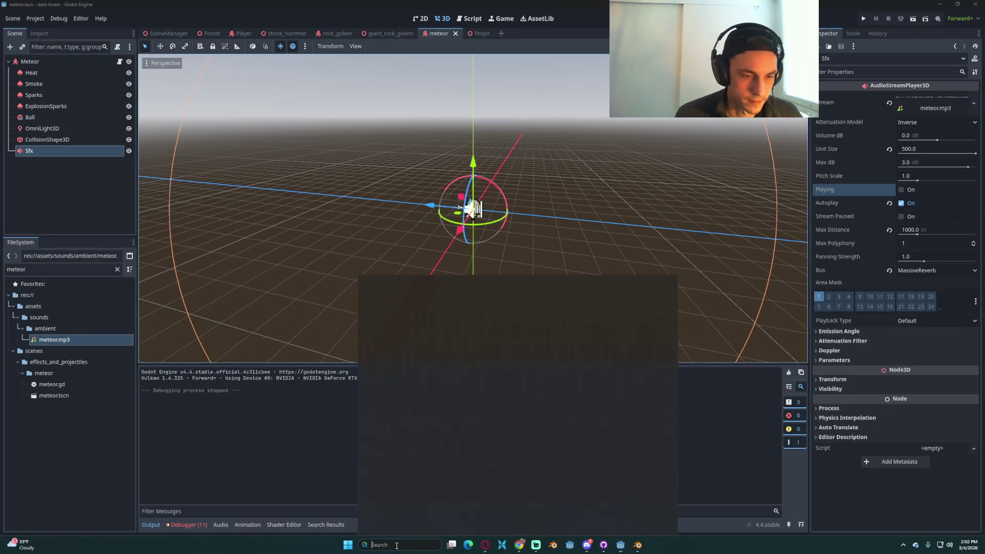
{"action": "type", "text": "aud"}
{"action": "key", "text": "Return"}
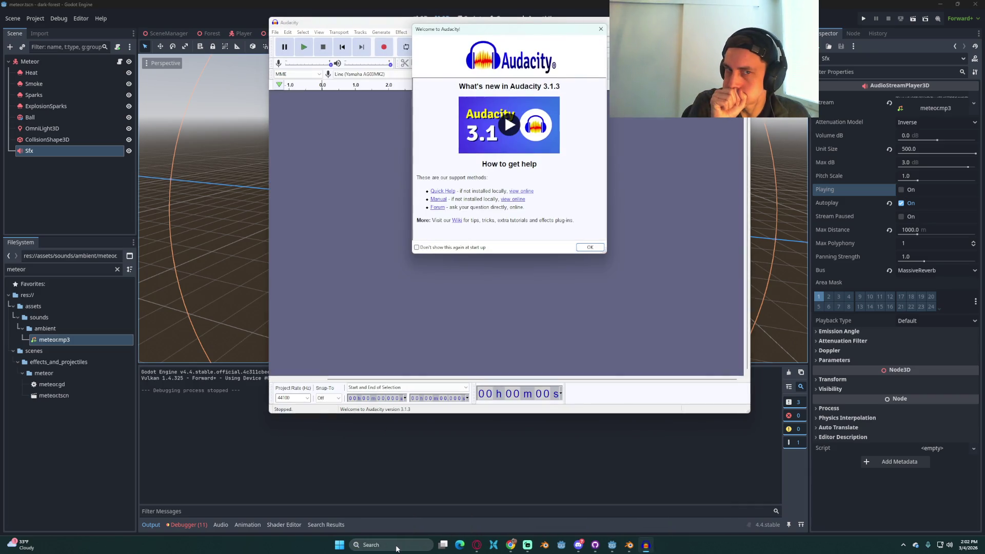
- Dismiss the welcome message and record a stereo take of about 16 seconds
{"action": "left_click", "coordinate": [590, 247]}
{"action": "left_click", "coordinate": [383, 47]}
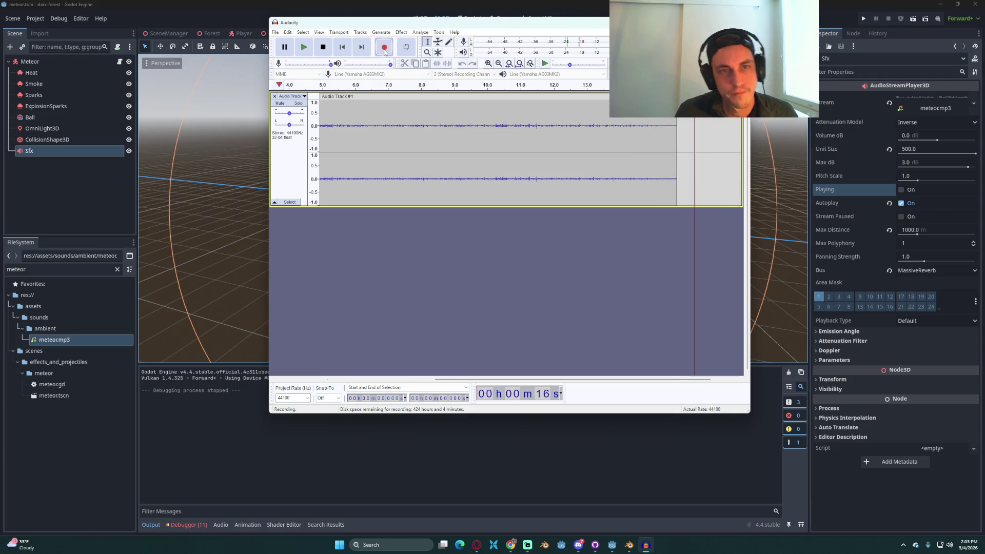
{"action": "key", "text": "space"}
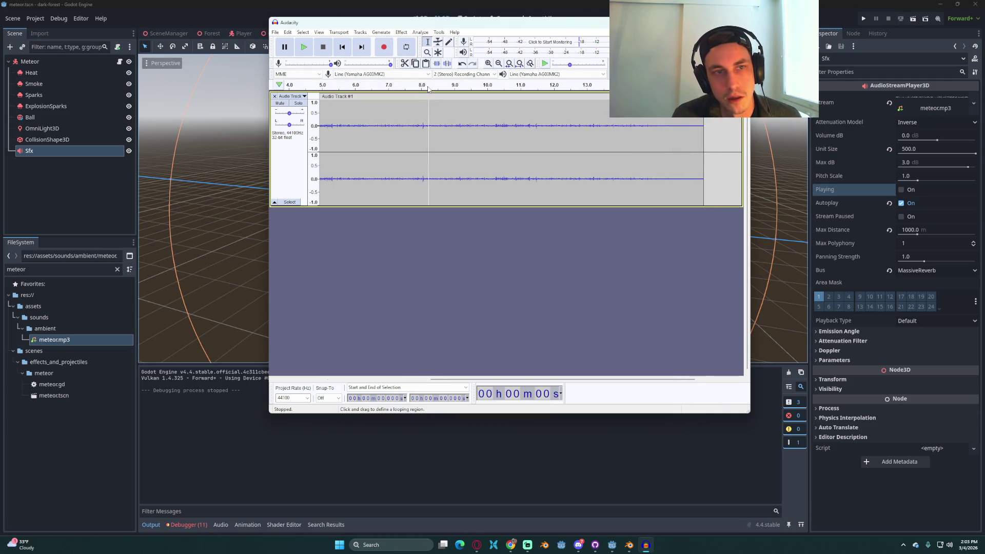
- Play back the recording, then add a new empty stereo track, keeping the current input device
{"action": "key", "text": "space"}
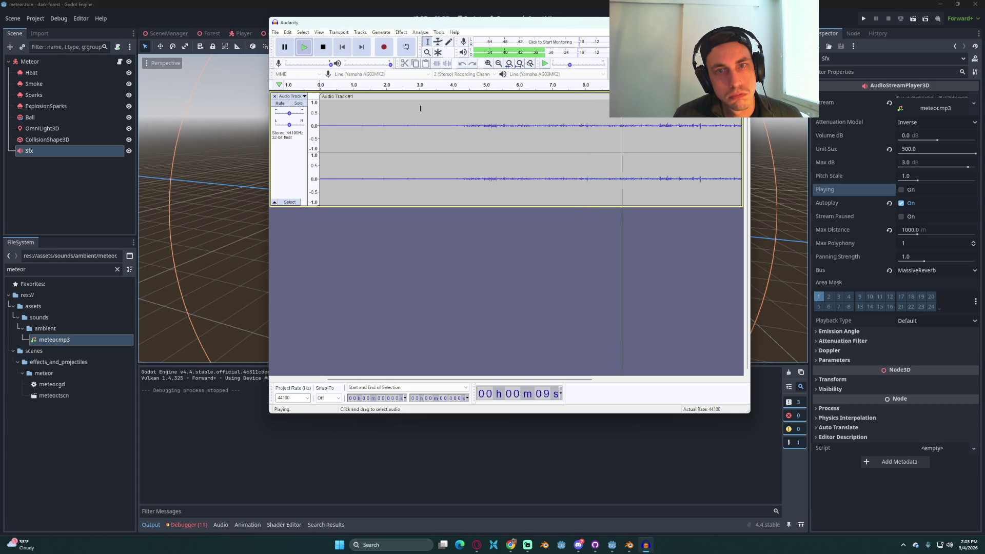
{"action": "key", "text": "space"}
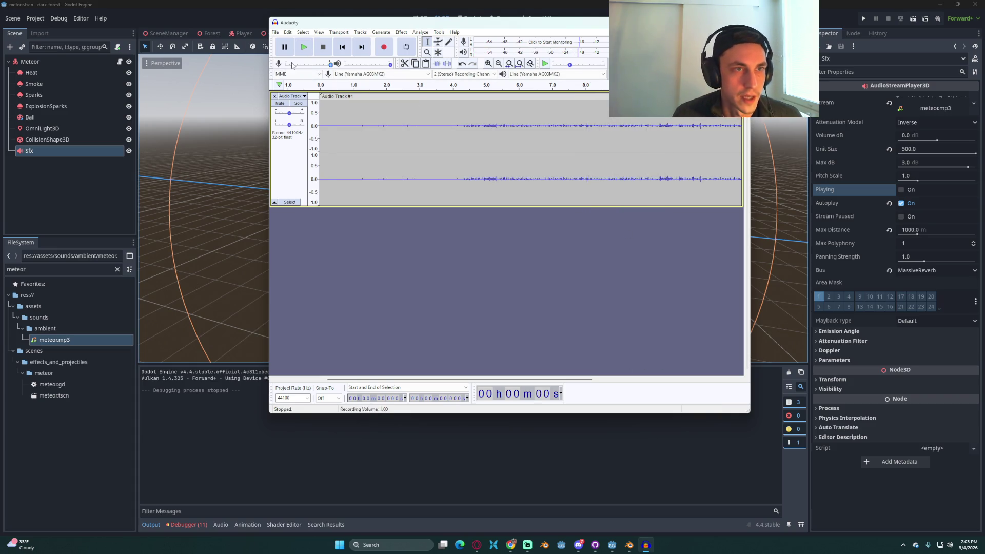
{"action": "right_click", "coordinate": [310, 255]}
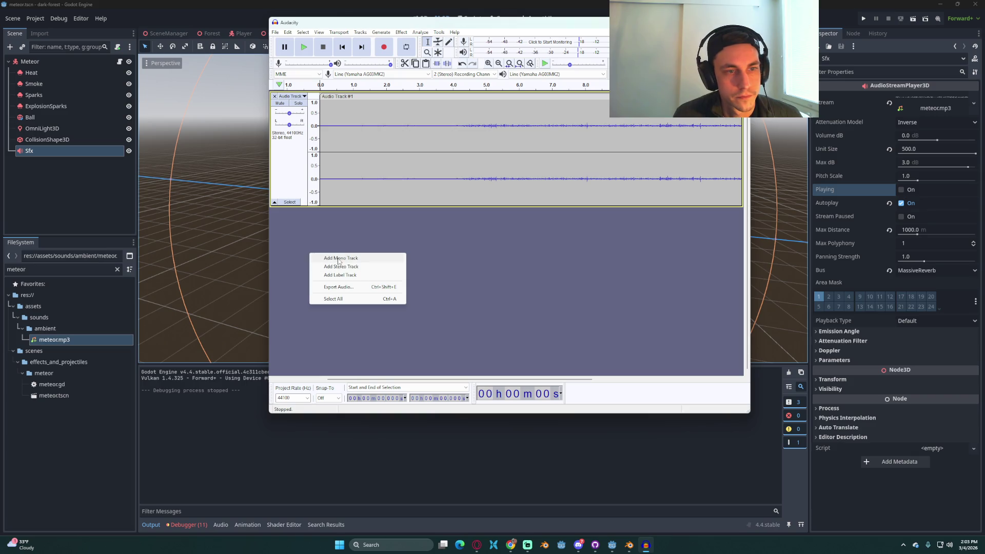
{"action": "left_click", "coordinate": [345, 266]}
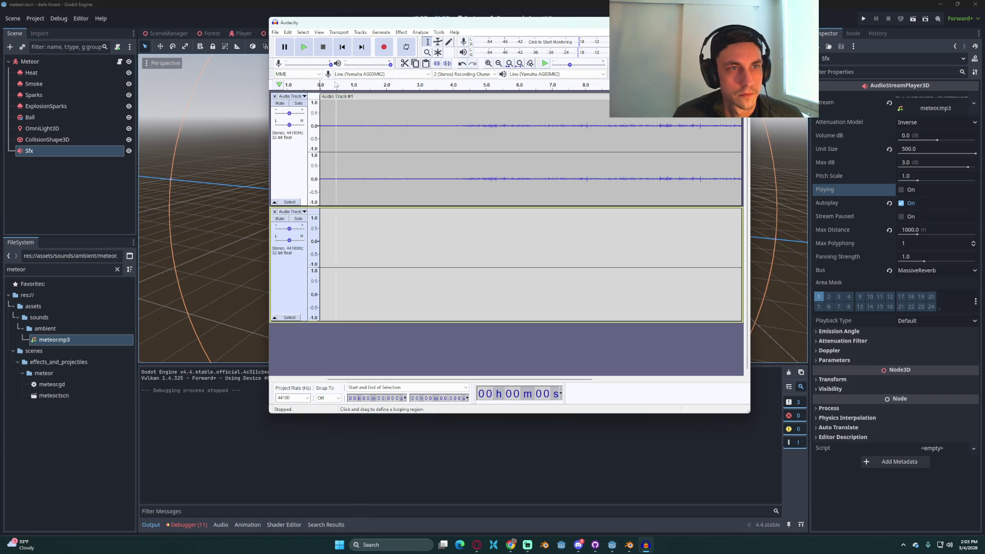
{"action": "left_click", "coordinate": [377, 74]}
{"action": "left_click", "coordinate": [359, 88]}
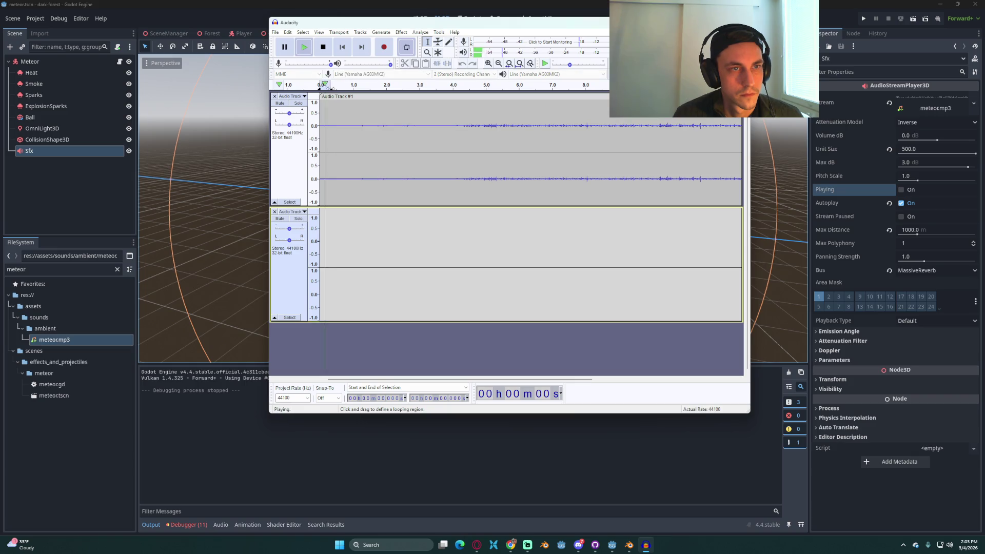
- Preview playback with a 0–1 s looping region, then turn looping off
{"action": "left_click", "coordinate": [327, 83]}
{"action": "right_click", "coordinate": [328, 90]}
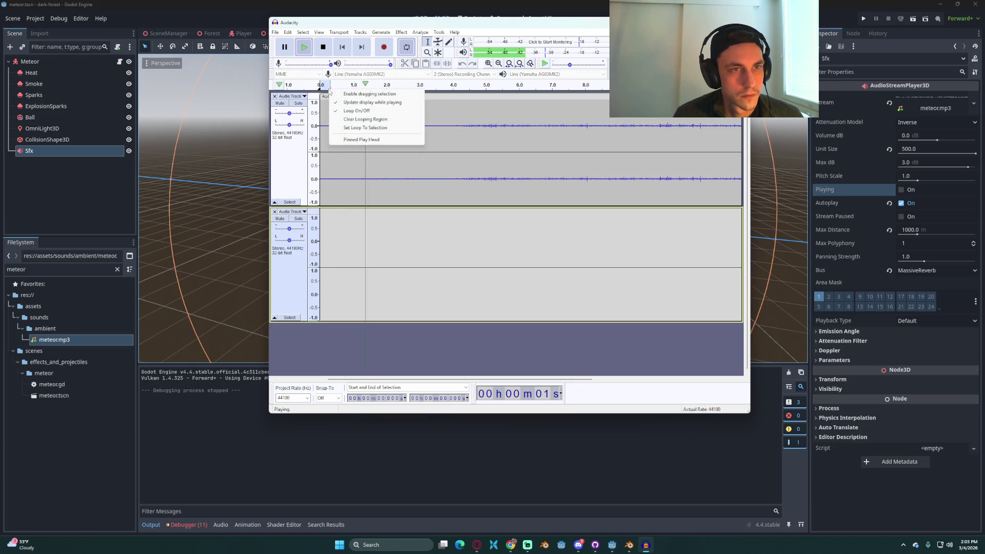
{"action": "left_click", "coordinate": [359, 110]}
{"action": "left_click_drag", "start_coordinate": [358, 87], "coordinate": [288, 90]}
{"action": "right_click", "coordinate": [351, 85]}
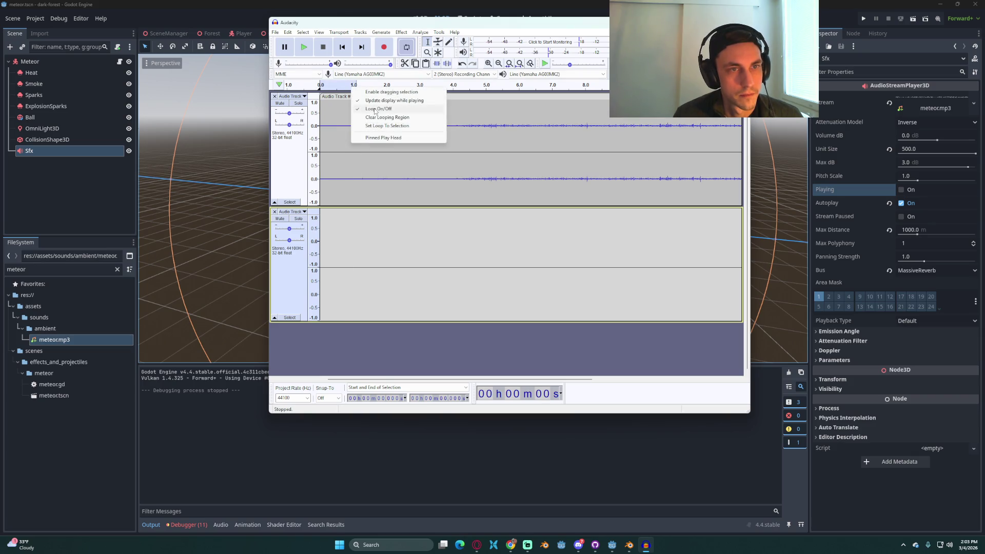
{"action": "left_click", "coordinate": [375, 109]}
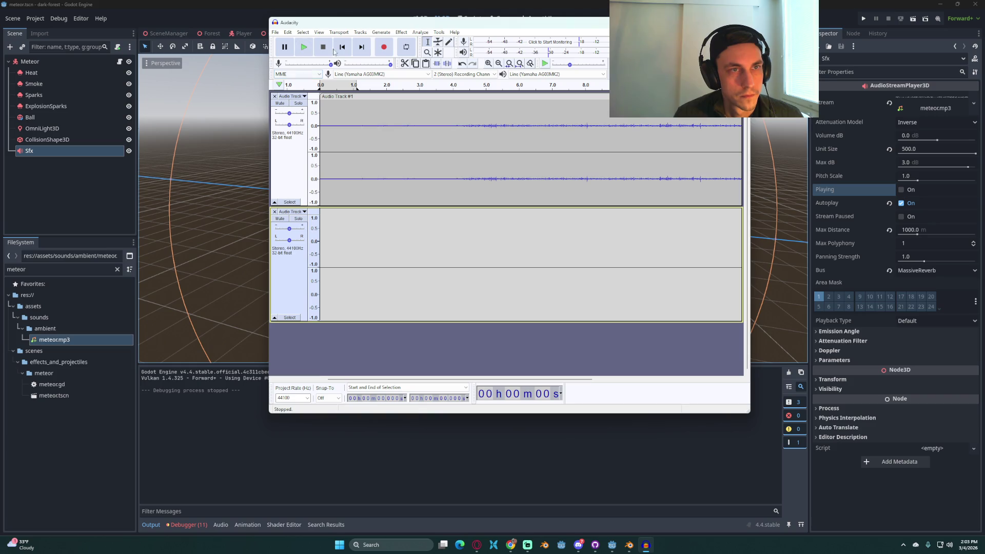
- Record test takes into the second track, deleting the first one, and play them back
{"action": "left_click", "coordinate": [386, 48]}
{"action": "key", "text": "space"}
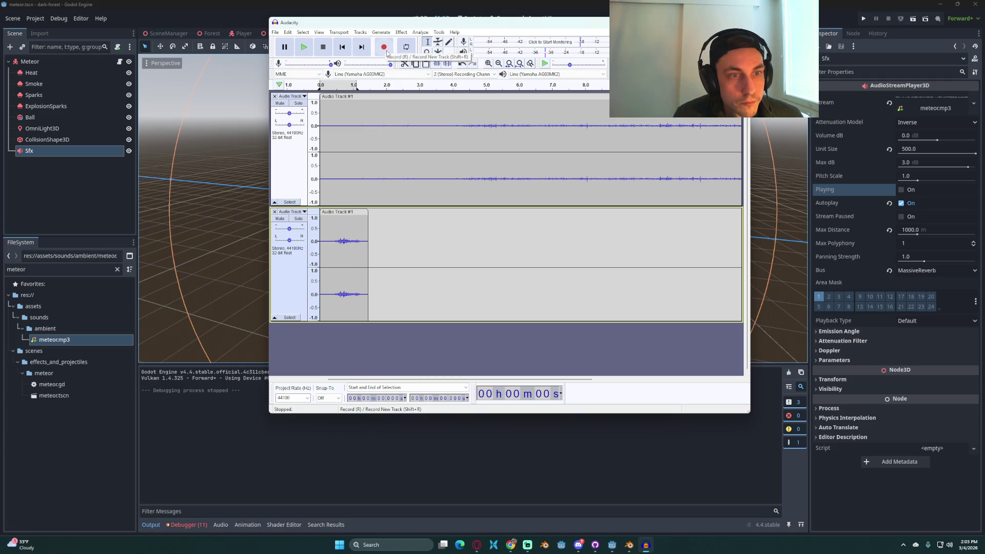
{"action": "left_click", "coordinate": [302, 305]}
{"action": "key", "text": "Delete"}
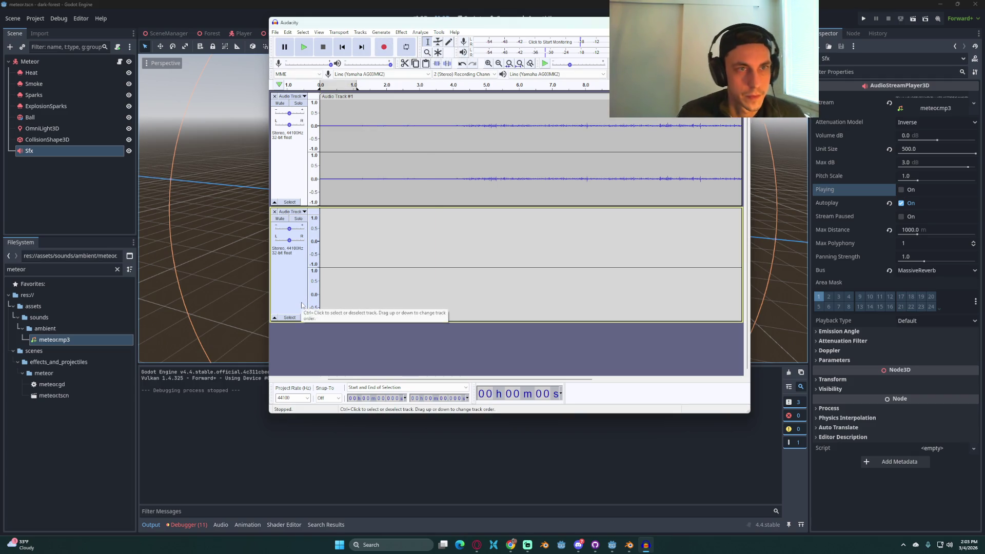
{"action": "left_click", "coordinate": [390, 48]}
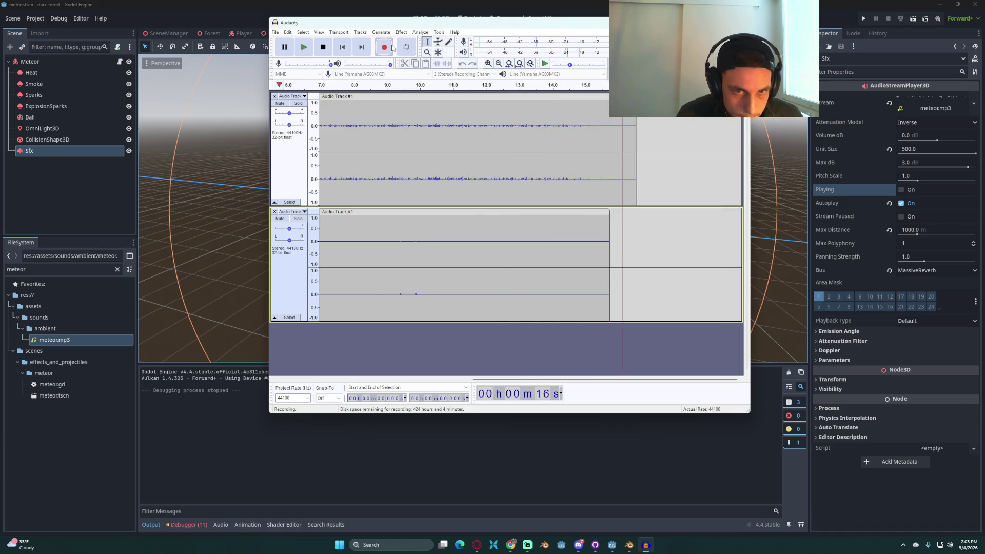
{"action": "key", "text": "space"}
{"action": "left_click", "coordinate": [337, 88]}
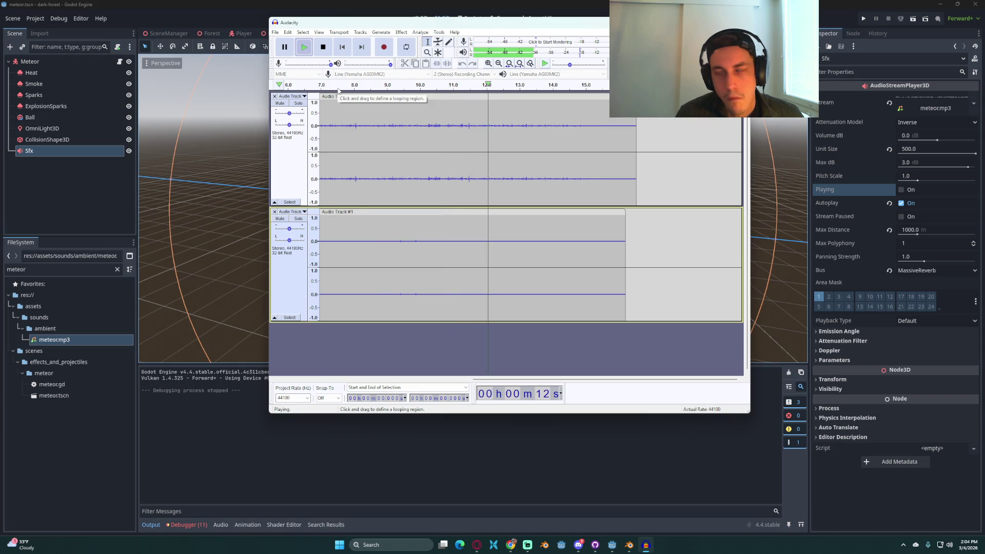
{"action": "key", "text": "space"}
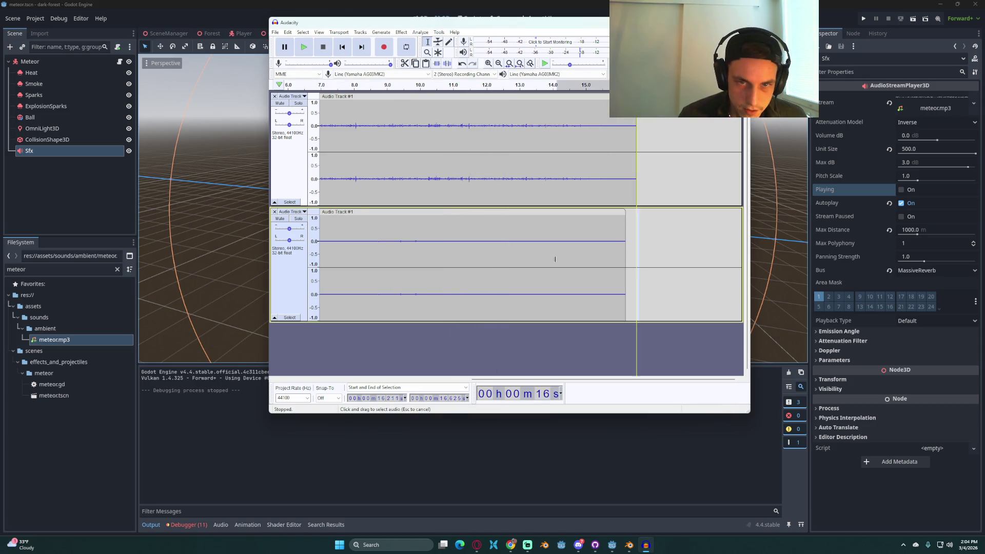
- Delete the second track's recorded audio and remove the empty second track
{"action": "key", "text": "shift+Home"}
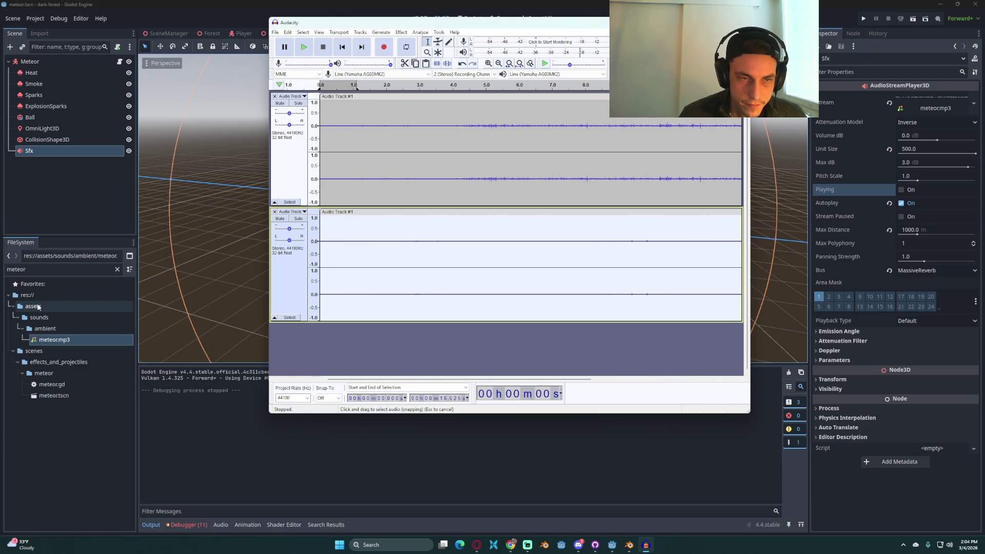
{"action": "key", "text": "Delete"}
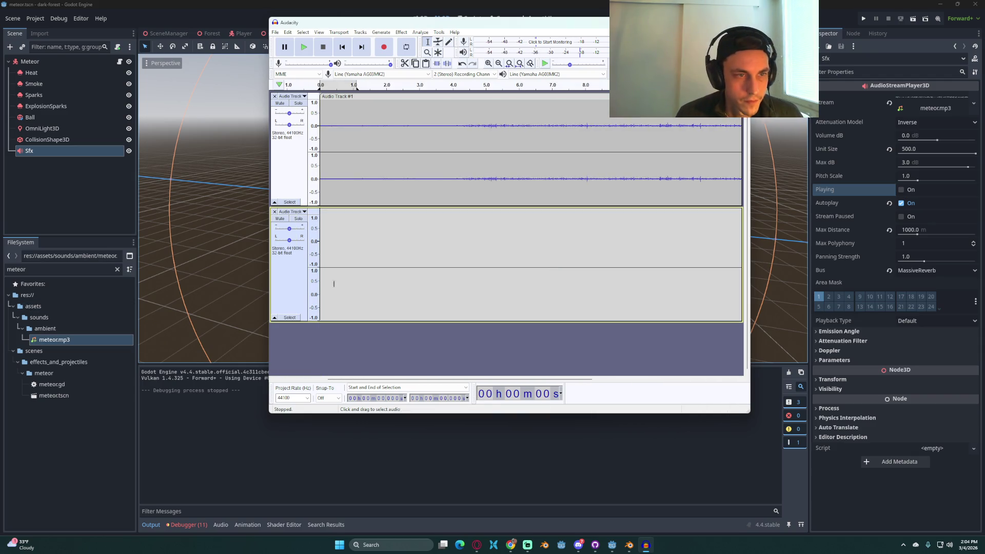
{"action": "right_click", "coordinate": [298, 283]}
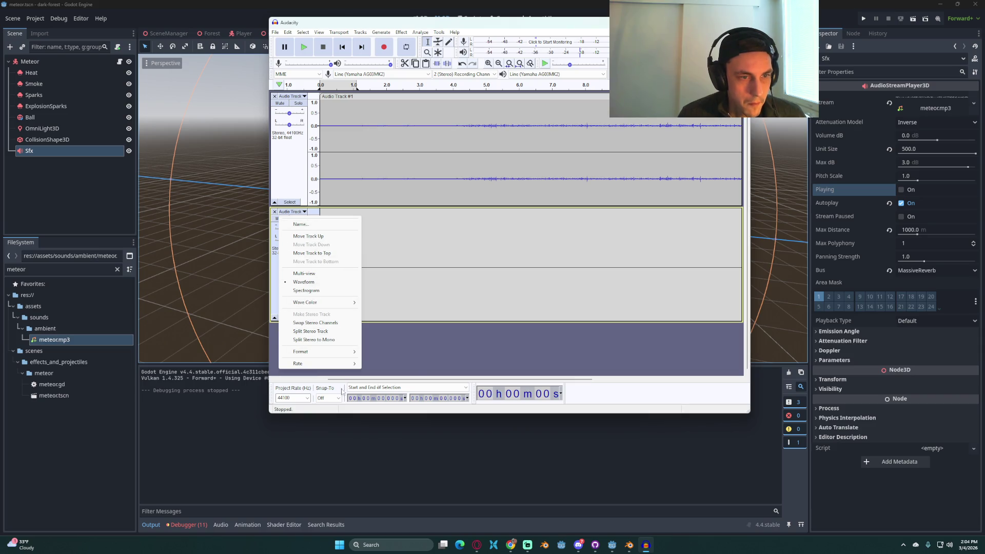
{"action": "left_click", "coordinate": [377, 278]}
{"action": "left_click", "coordinate": [274, 212]}
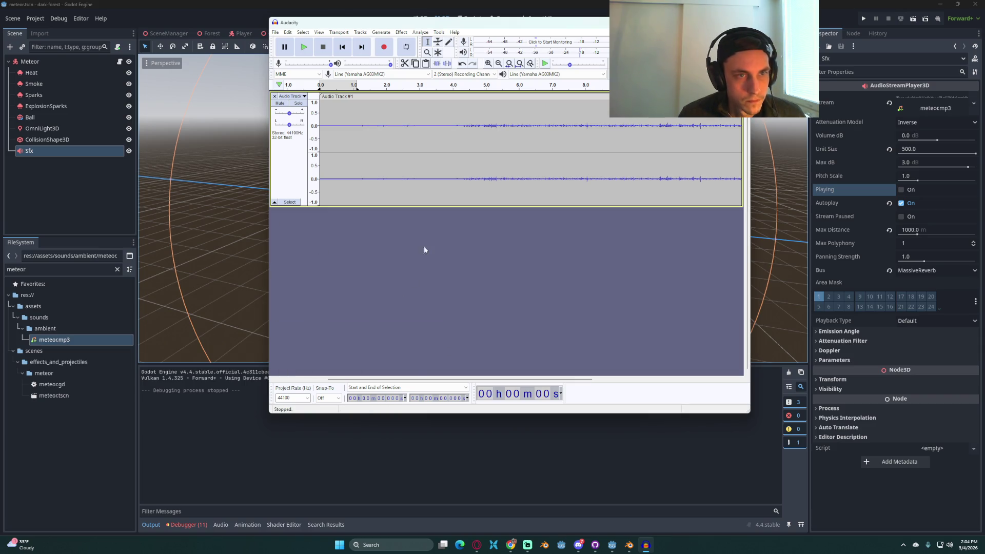
- Loop-preview the recording from about 4.7 s, shifting the loop start to about 7.6 s
{"action": "left_click", "coordinate": [478, 91]}
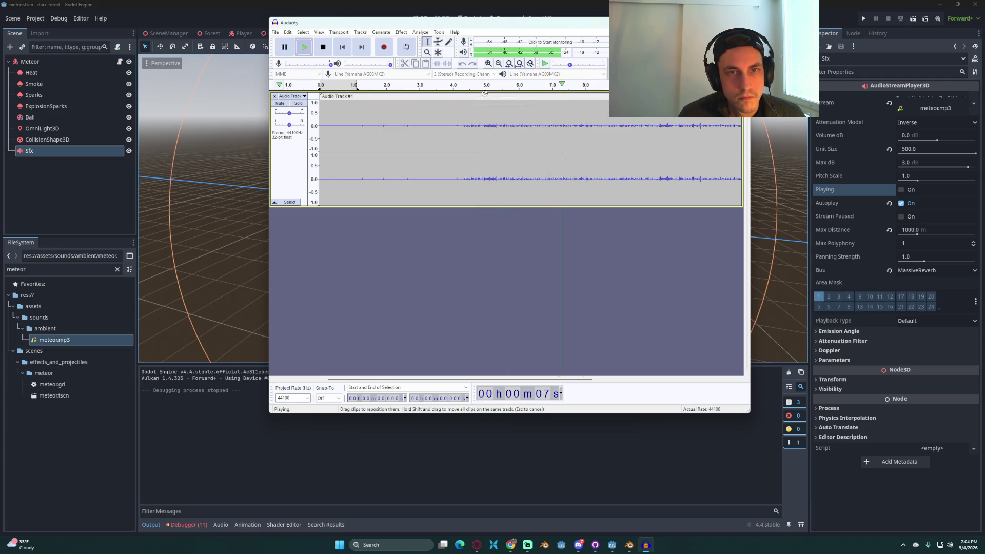
{"action": "left_click_drag", "start_coordinate": [476, 87], "coordinate": [593, 87]}
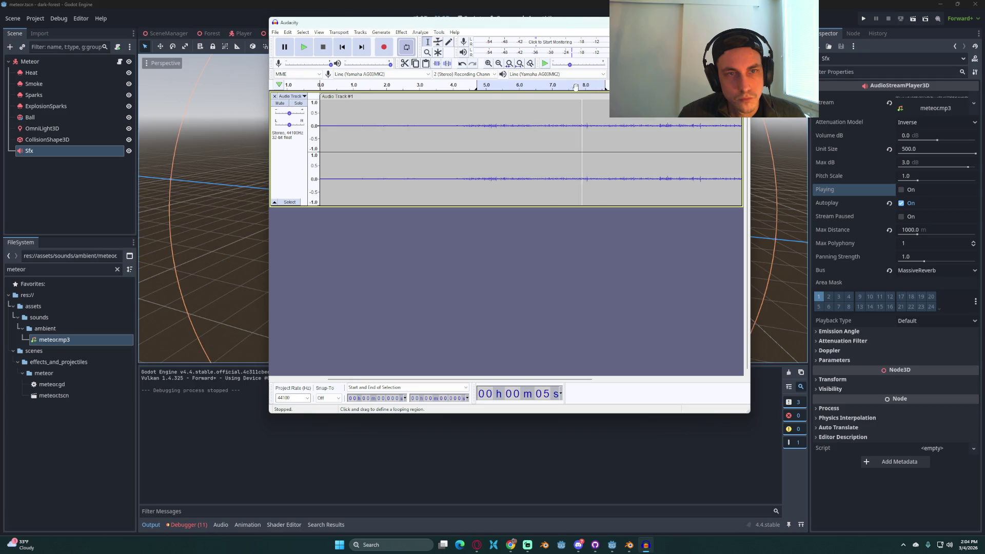
{"action": "left_click", "coordinate": [477, 88]}
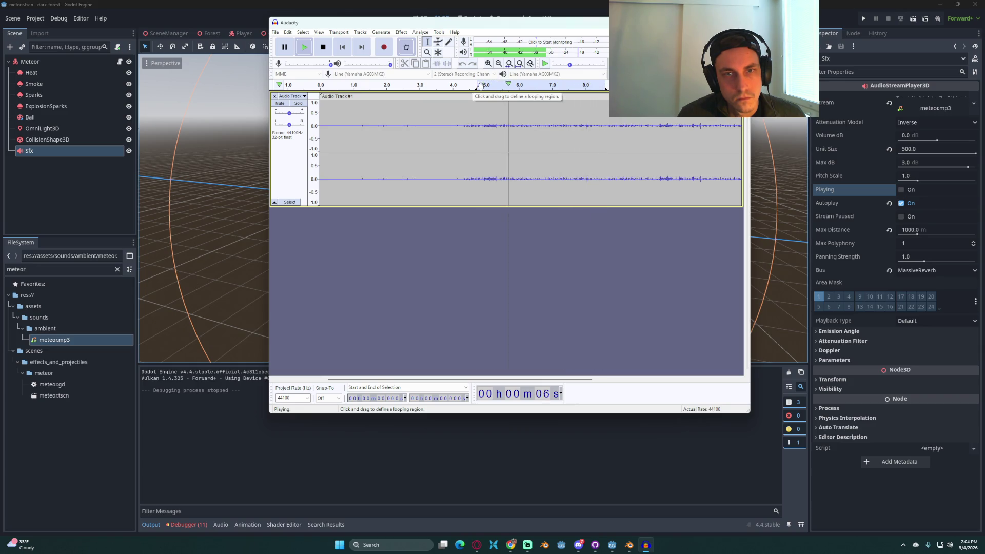
{"action": "left_click_drag", "start_coordinate": [491, 88], "coordinate": [505, 89]}
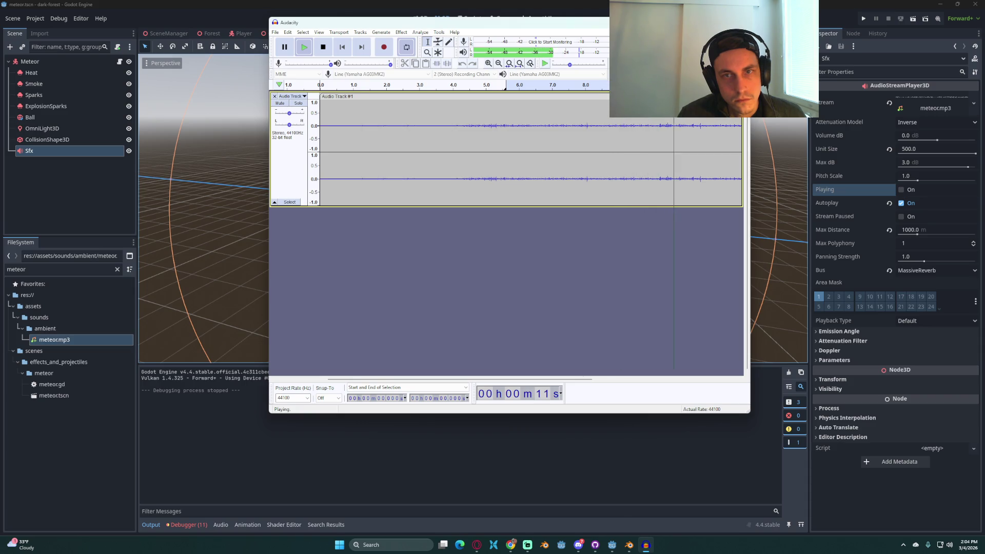
{"action": "left_click_drag", "start_coordinate": [505, 88], "coordinate": [566, 88]}
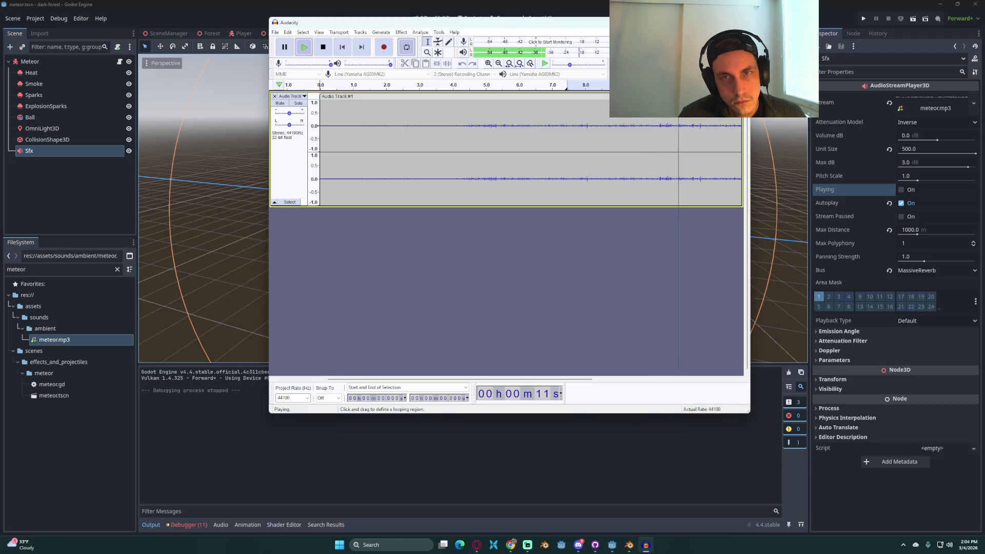
{"action": "key", "text": "space"}
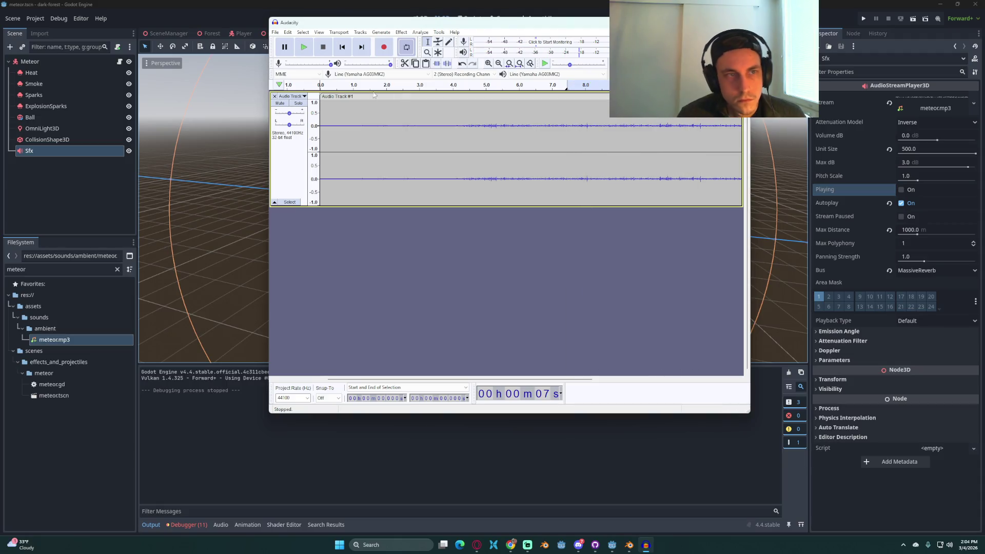
- Delete the audio from 0 to 7.465 s, then everything after about 4 s
{"action": "left_click_drag", "start_coordinate": [567, 124], "coordinate": [149, 133]}
{"action": "key", "text": "Delete"}
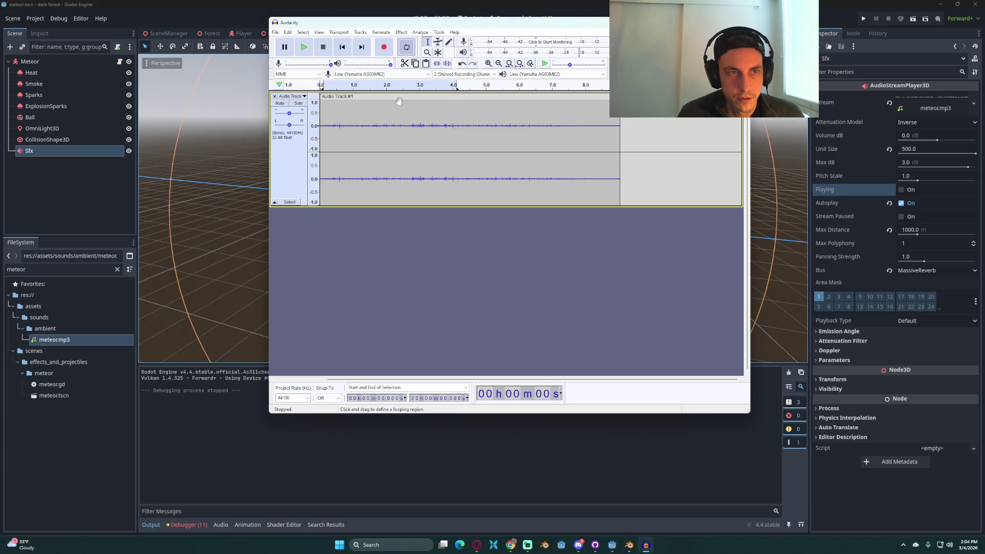
{"action": "left_click_drag", "start_coordinate": [724, 136], "coordinate": [453, 160]}
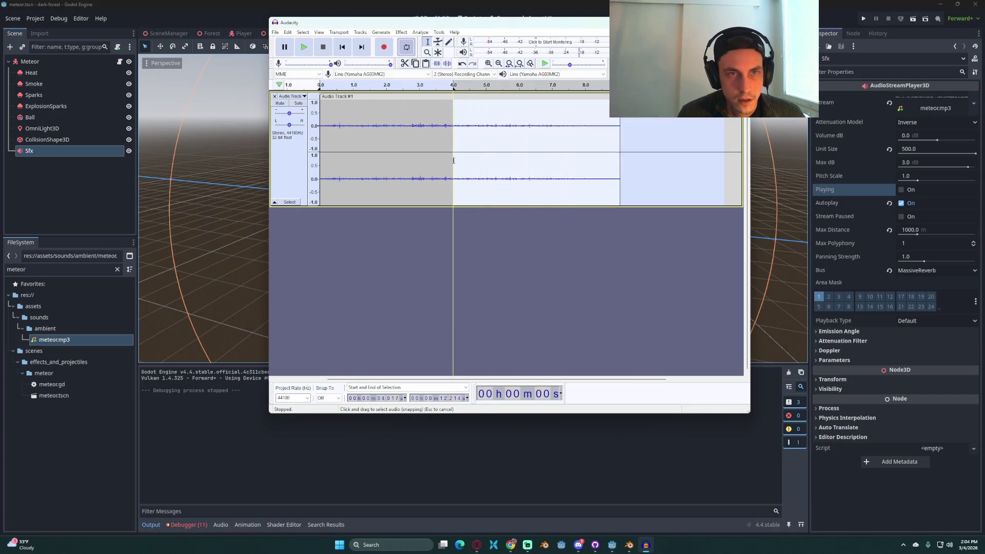
{"action": "key", "text": "Delete"}
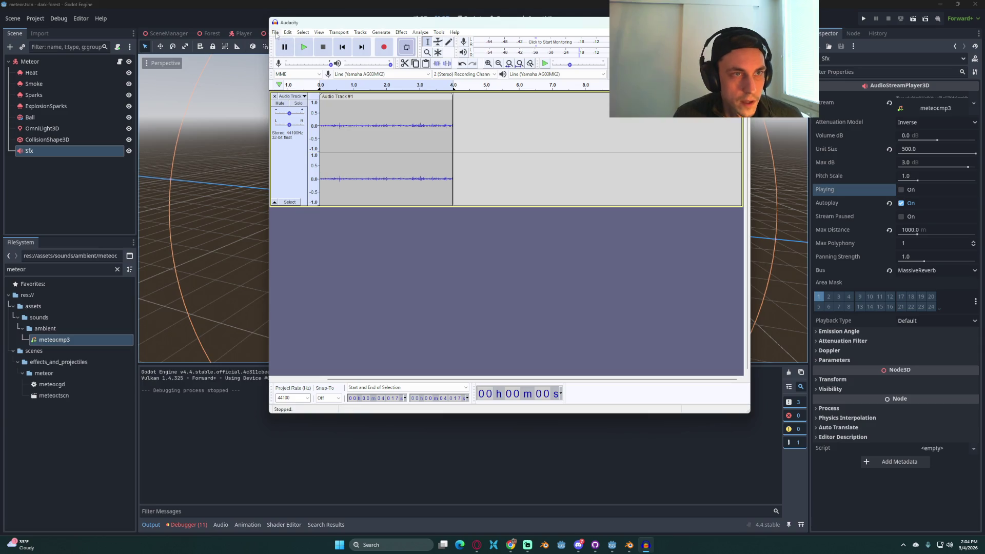
- Export the clip as meteor2.mp3, then close Audacity without saving the project
{"action": "left_click", "coordinate": [276, 32]}
{"action": "mouse_move", "coordinate": [318, 90]}
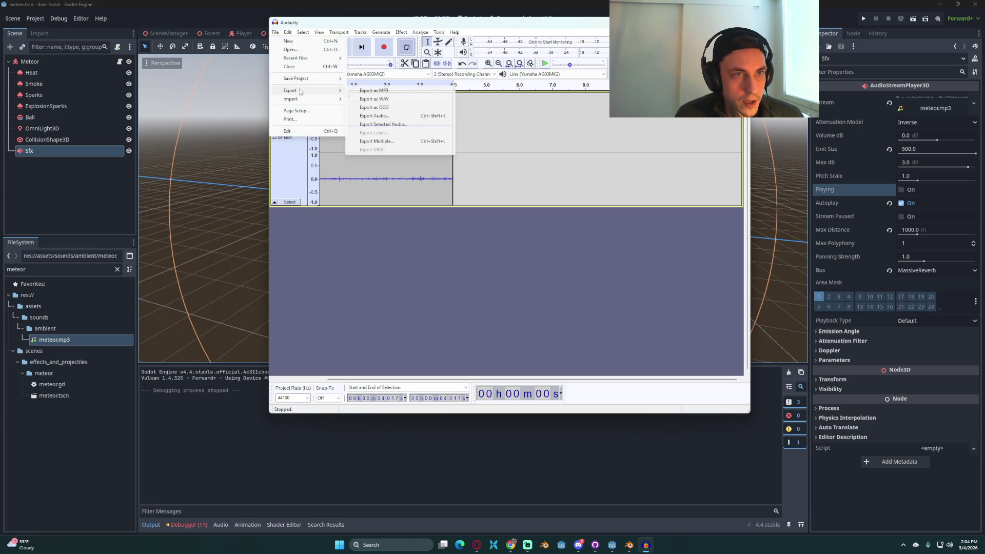
{"action": "left_click", "coordinate": [395, 95]}
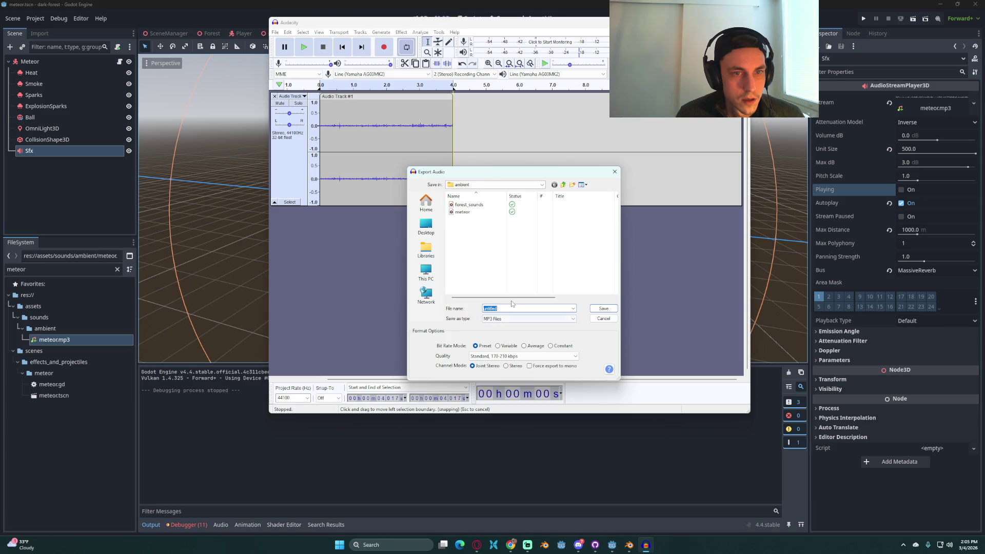
{"action": "type", "text": "meteor2"}
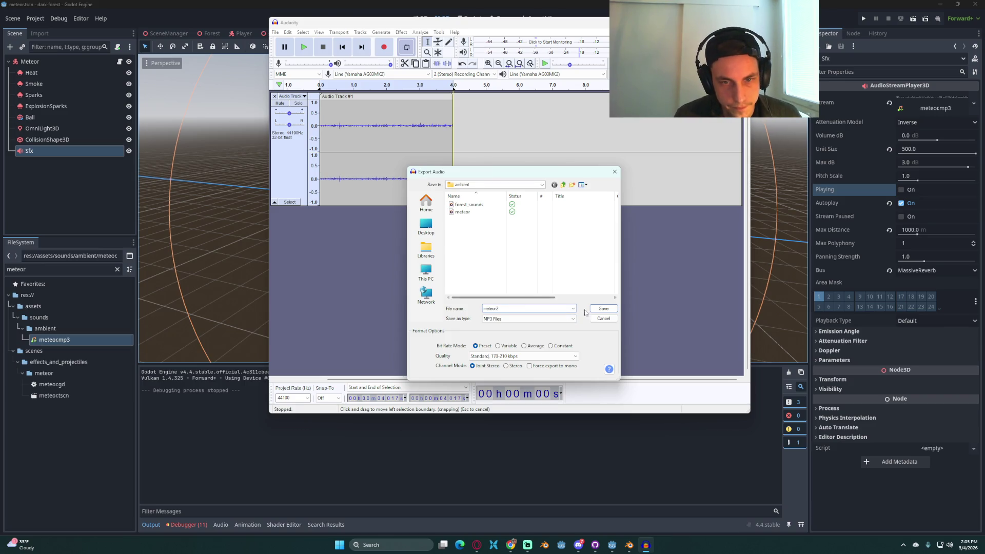
{"action": "left_click", "coordinate": [599, 307]}
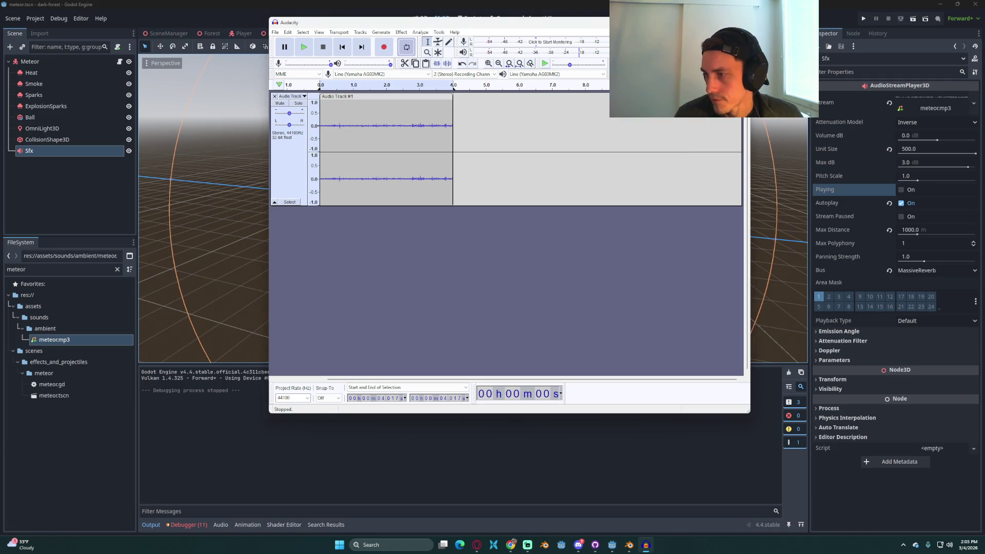
{"action": "key", "text": "alt+F4"}
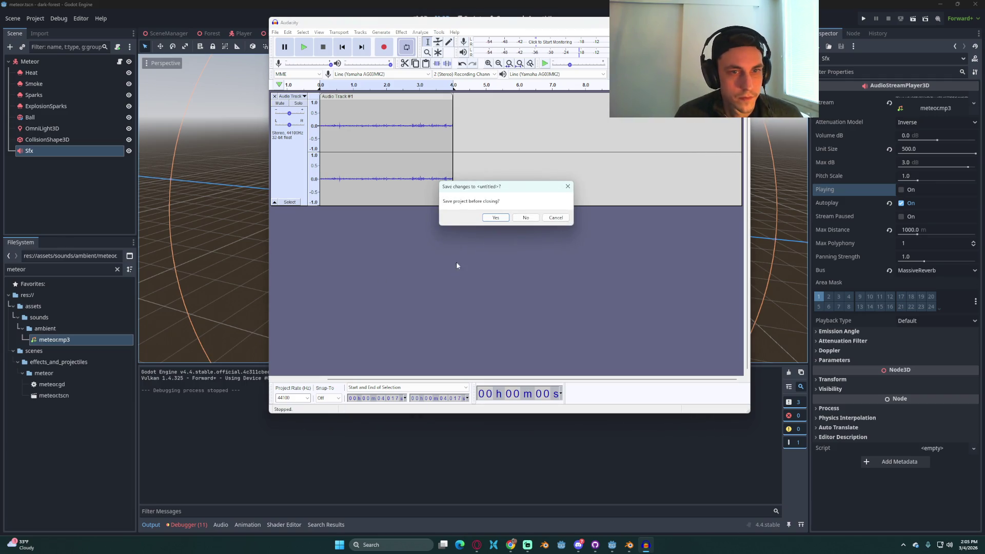
{"action": "left_click", "coordinate": [526, 217]}
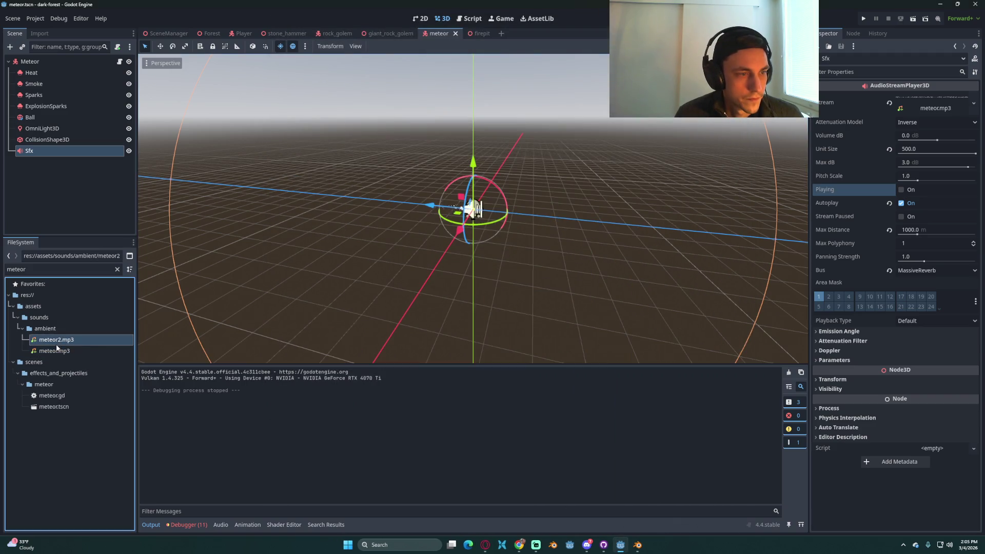
- Enable Loop in meteor2.mp3's import settings and reimport it
{"action": "double_click", "coordinate": [56, 340]}
{"action": "left_click", "coordinate": [393, 216]}
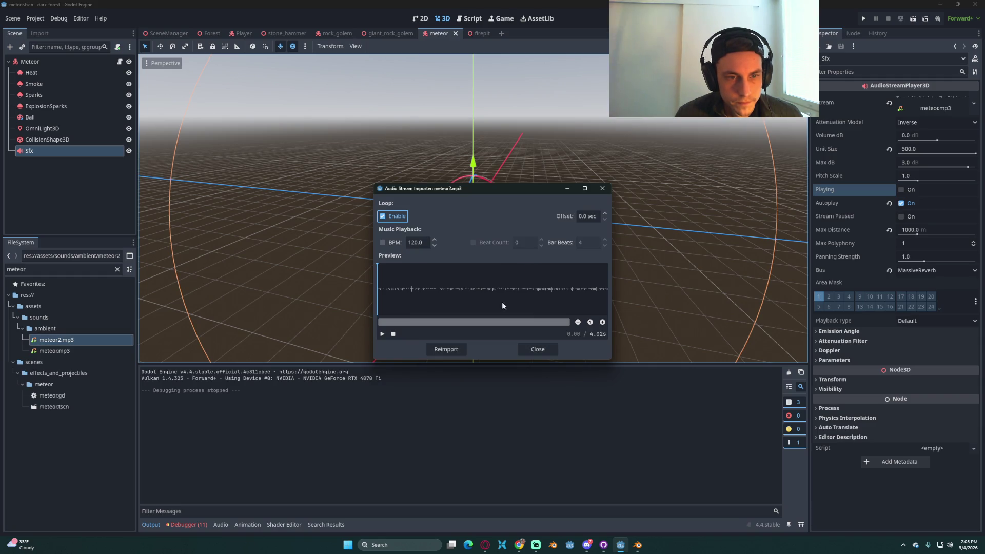
{"action": "left_click", "coordinate": [445, 350]}
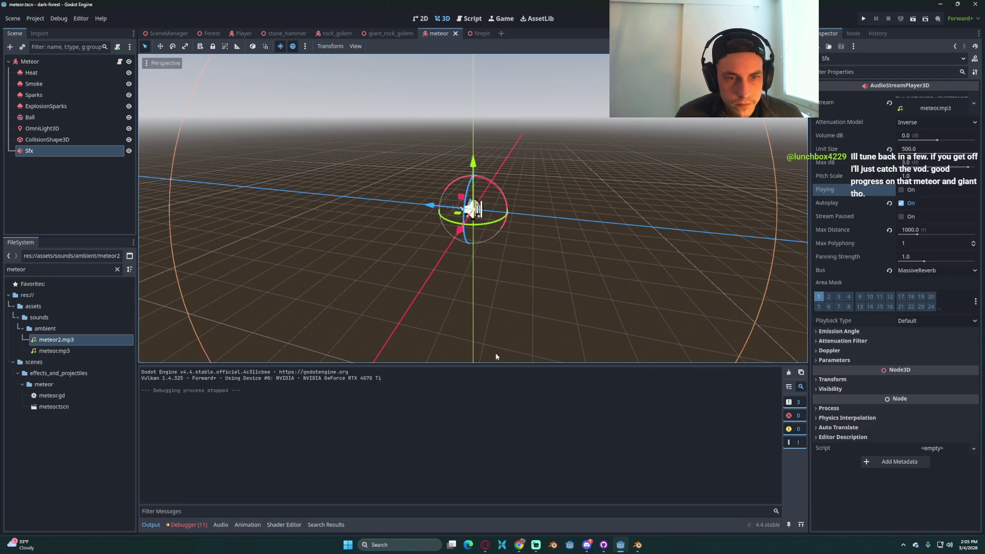
- Assign meteor2.mp3 as the Sfx player's stream, save, and set it Playing
{"action": "mouse_move", "coordinate": [56, 339]}
{"action": "left_mouse_down"}
{"action": "mouse_move", "coordinate": [175, 318]}
{"action": "mouse_move", "coordinate": [929, 107]}
{"action": "left_mouse_up"}
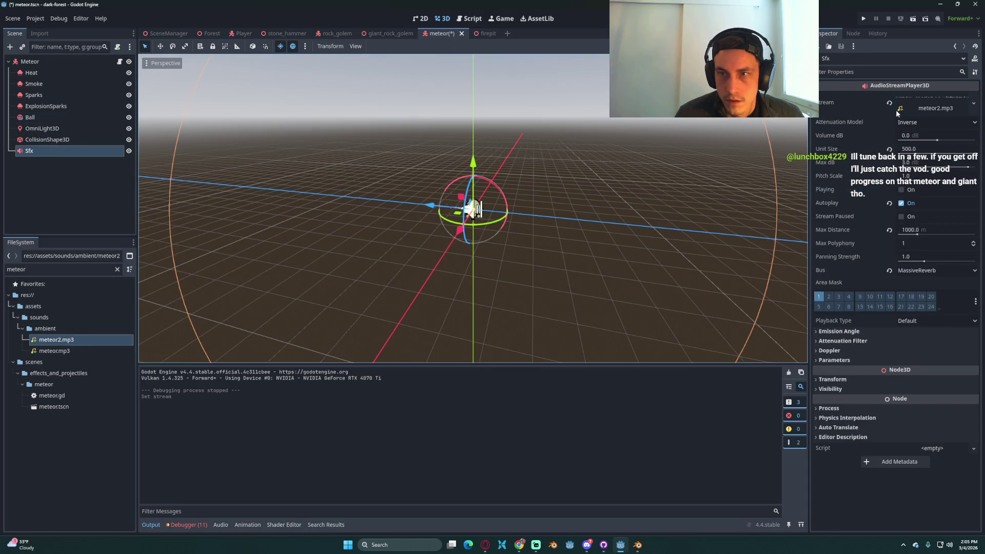
{"action": "key", "text": "ctrl+s"}
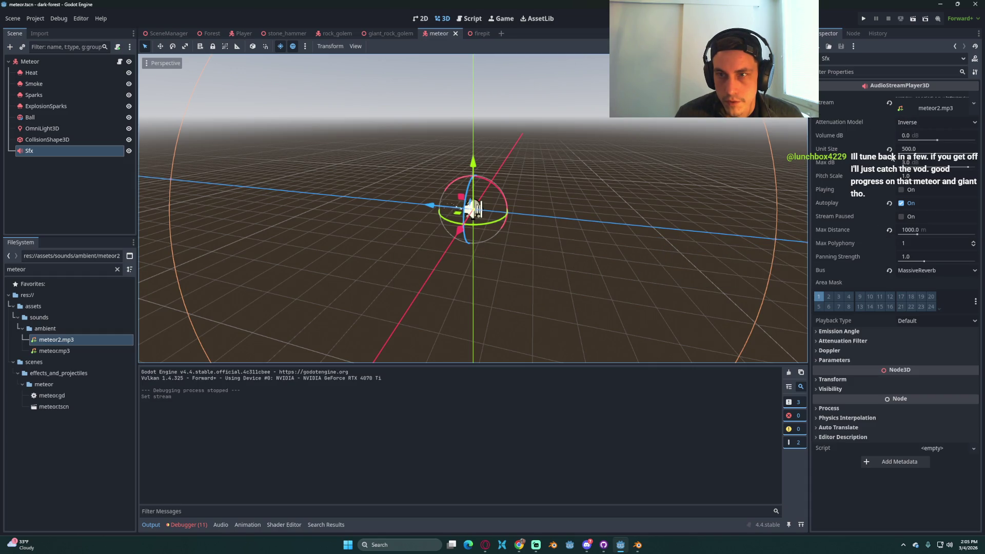
{"action": "left_click", "coordinate": [901, 190]}
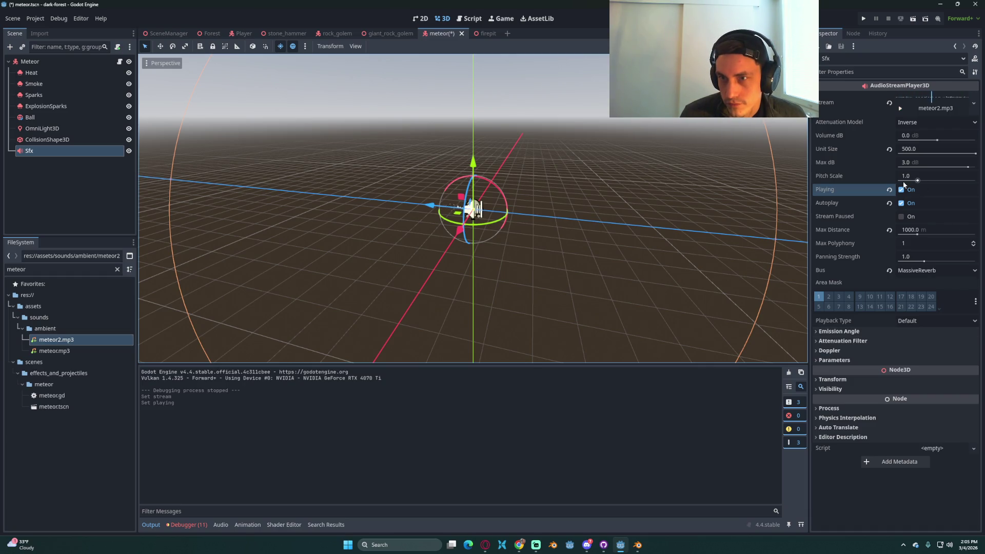
{"action": "scroll", "coordinate": [522, 225], "scroll_direction": "up", "scroll_amount": 4}
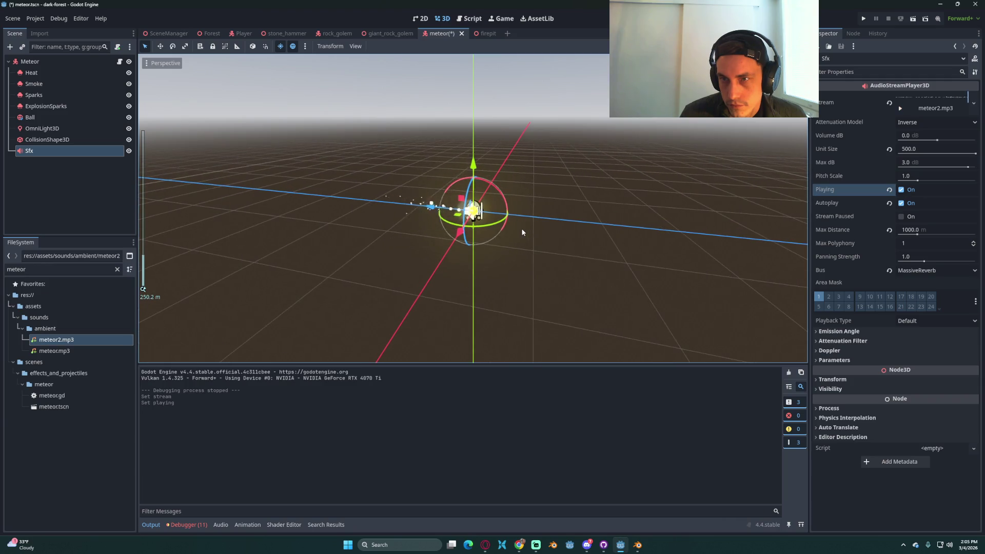
{"action": "scroll", "coordinate": [524, 229], "scroll_direction": "down", "scroll_amount": 6}
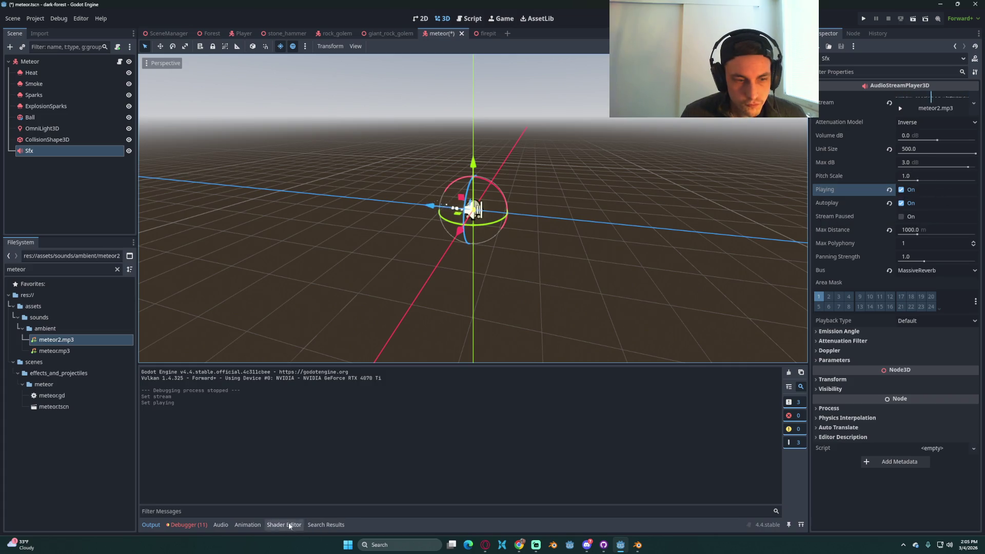
- Open the Reverb effect on the MassiveReverb bus and set its wet level to 0.2
{"action": "left_click", "coordinate": [220, 525]}
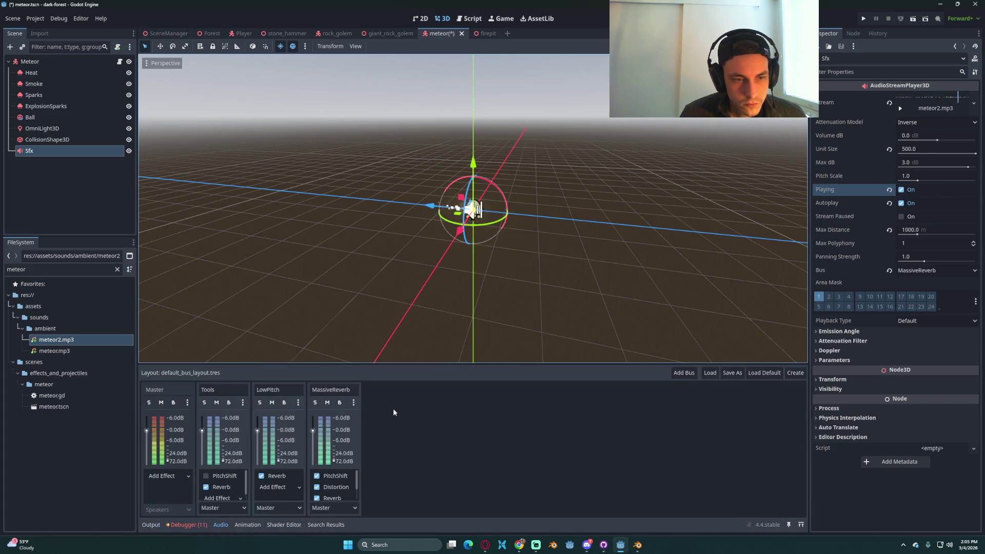
{"action": "left_click", "coordinate": [332, 498]}
{"action": "left_click", "coordinate": [913, 97]}
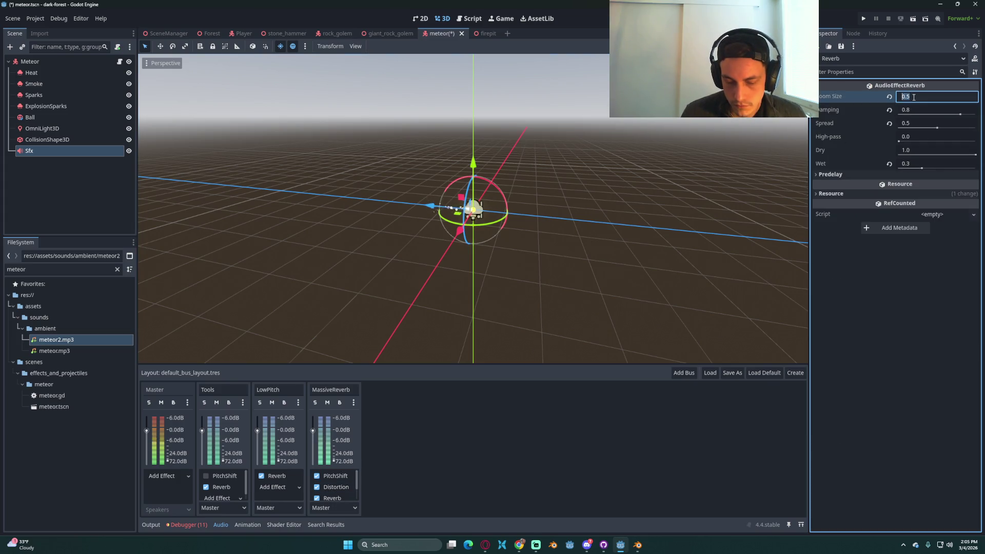
{"action": "left_click", "coordinate": [931, 162]}
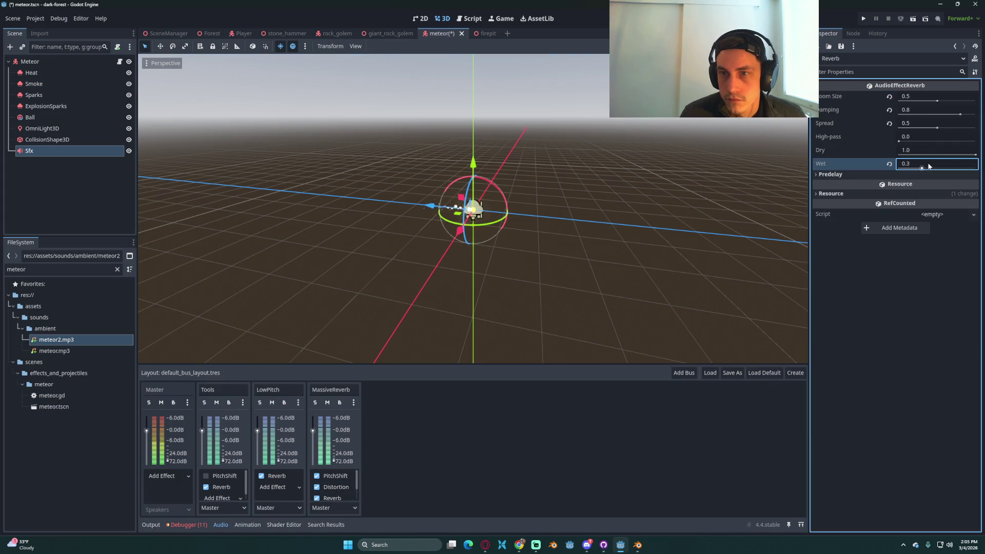
{"action": "key", "text": "BackSpace"}
{"action": "type", "text": "0.2"}
{"action": "key", "text": "Return"}
- Lower the reverb wet level to 0.1 and save the scene
{"action": "scroll", "coordinate": [598, 218], "scroll_direction": "down", "scroll_amount": 2}
{"action": "left_click_drag", "start_coordinate": [936, 166], "coordinate": [918, 167]}
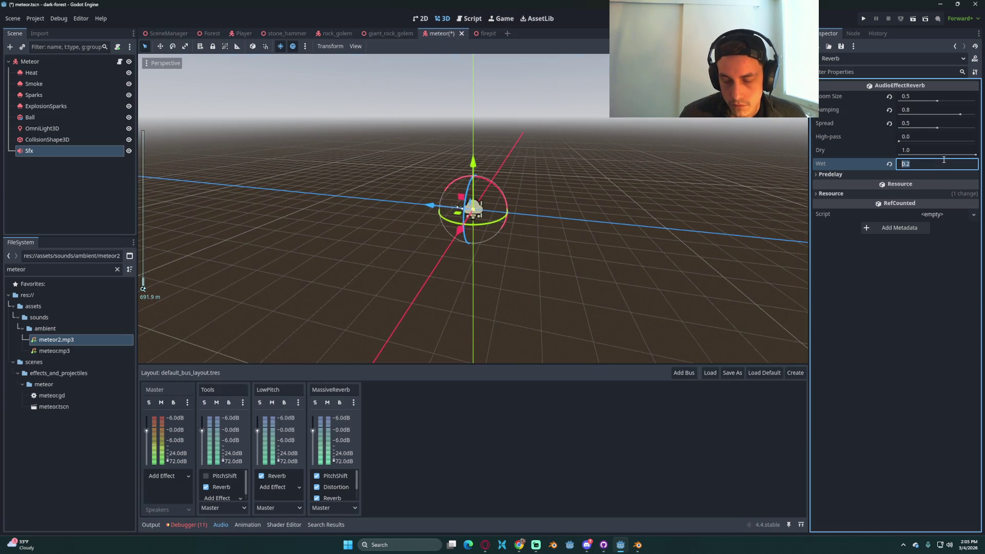
{"action": "scroll", "coordinate": [627, 182], "scroll_direction": "up", "scroll_amount": 5}
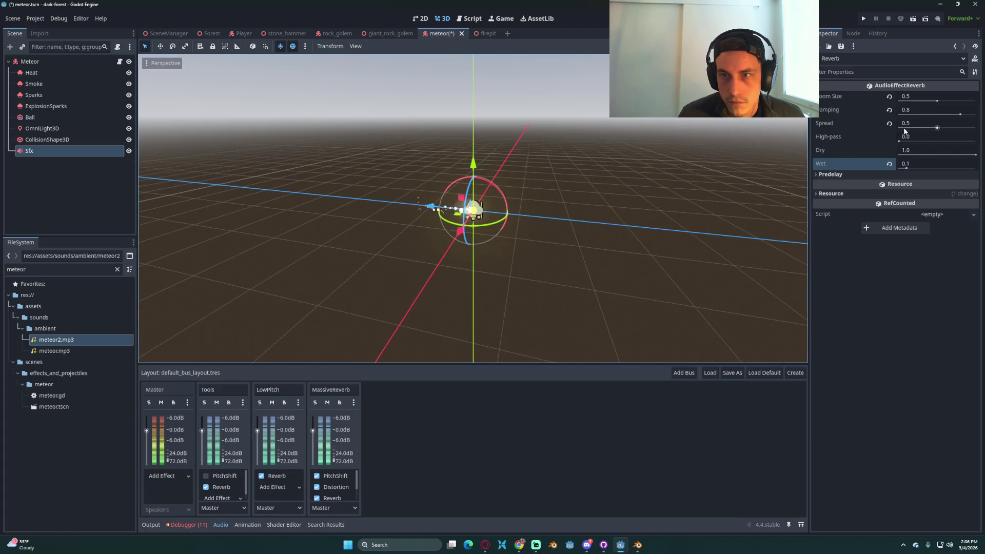
{"action": "key", "text": "ctrl+s"}
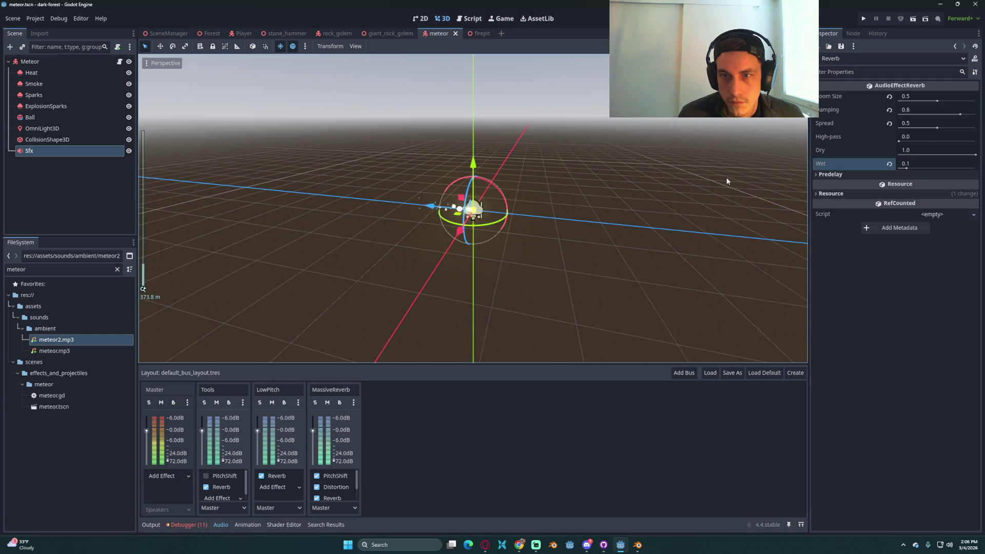
- Adjust the reverb predelay, save, and reselect the Sfx node
{"action": "left_click", "coordinate": [822, 175]}
{"action": "left_click_drag", "start_coordinate": [924, 186], "coordinate": [975, 206]}
{"action": "key", "text": "ctrl+s"}
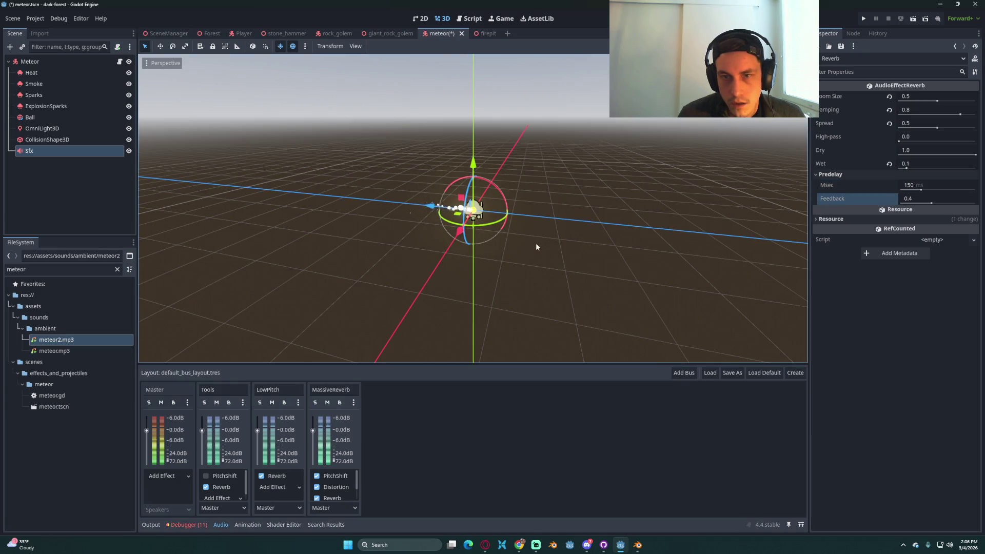
{"action": "left_click", "coordinate": [38, 141]}
{"action": "left_click", "coordinate": [36, 151]}
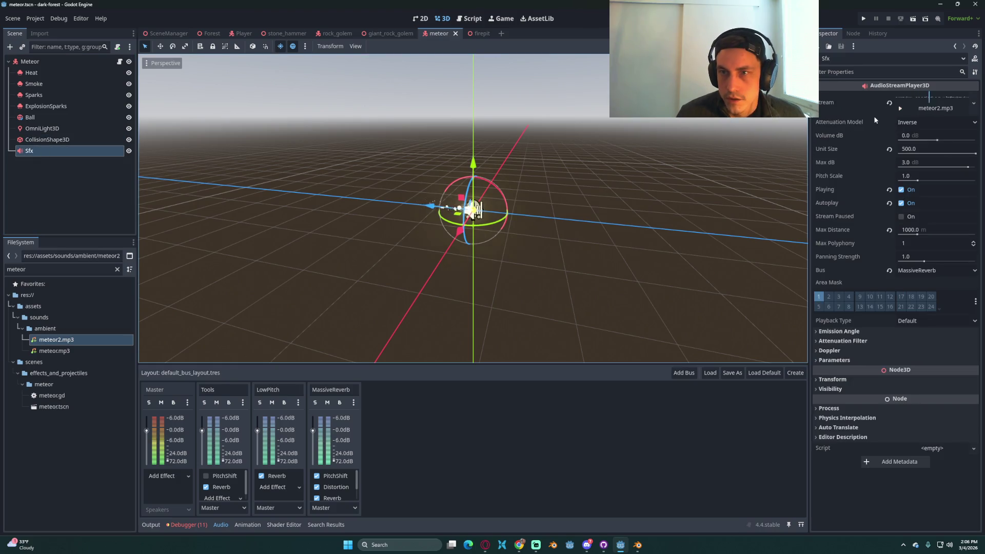
- Check the Sfx attenuation model, keeping Inverse, and expand the stream properties
{"action": "left_click", "coordinate": [905, 124]}
{"action": "left_click", "coordinate": [905, 124]}
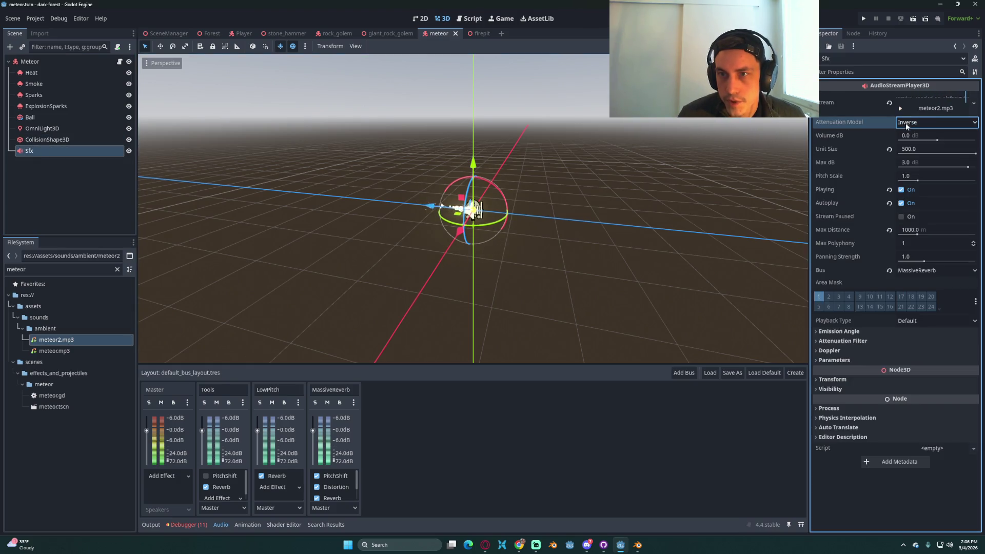
{"action": "left_click", "coordinate": [945, 108]}
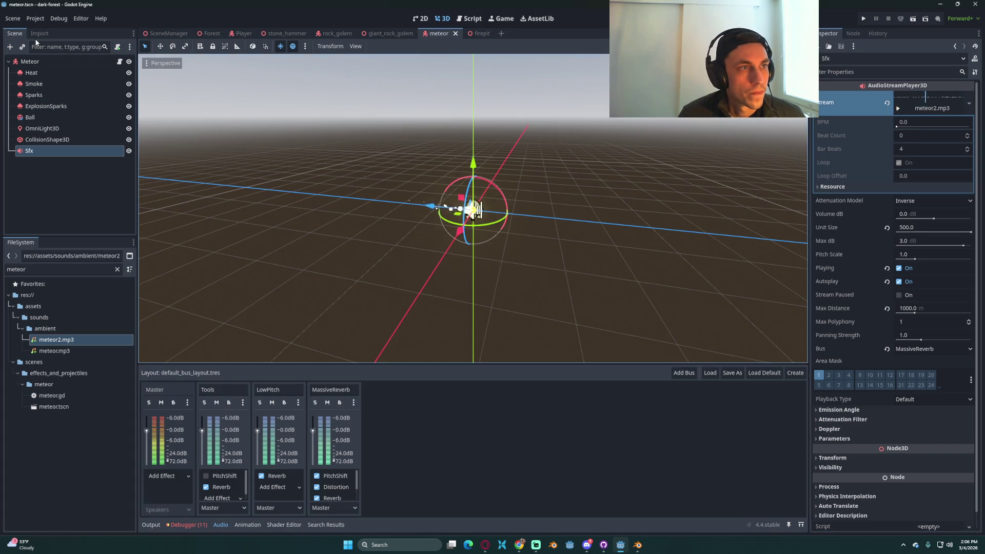
- Inspect meteor2.mp3's import dialog in the Import dock to confirm looping, then close it
{"action": "left_click", "coordinate": [36, 34]}
{"action": "double_click", "coordinate": [71, 338]}
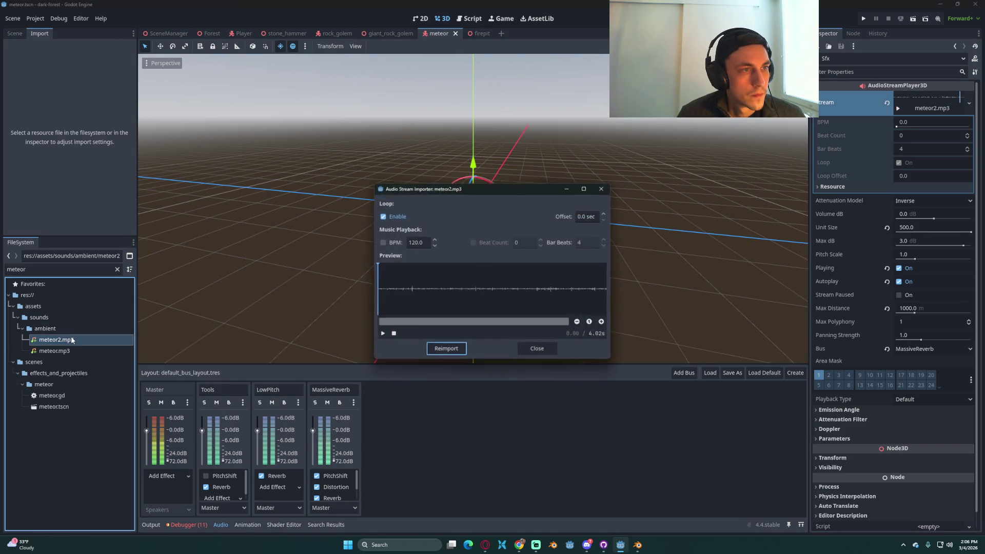
{"action": "left_click", "coordinate": [537, 350]}
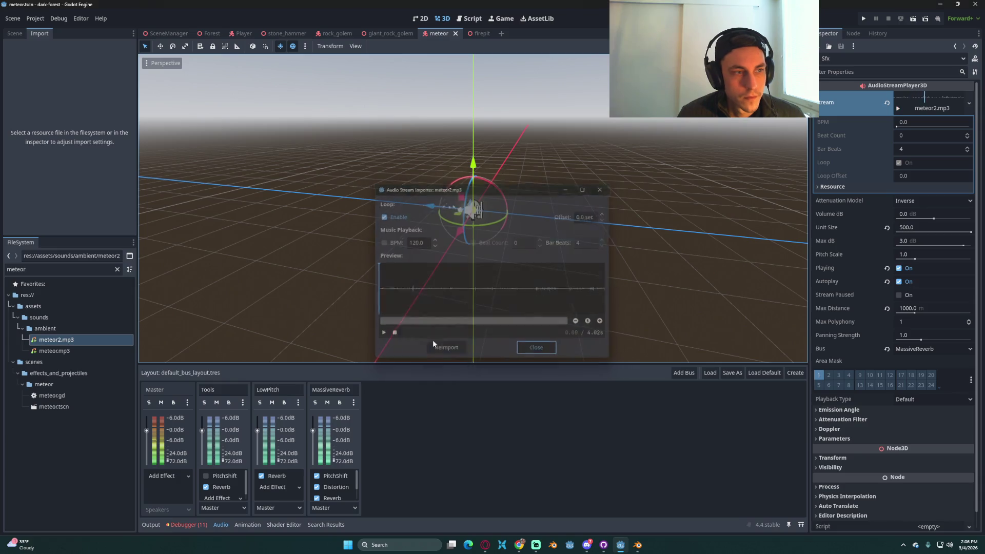
{"action": "left_click", "coordinate": [56, 339]}
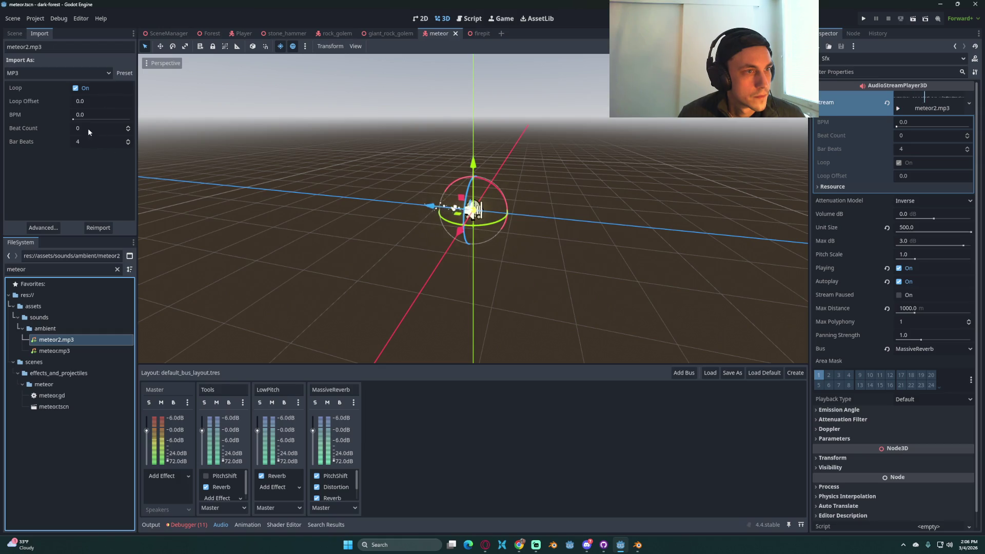
{"action": "left_click", "coordinate": [41, 228]}
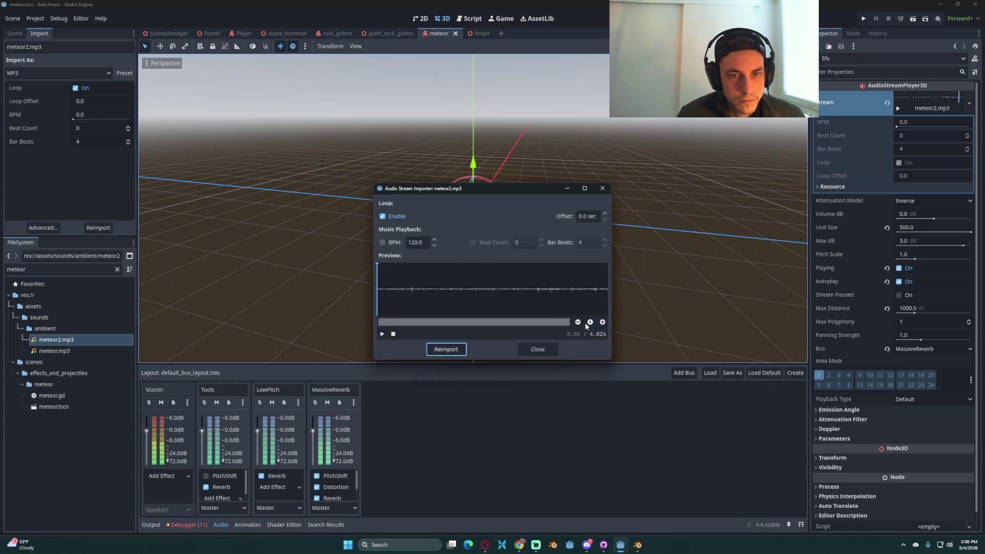
{"action": "left_click", "coordinate": [528, 349]}
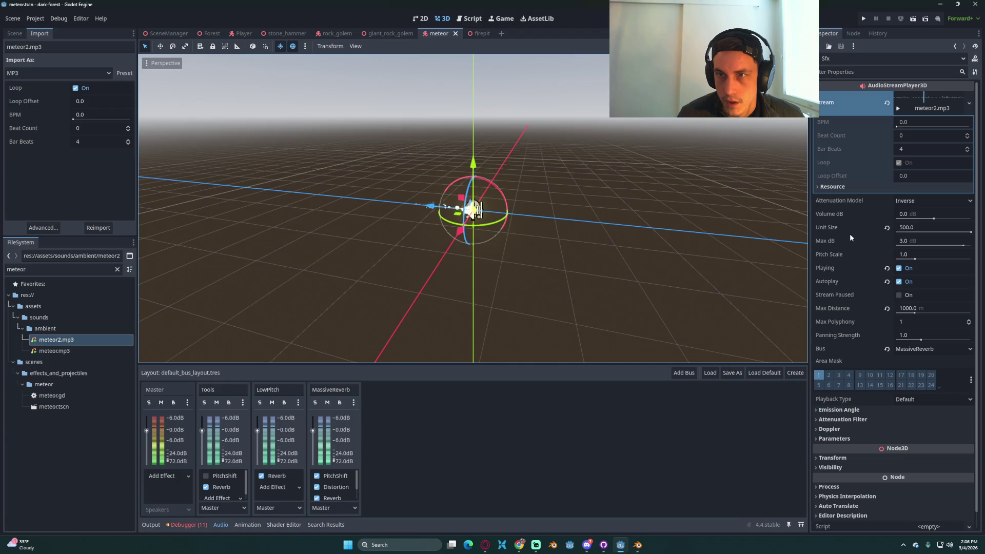
- Review the stream resource options and emission angle settings without changing them
{"action": "left_click", "coordinate": [968, 107]}
{"action": "left_click", "coordinate": [969, 108]}
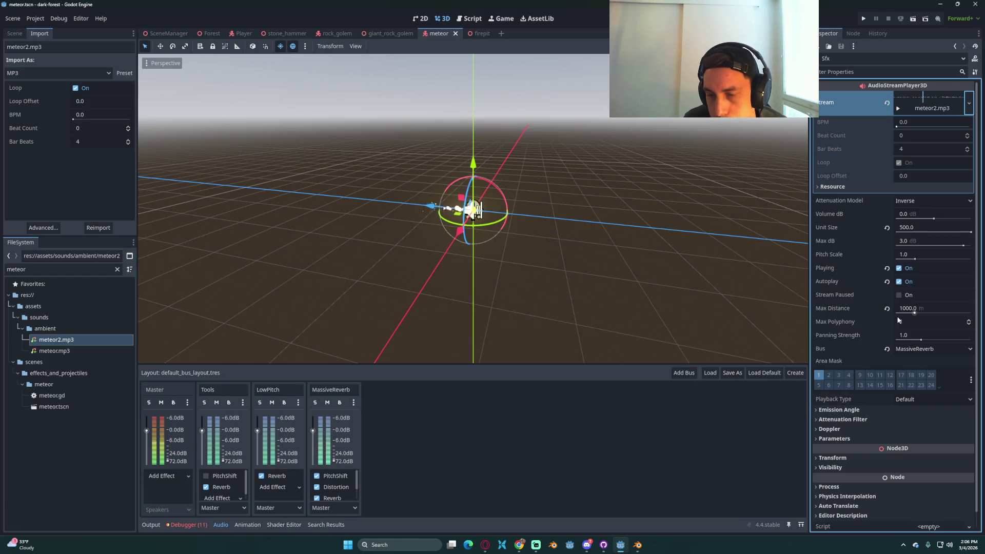
{"action": "left_click", "coordinate": [859, 409]}
{"action": "left_click", "coordinate": [859, 409]}
- Set the Sfx player's Doppler tracking to Physics
{"action": "left_click", "coordinate": [854, 420]}
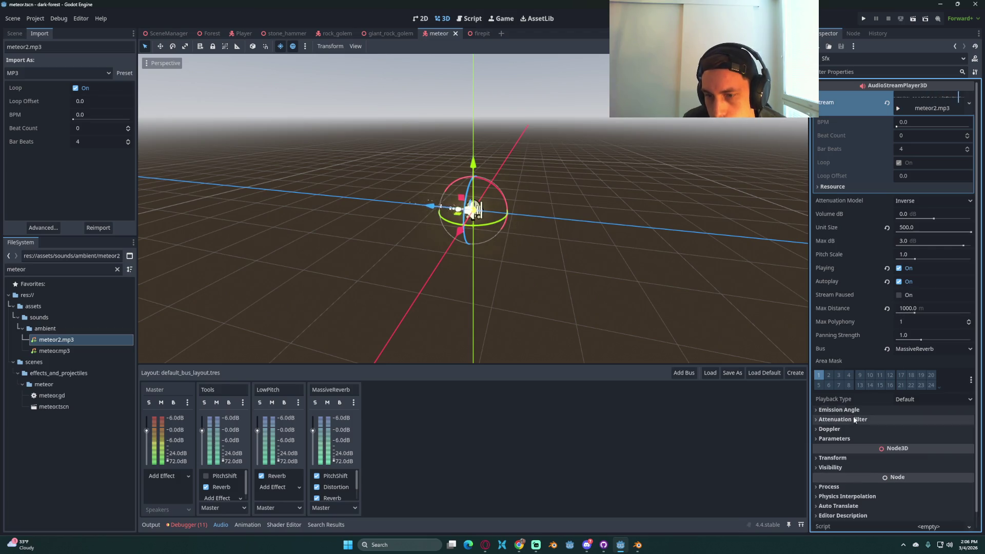
{"action": "left_click", "coordinate": [854, 421]}
{"action": "left_click", "coordinate": [850, 428]}
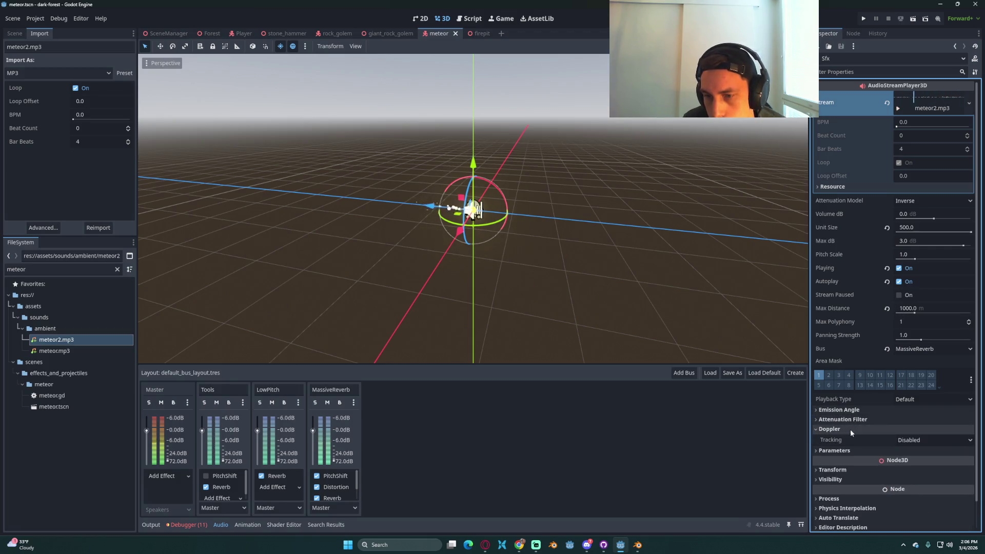
{"action": "left_click", "coordinate": [916, 441]}
{"action": "left_click", "coordinate": [917, 474]}
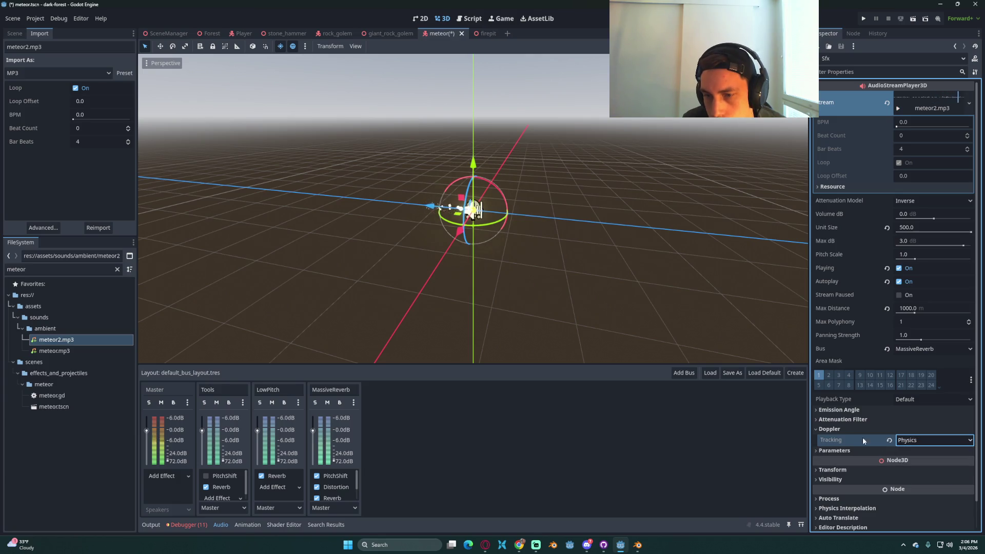
{"action": "left_click", "coordinate": [842, 430]}
- Override the looping parameter and turn looping on for the Sfx sound
{"action": "left_click", "coordinate": [845, 439]}
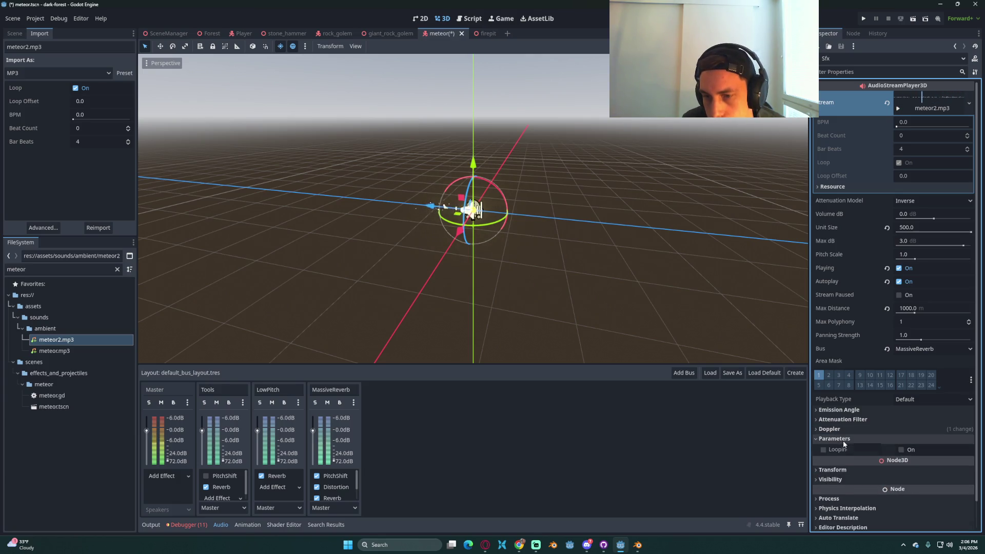
{"action": "left_click", "coordinate": [823, 450]}
{"action": "left_click", "coordinate": [902, 450]}
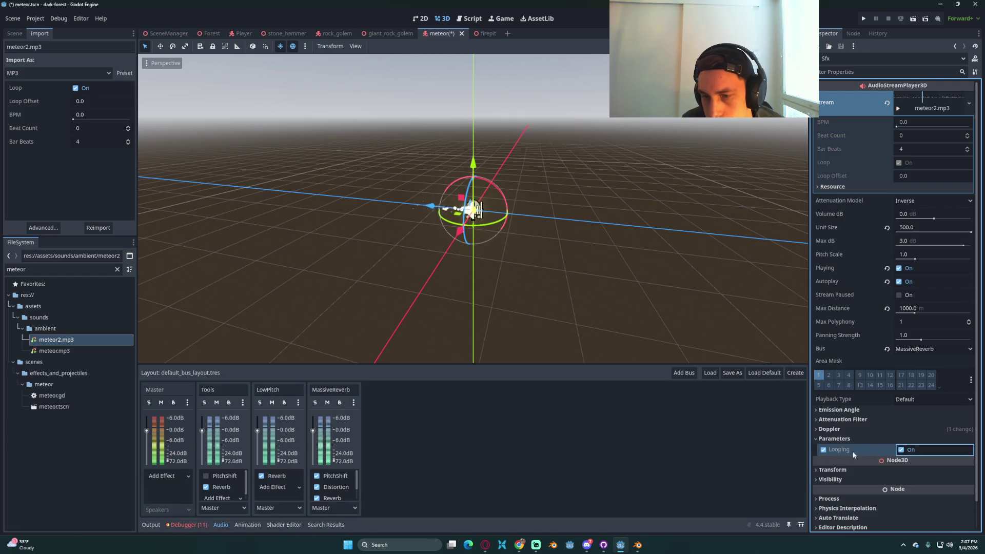
- Save the meteor scene, then stop the sound's preview playback and launch the game
{"action": "left_click", "coordinate": [879, 420]}
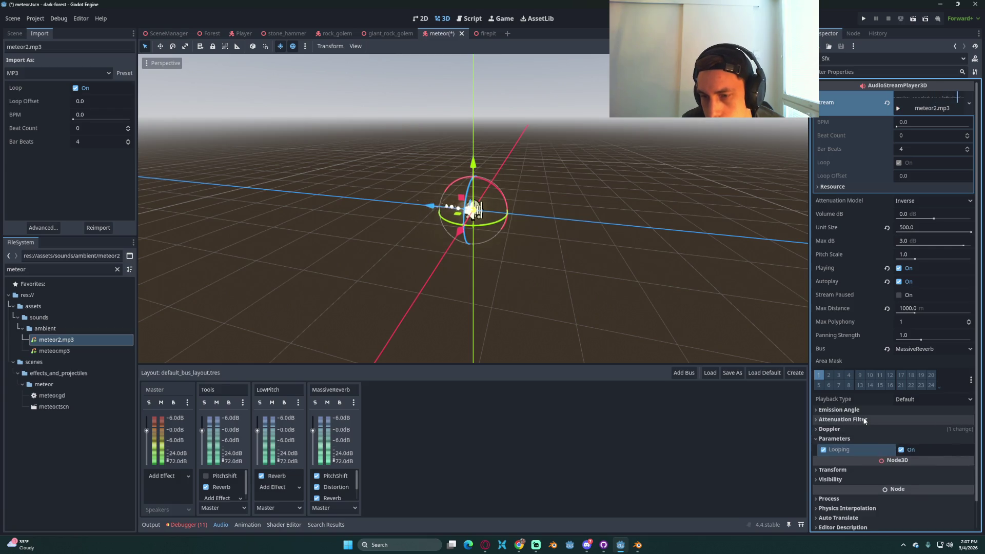
{"action": "left_click", "coordinate": [865, 420]}
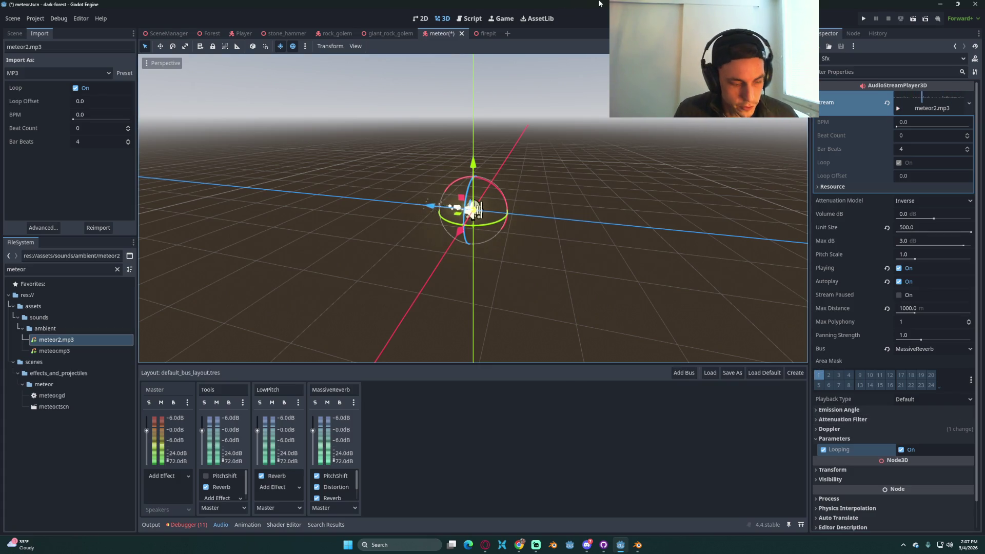
{"action": "key", "text": "ctrl+s"}
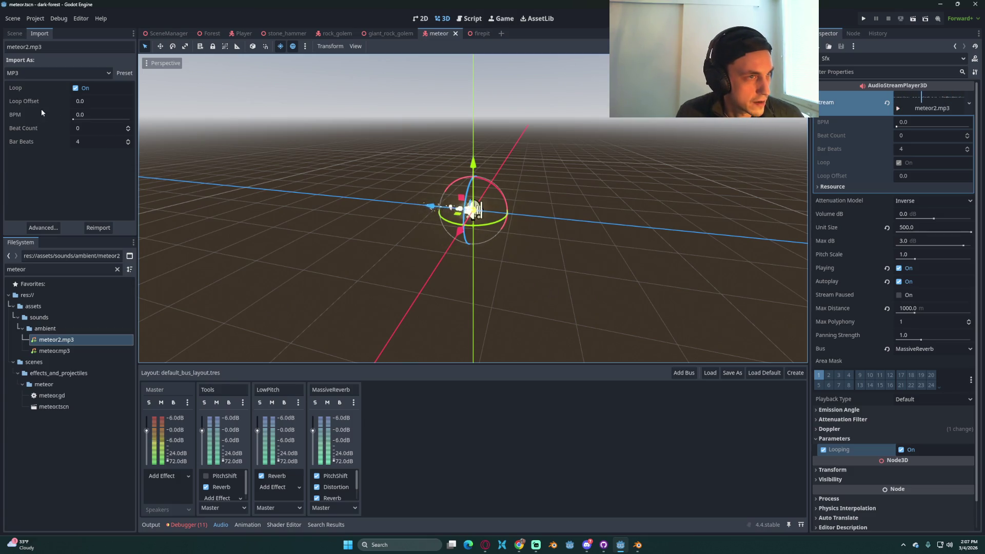
{"action": "mouse_move", "coordinate": [27, 102]}
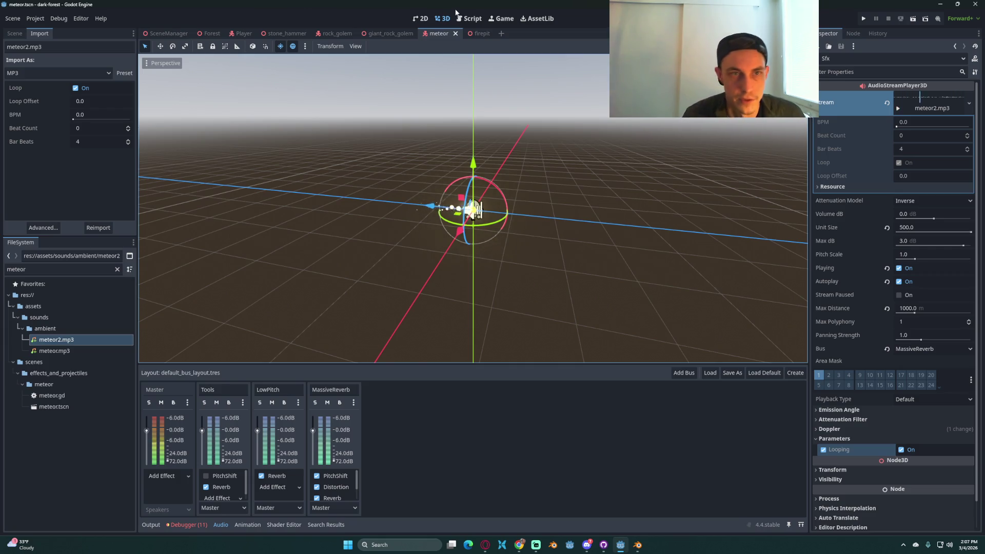
{"action": "left_click", "coordinate": [899, 267]}
{"action": "key", "text": "ctrl+s"}
- Playtest the project in the forest, look up toward the trees, then quit back to the editor
{"action": "left_click", "coordinate": [863, 19]}
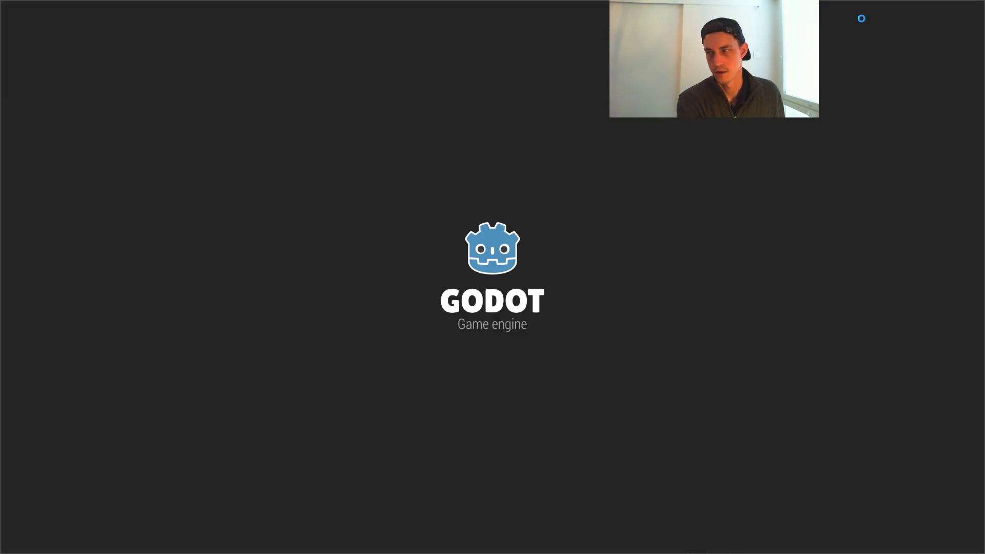
{"action": "key", "text": "Escape"}
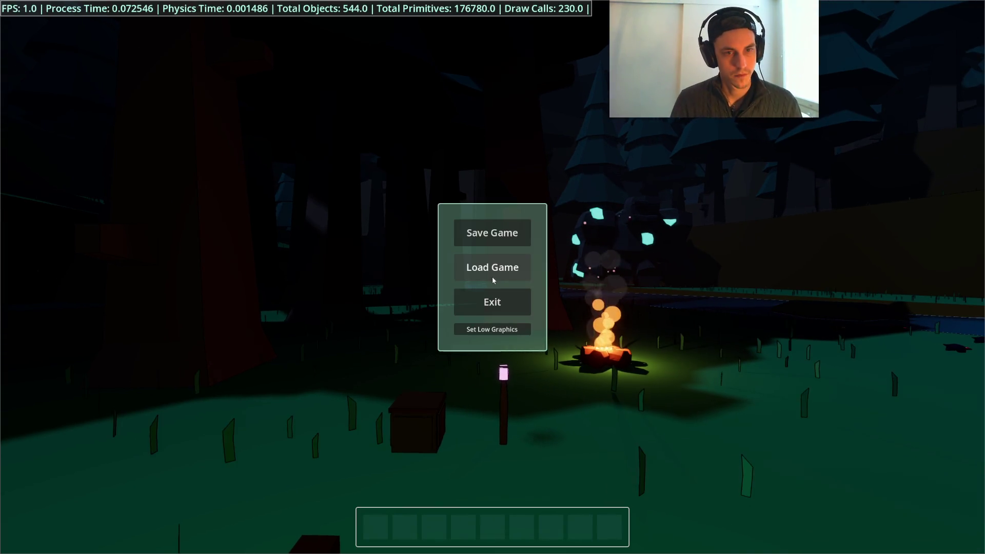
{"action": "key", "text": "Escape"}
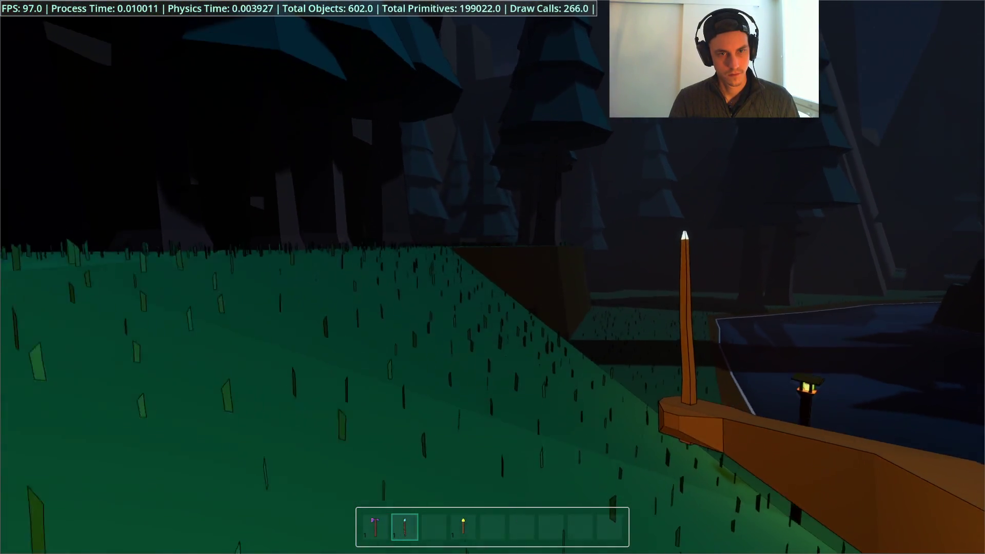
{"action": "key", "text": "e"}
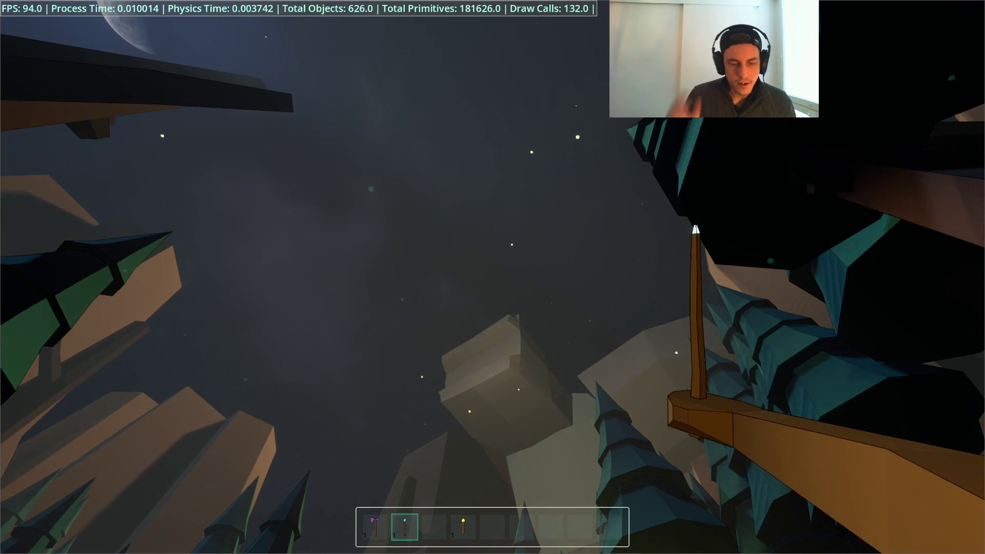
{"action": "key", "text": "Escape"}
{"action": "key", "text": "ctrl+s"}
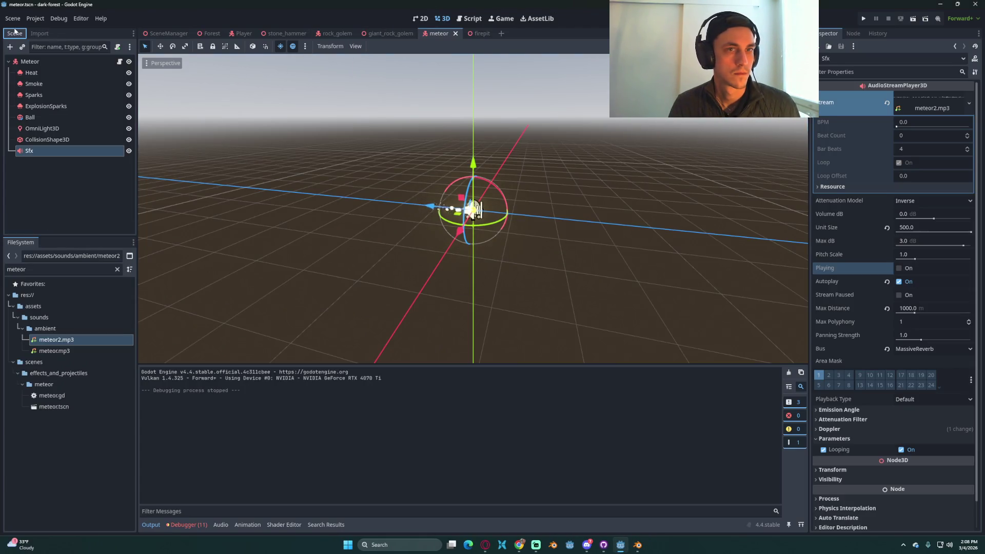
{"action": "left_click", "coordinate": [472, 19]}
- Add an onready reference to the Sfx node in meteor.gd
{"action": "key", "text": "alt+Tab"}
{"action": "left_click", "coordinate": [472, 256]}
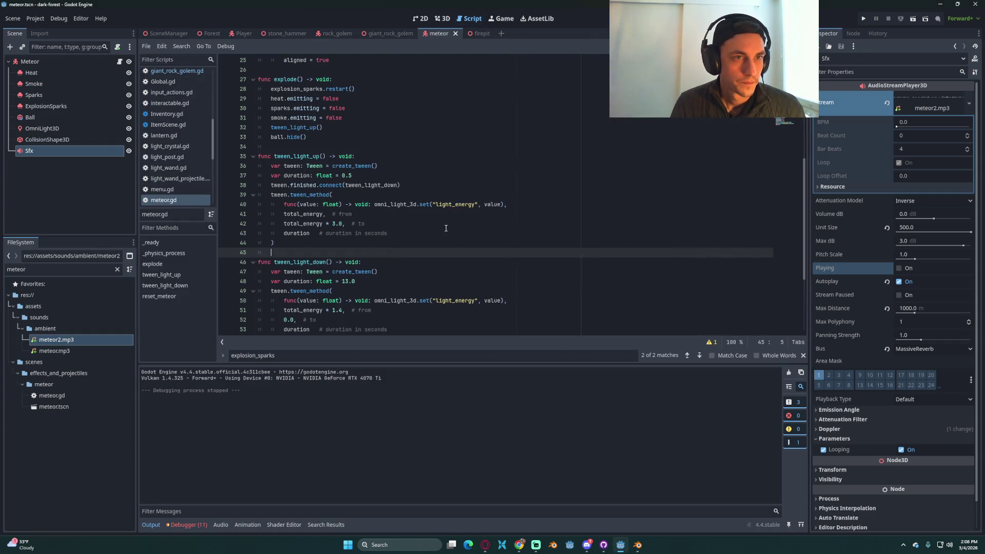
{"action": "scroll", "coordinate": [447, 229], "scroll_direction": "down", "scroll_amount": 4}
{"action": "left_click", "coordinate": [375, 247]}
{"action": "scroll", "coordinate": [397, 159], "scroll_direction": "up", "scroll_amount": 10}
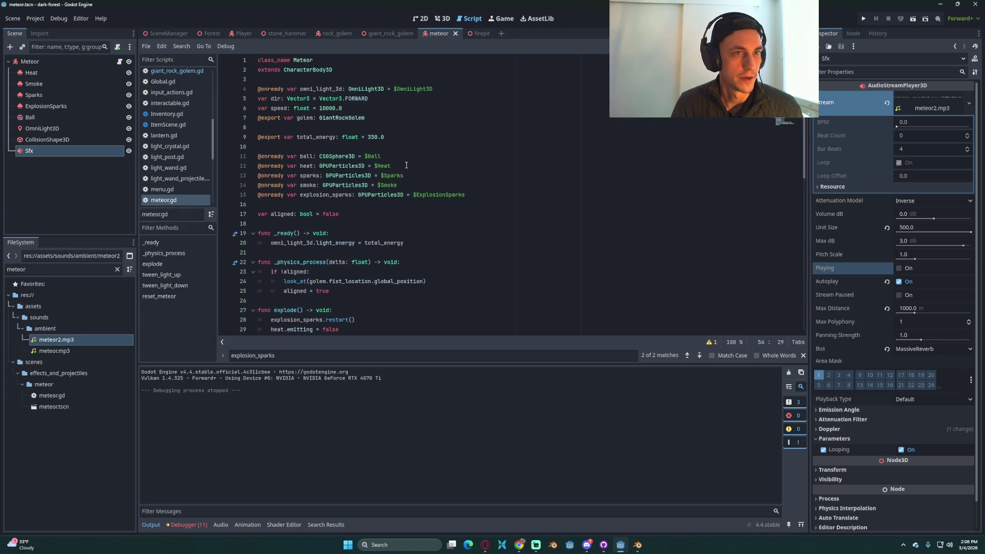
{"action": "left_click_drag", "start_coordinate": [42, 152], "coordinate": [359, 204]}
{"action": "key", "text": "ctrl+s"}
- Call sfx.play() at the end of reset_meteor to replay the sound
{"action": "scroll", "coordinate": [477, 259], "scroll_direction": "down", "scroll_amount": 12}
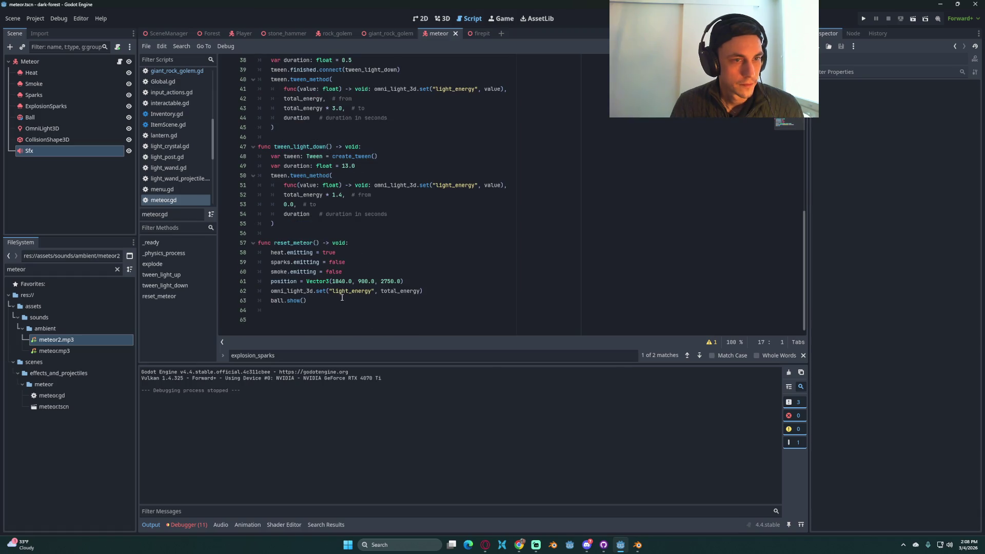
{"action": "left_click", "coordinate": [347, 301]}
{"action": "key", "text": "Return"}
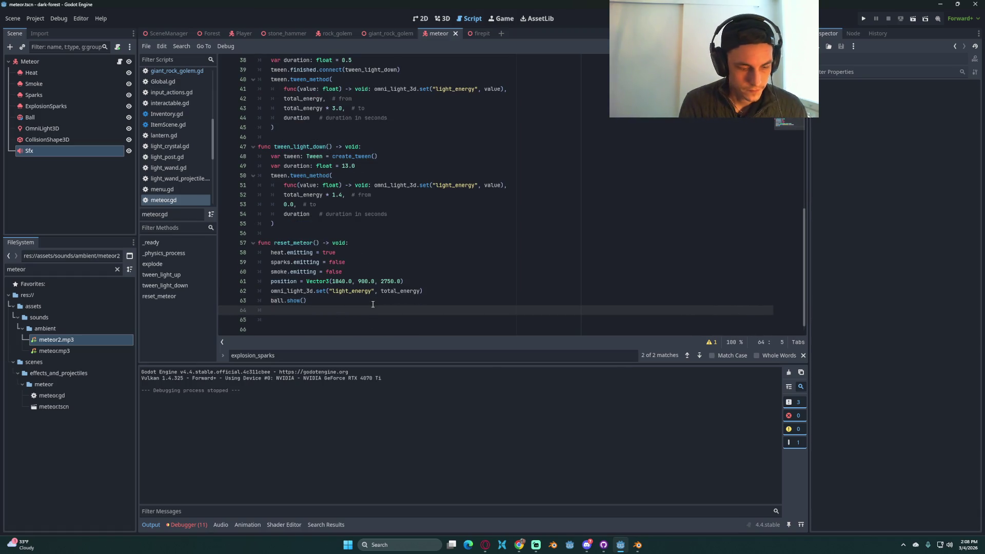
{"action": "type", "text": "x.pl"}
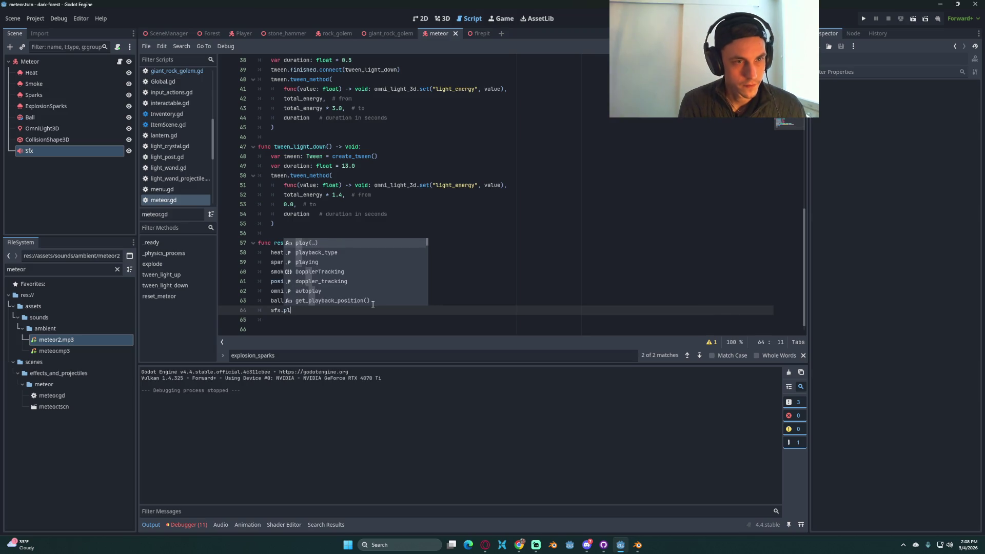
{"action": "key", "text": "Return"}
- Call sfx.stop() at the end of explode, save the script, and run the game again
{"action": "scroll", "coordinate": [315, 175], "scroll_direction": "up", "scroll_amount": 5}
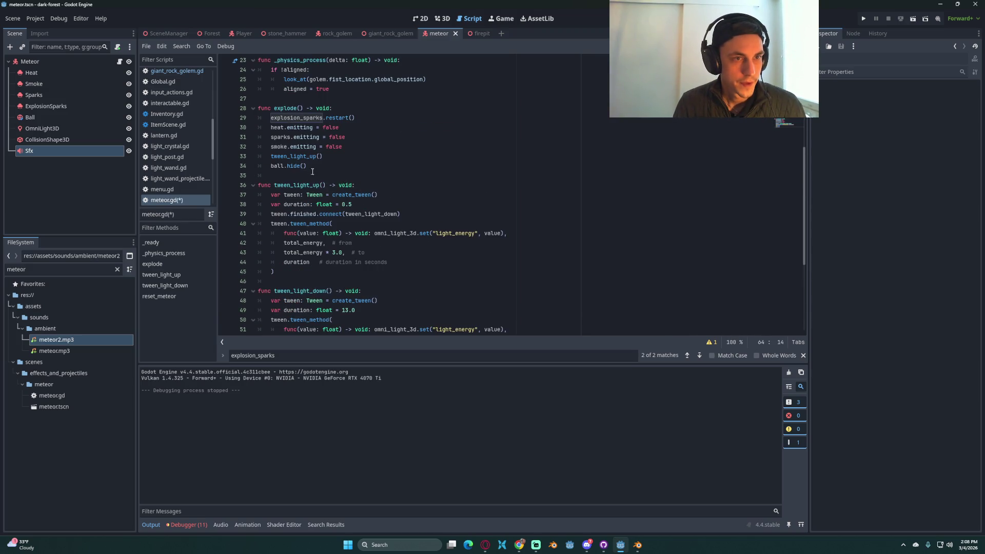
{"action": "left_click", "coordinate": [317, 167]}
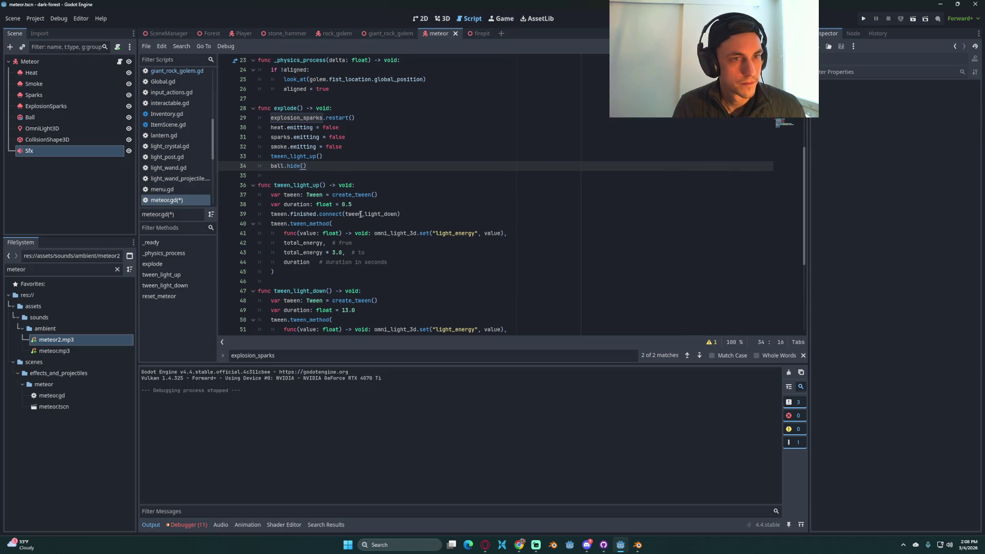
{"action": "key", "text": "Return"}
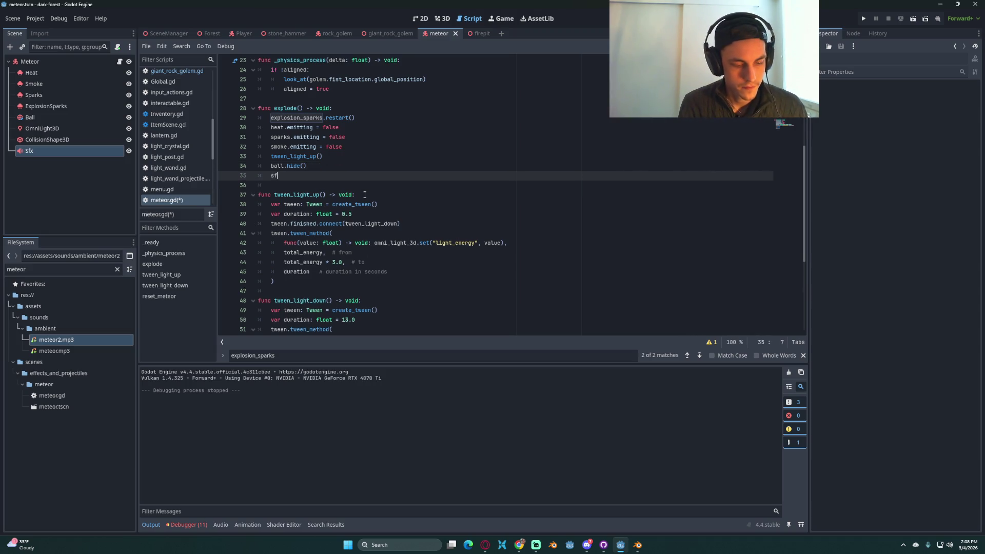
{"action": "type", "text": "x.sn"}
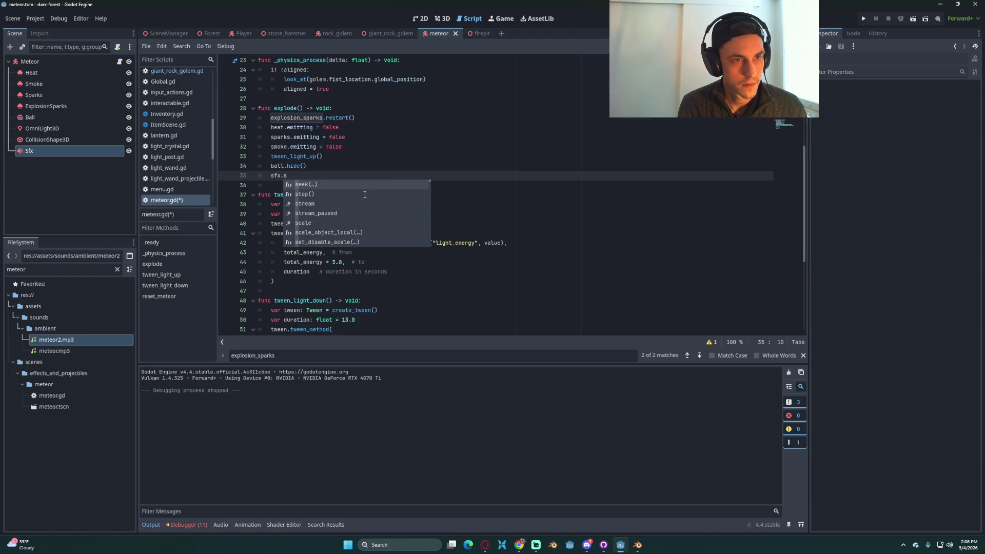
{"action": "key", "text": "Return"}
{"action": "key", "text": "ctrl+s"}
{"action": "left_click", "coordinate": [364, 194]}
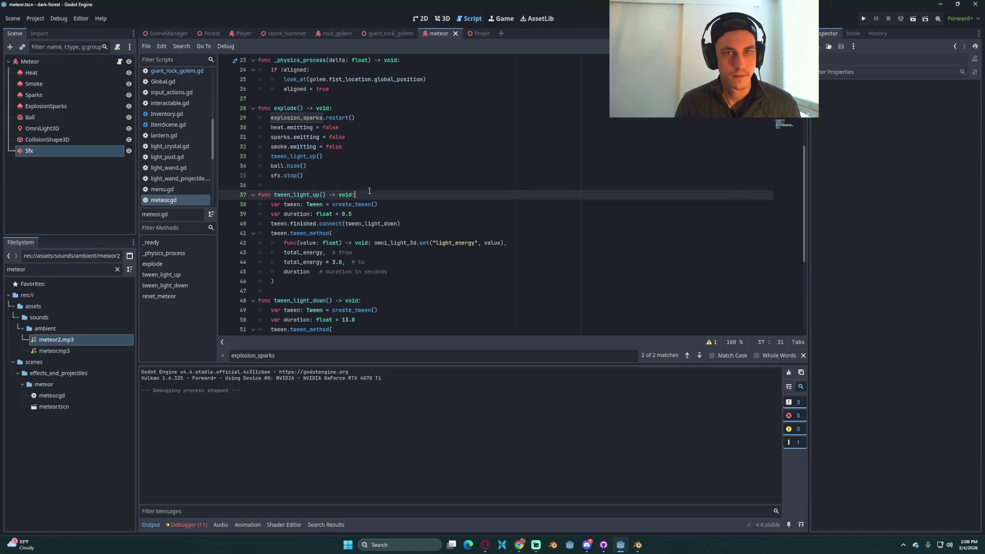
{"action": "key", "text": "F5"}
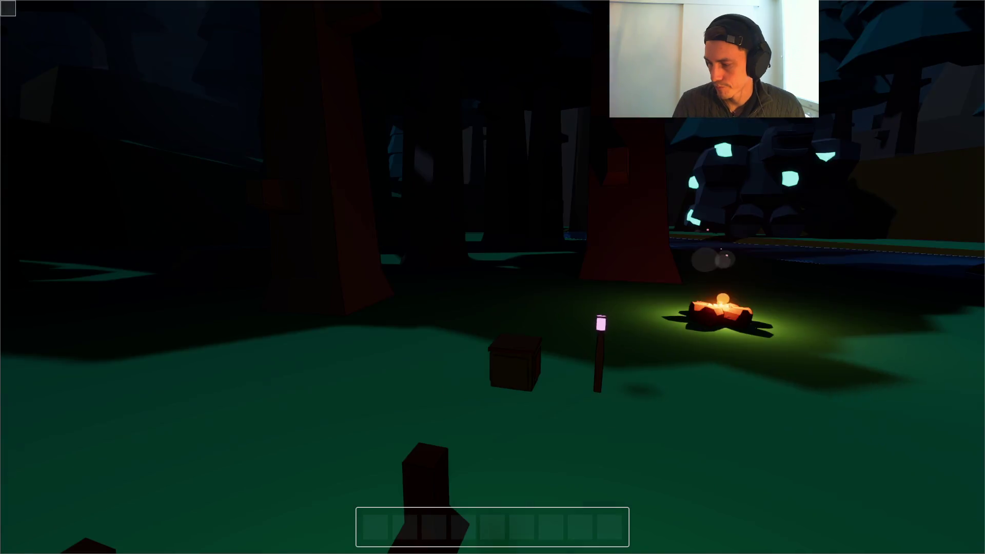
- Bring up the in-game pause menu and equip the spear from hotbar slot 2
{"action": "key", "text": "Escape"}
{"action": "key", "text": "Escape"}
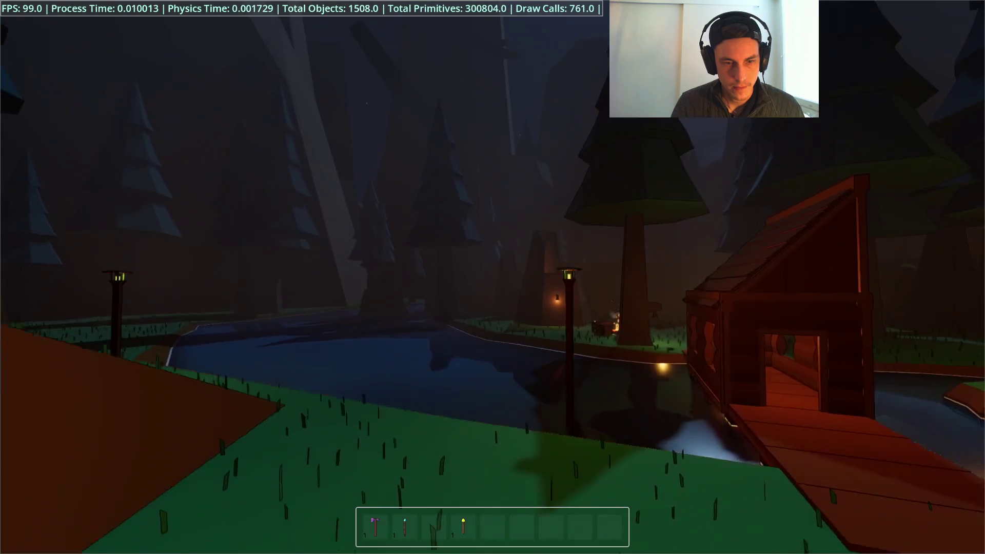
{"action": "key", "text": "2"}
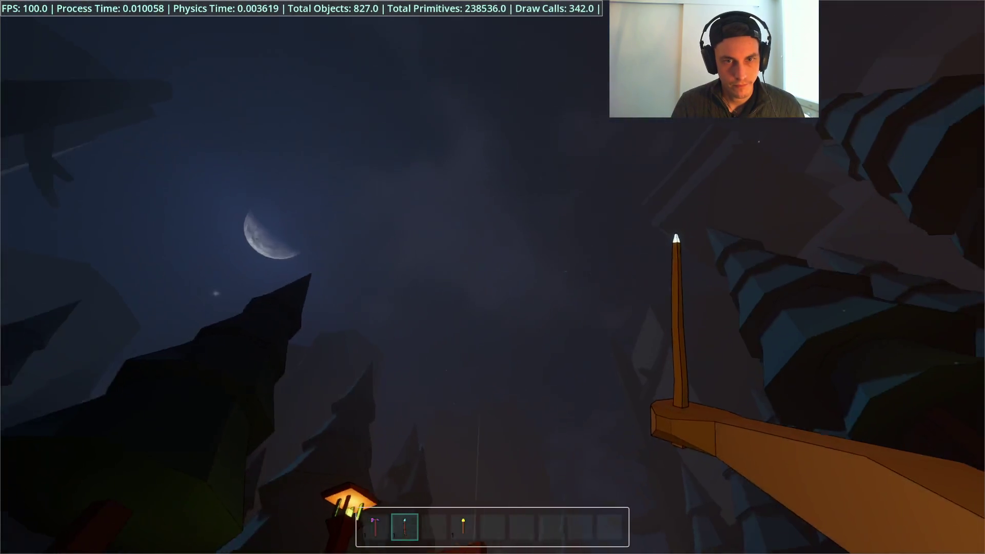
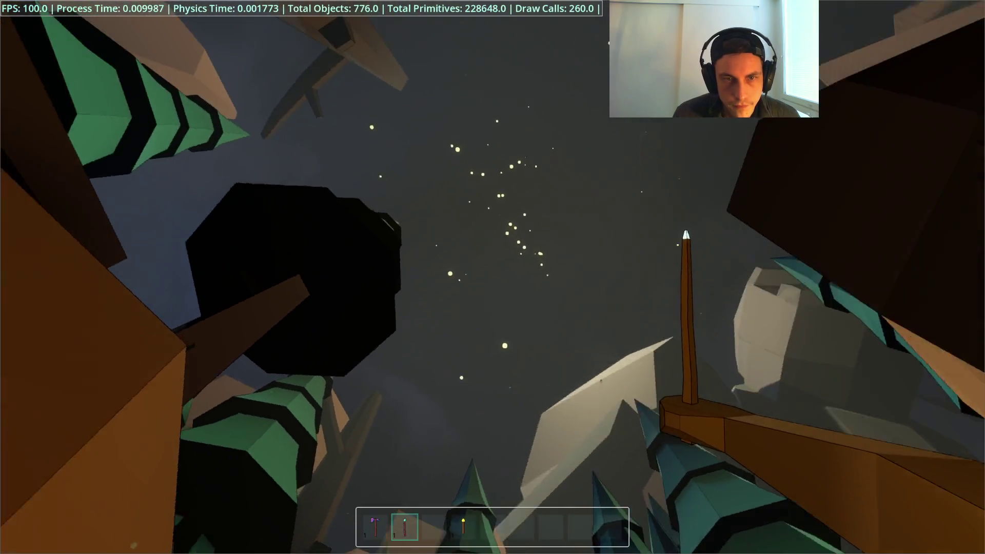
- Stop the playtest after watching the meteor explode into glowing sparks
{"action": "key", "text": "F8"}
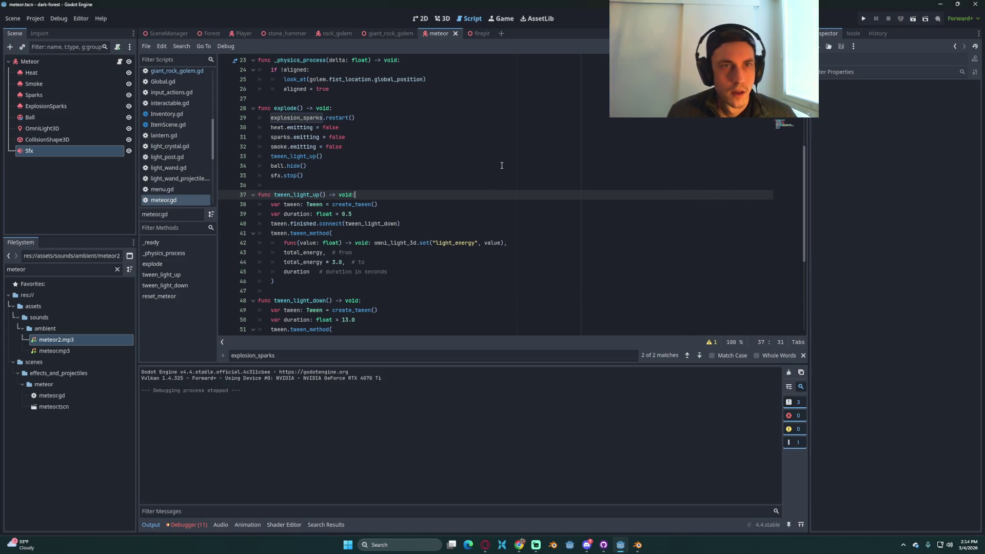
- Switch to the 3D view, open the giant_rock_golem scene and select its Meteor node
{"action": "left_click", "coordinate": [501, 165]}
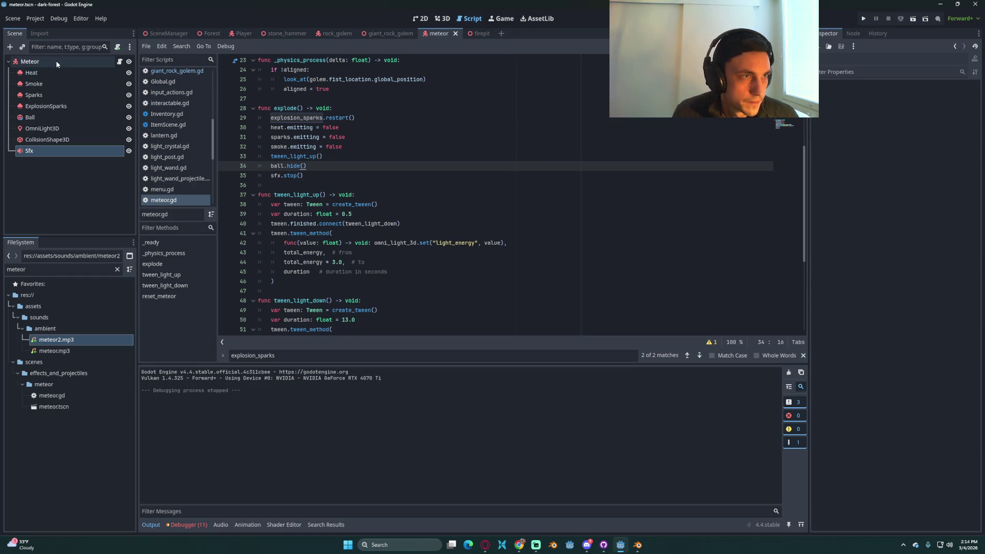
{"action": "left_click", "coordinate": [30, 61]}
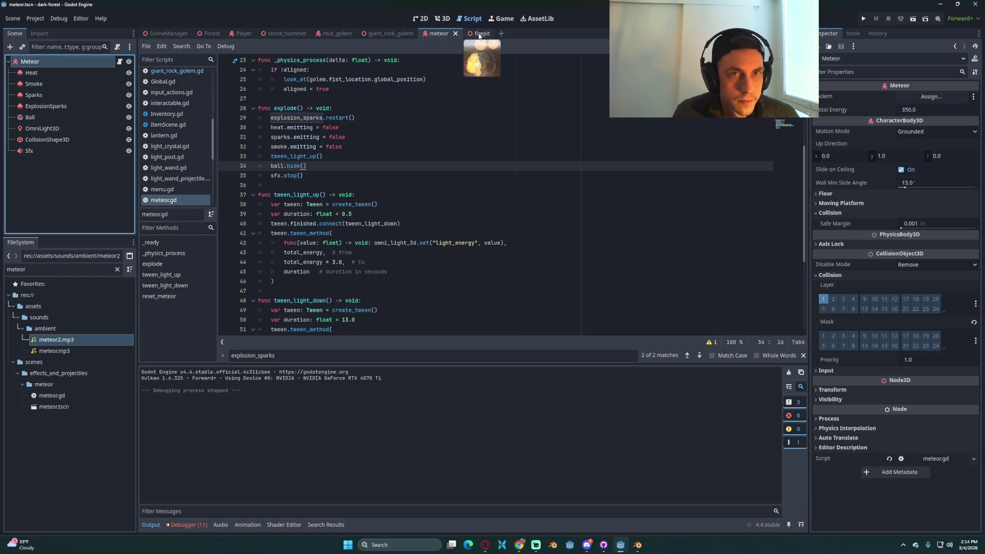
{"action": "left_click", "coordinate": [442, 19]}
{"action": "left_click_drag", "start_coordinate": [558, 195], "coordinate": [545, 203]}
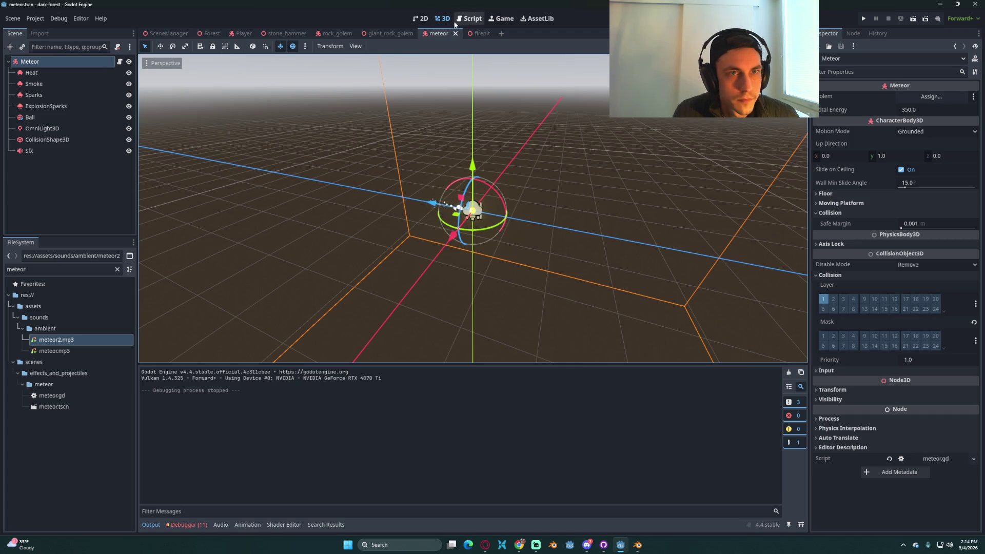
{"action": "left_click", "coordinate": [370, 33]}
{"action": "scroll", "coordinate": [40, 69], "scroll_direction": "up", "scroll_amount": 2}
{"action": "left_click", "coordinate": [57, 75]}
{"action": "scroll", "coordinate": [409, 211], "scroll_direction": "down", "scroll_amount": 2}
- Frame the Meteor, raise it along Y, then move it toward the golem on X and Z
{"action": "key", "text": "f"}
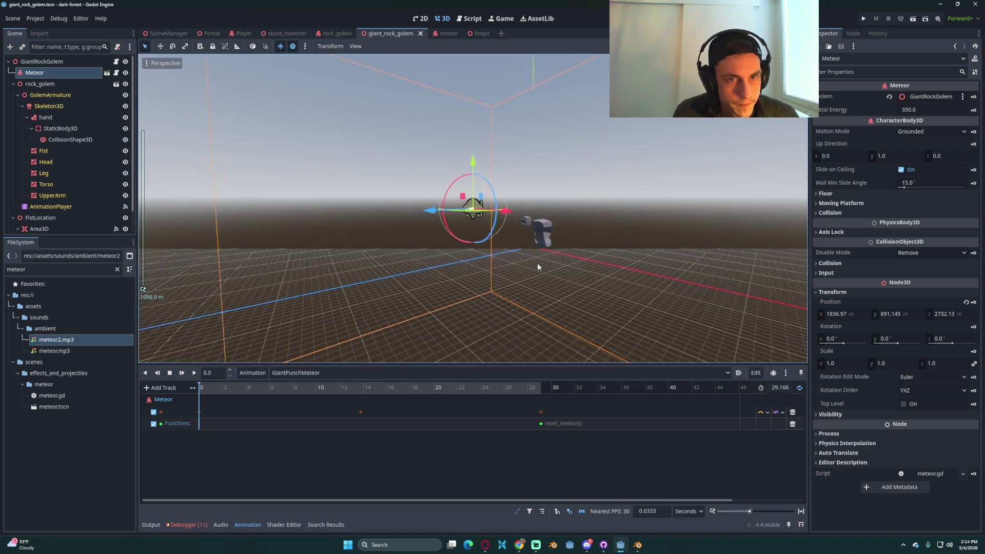
{"action": "left_click_drag", "start_coordinate": [476, 161], "coordinate": [473, 32]}
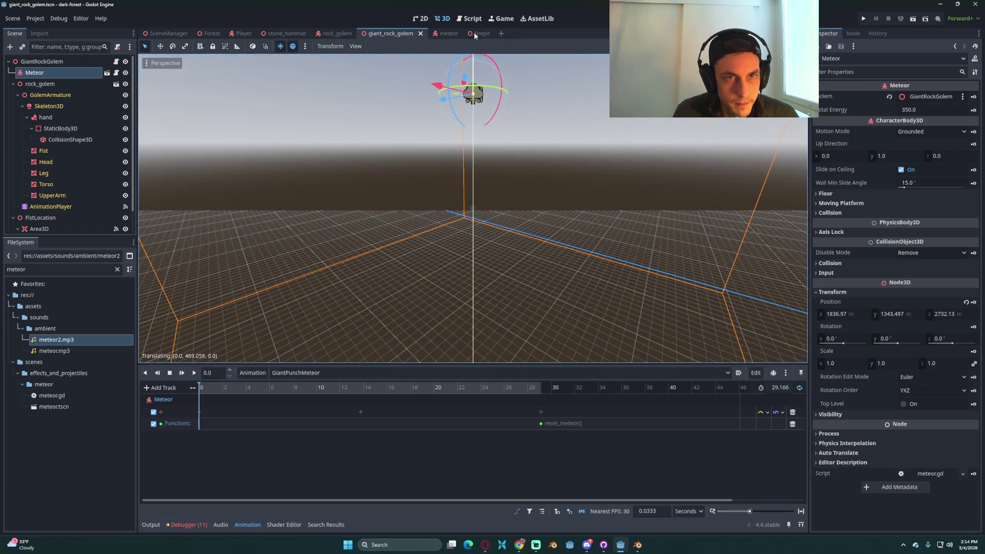
{"action": "left_click_drag", "start_coordinate": [659, 161], "coordinate": [453, 202]}
{"action": "mouse_move", "coordinate": [353, 168]}
{"action": "left_mouse_down"}
{"action": "mouse_move", "coordinate": [486, 165]}
{"action": "mouse_move", "coordinate": [489, 186]}
{"action": "left_mouse_up"}
{"action": "scroll", "coordinate": [714, 234], "scroll_direction": "down", "scroll_amount": 5}
{"action": "left_click_drag", "start_coordinate": [429, 222], "coordinate": [543, 177]}
- Place the Meteor beside the golem's fist at (620.142, 1360.203, 1559.282), save, and keyframe its position
{"action": "scroll", "coordinate": [446, 231], "scroll_direction": "up", "scroll_amount": 3}
{"action": "left_click_drag", "start_coordinate": [446, 231], "coordinate": [418, 218]}
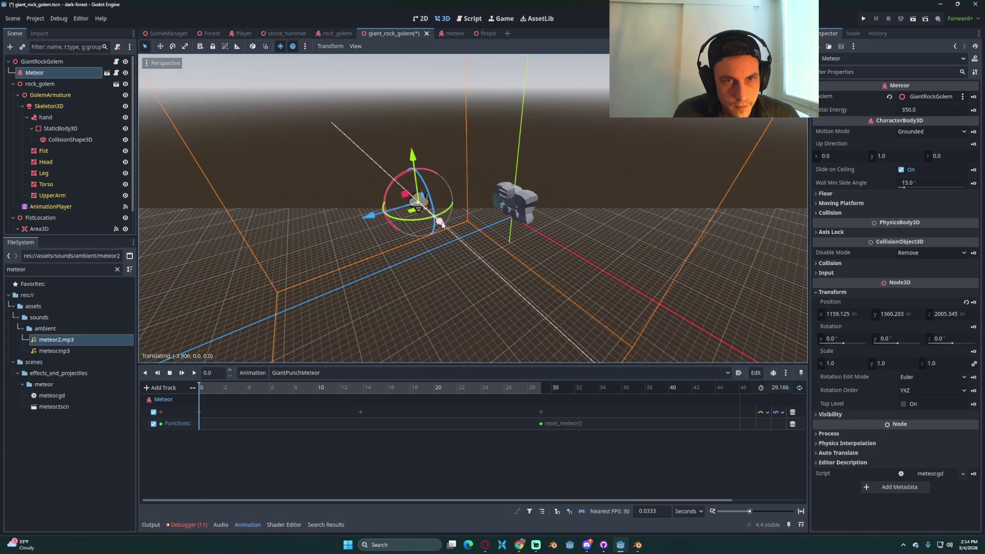
{"action": "scroll", "coordinate": [553, 257], "scroll_direction": "up", "scroll_amount": 4}
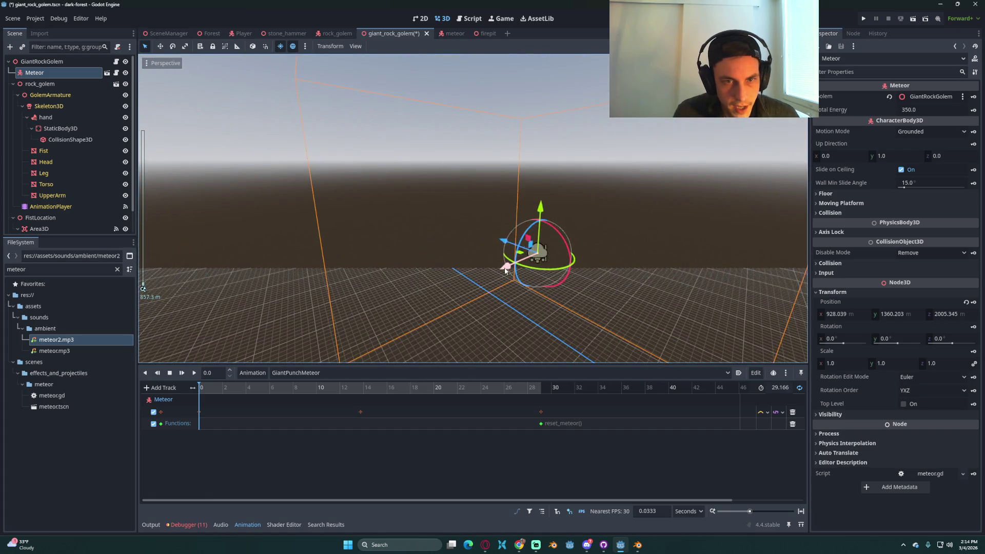
{"action": "left_click_drag", "start_coordinate": [523, 255], "coordinate": [734, 302]}
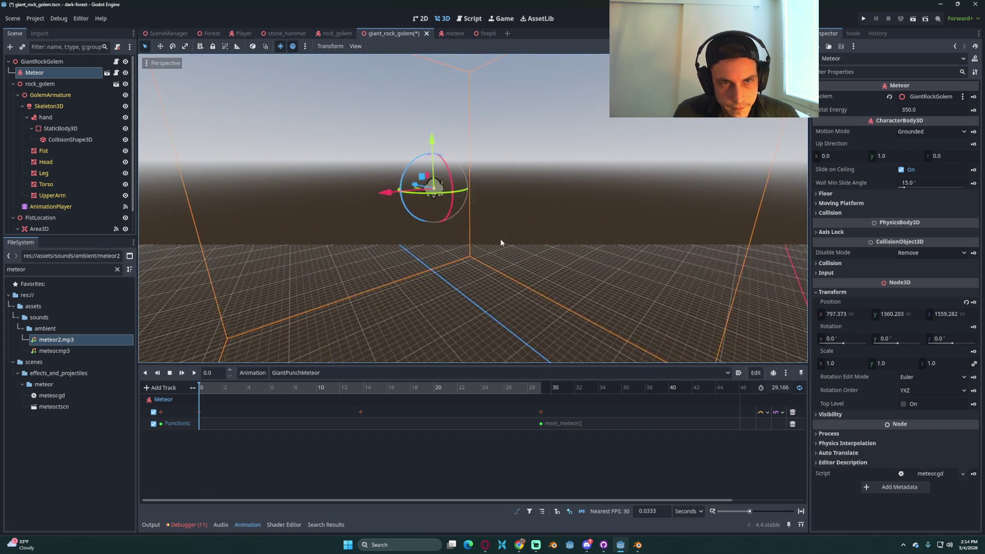
{"action": "mouse_move", "coordinate": [332, 211]}
{"action": "left_mouse_down"}
{"action": "mouse_move", "coordinate": [321, 214]}
{"action": "mouse_move", "coordinate": [321, 204]}
{"action": "left_mouse_up"}
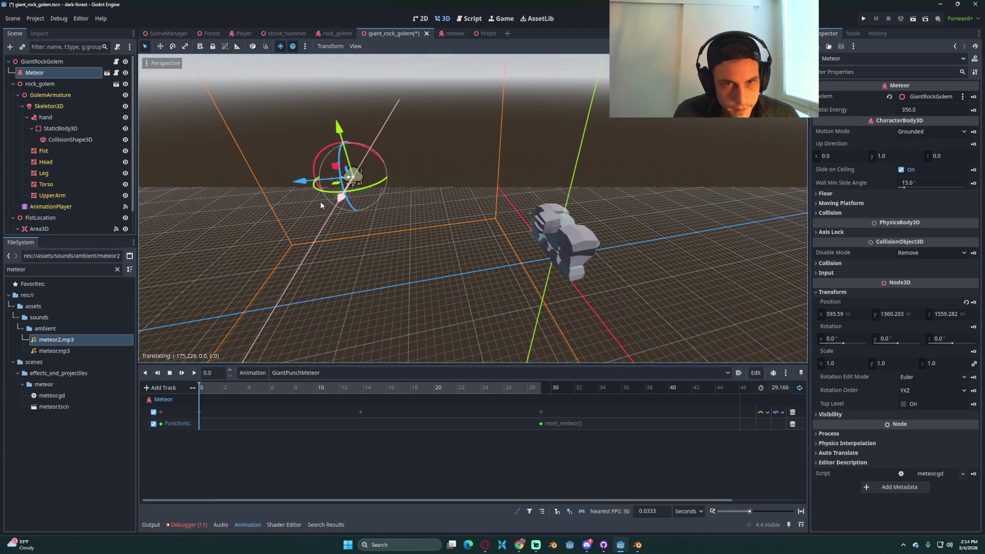
{"action": "key", "text": "ctrl+s"}
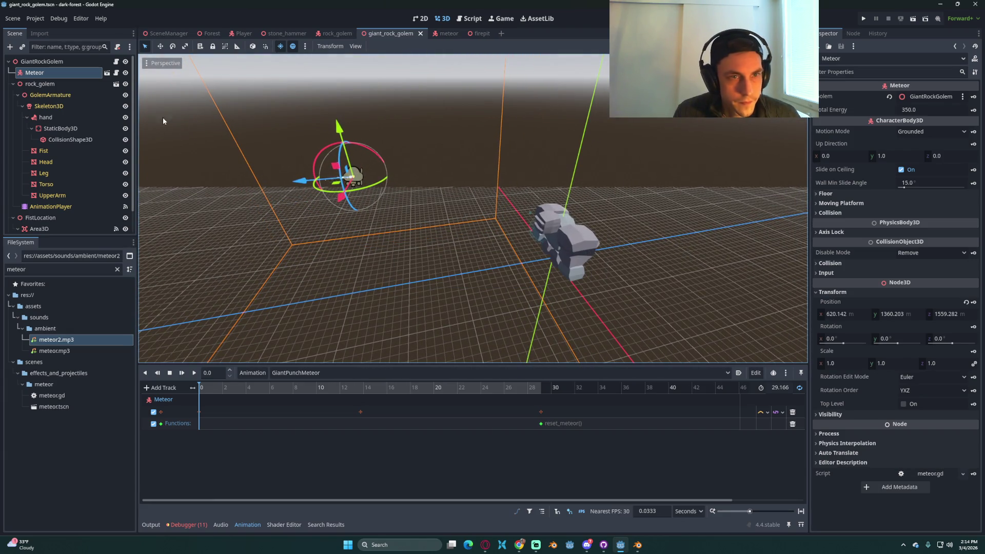
{"action": "left_click", "coordinate": [973, 303]}
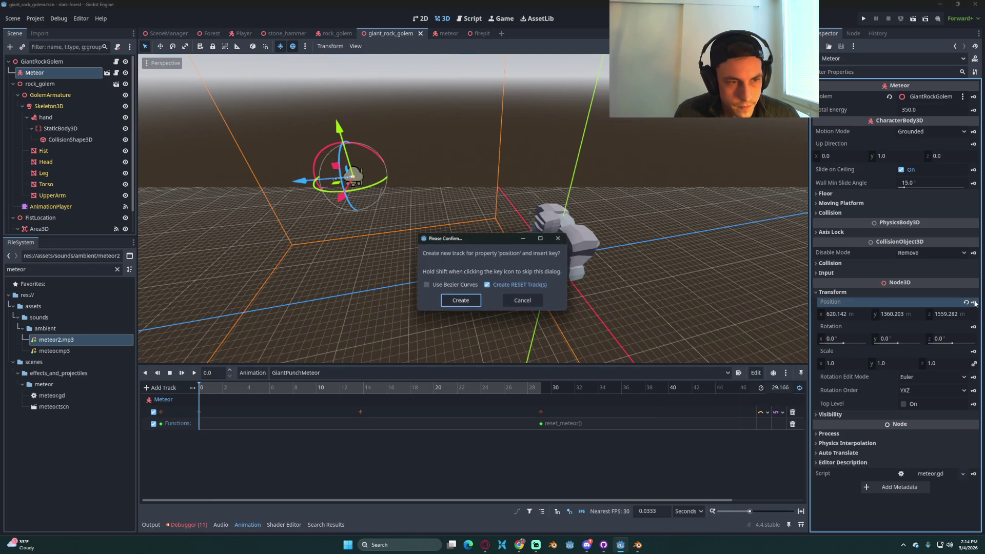
- Create the position track in GiantPunchMeteor and select the meteor track's start key
{"action": "left_click", "coordinate": [472, 303]}
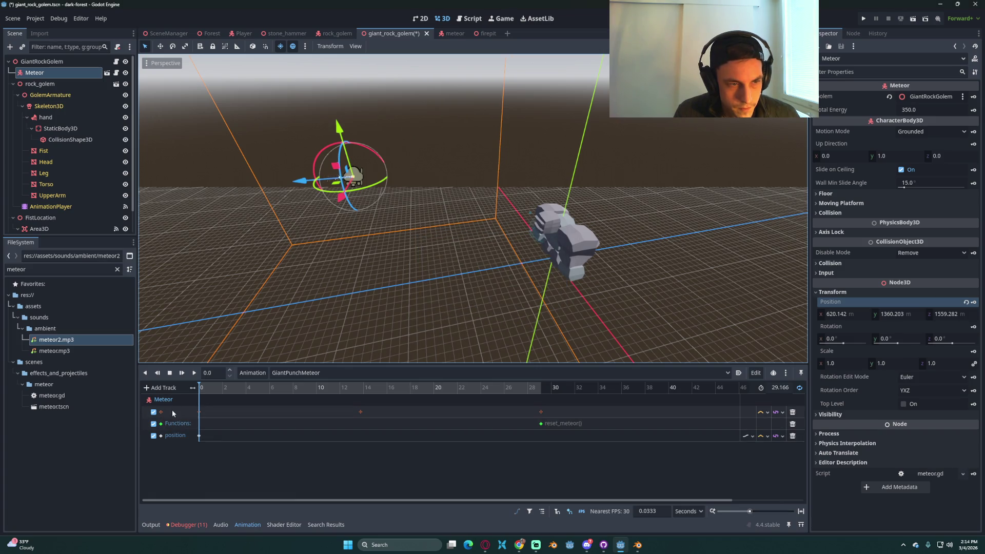
{"action": "left_click", "coordinate": [199, 412]}
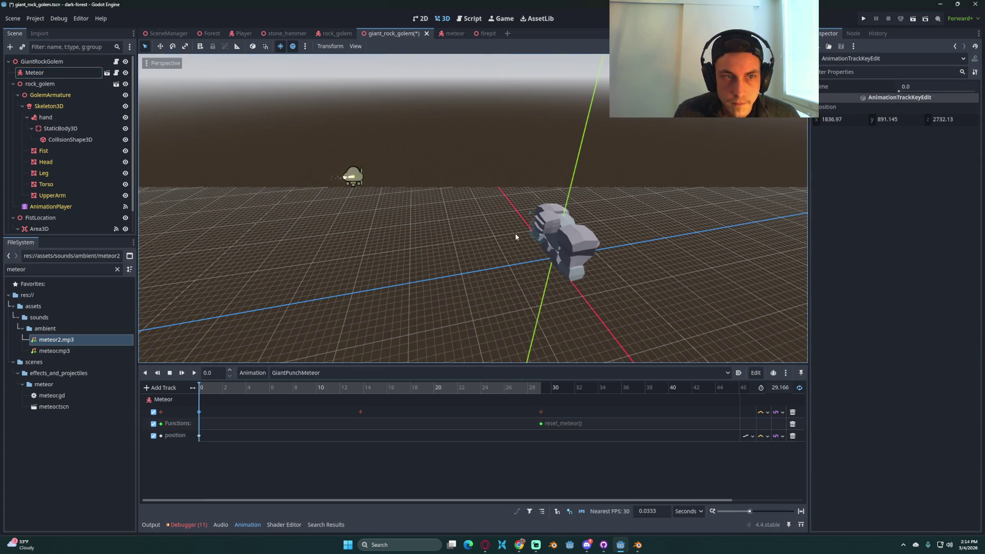
{"action": "left_click_drag", "start_coordinate": [420, 266], "coordinate": [420, 266]}
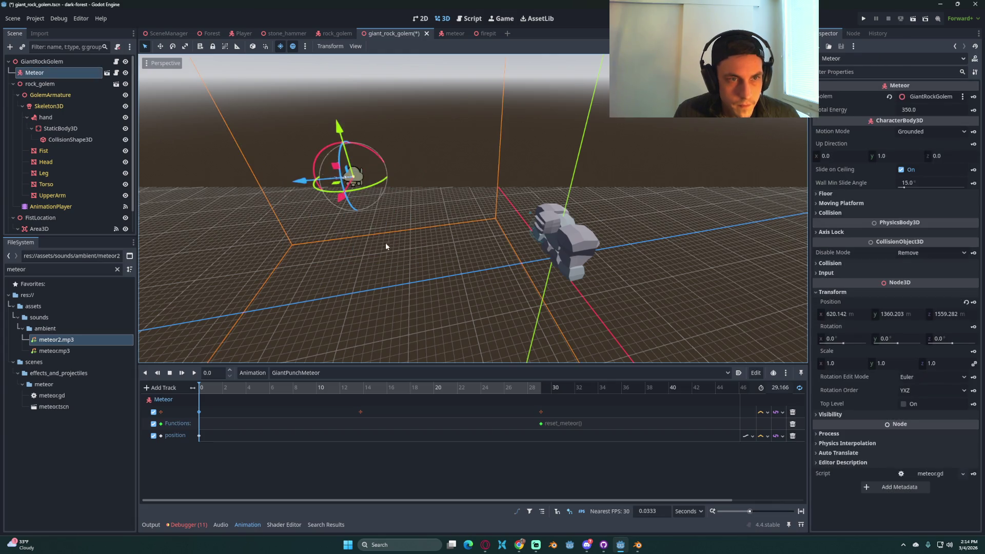
- Paste the Meteor's position (620.142, 1360.203, 1559.282) into the meteor track's 0 s key and save
{"action": "right_click", "coordinate": [904, 305]}
{"action": "left_click", "coordinate": [875, 309]}
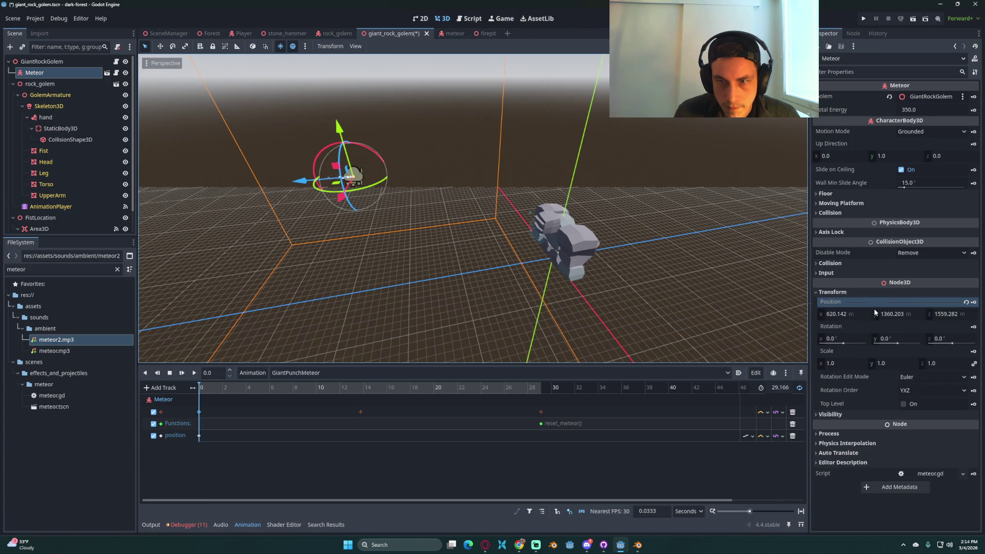
{"action": "left_click", "coordinate": [199, 412]}
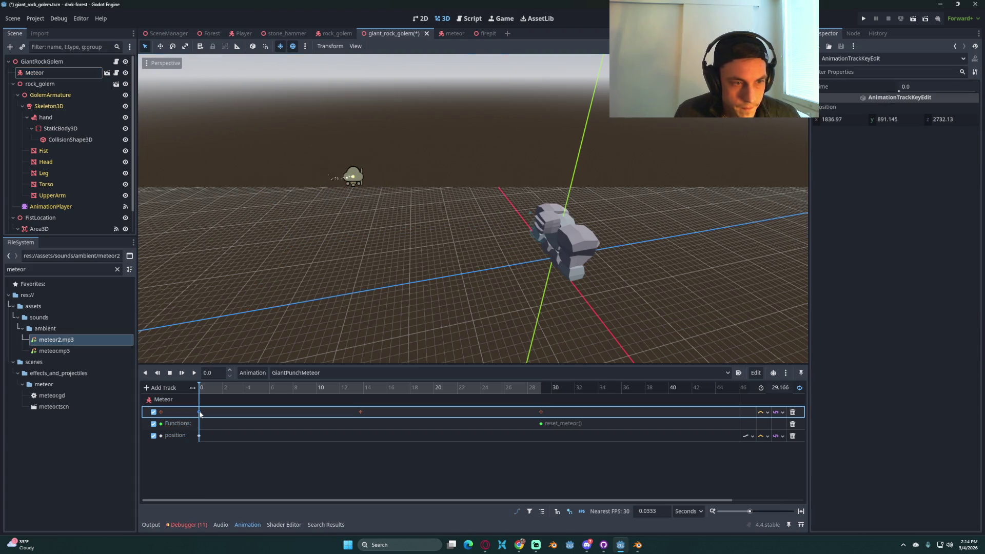
{"action": "right_click", "coordinate": [865, 115]}
{"action": "left_click", "coordinate": [882, 125]}
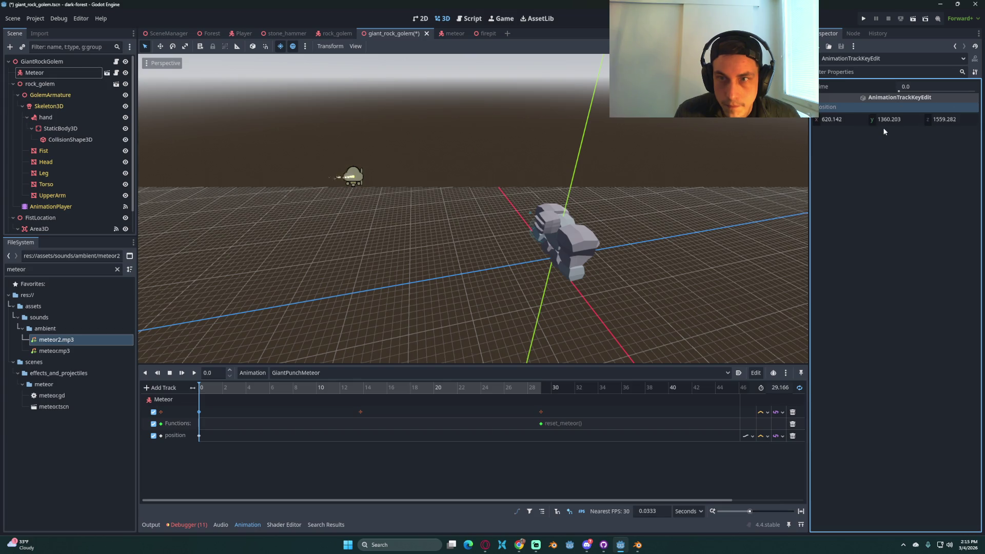
{"action": "key", "text": "ctrl+s"}
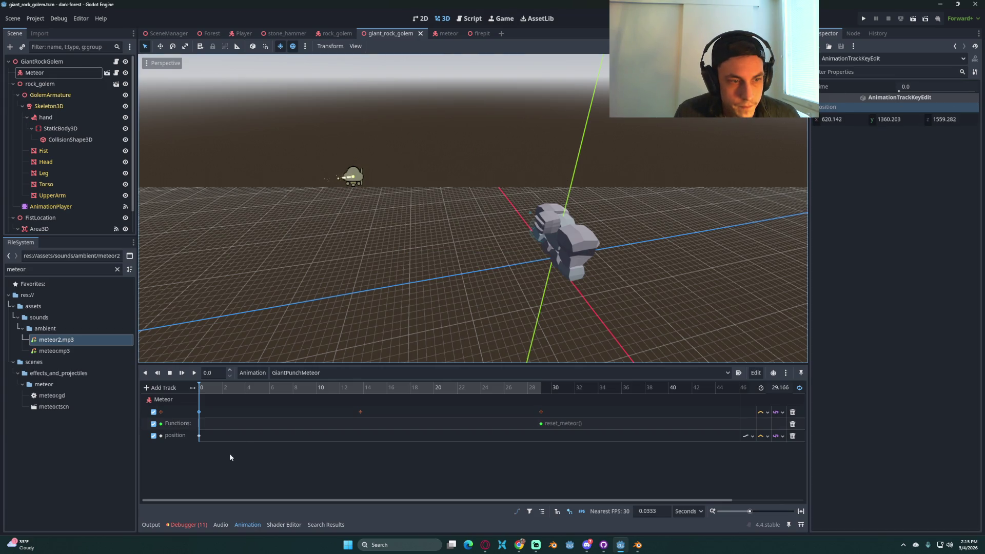
{"action": "left_click", "coordinate": [199, 437]}
{"action": "right_click", "coordinate": [172, 437]}
- Delete the extra position track, set the meteor track to Cubic interpolation, and save
{"action": "left_click", "coordinate": [163, 464]}
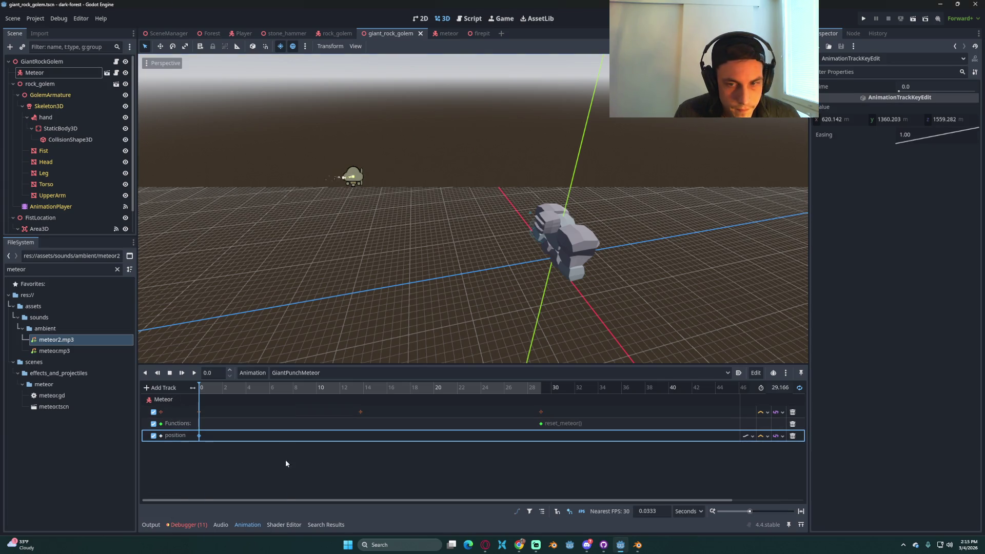
{"action": "left_click", "coordinate": [793, 436]}
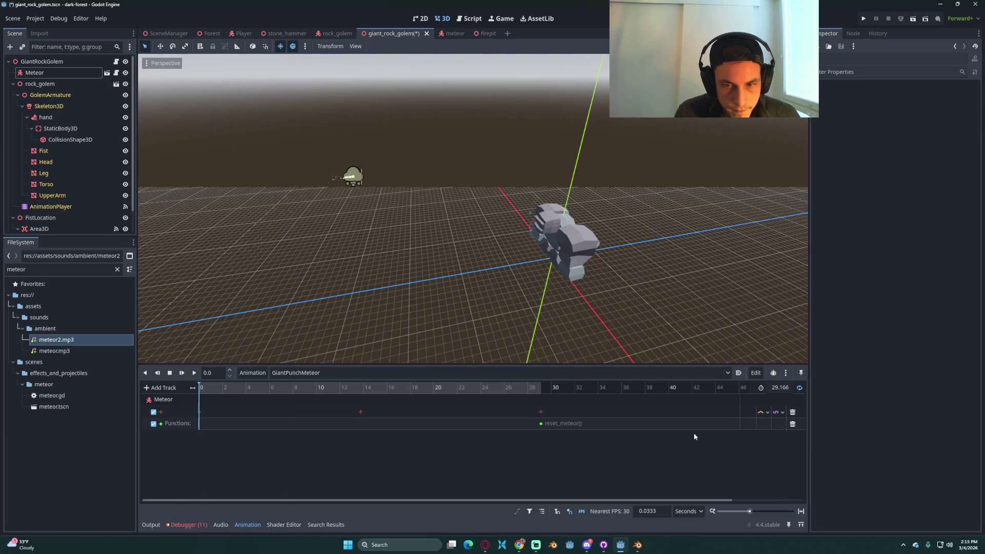
{"action": "left_click", "coordinate": [764, 414]}
{"action": "left_click", "coordinate": [769, 444]}
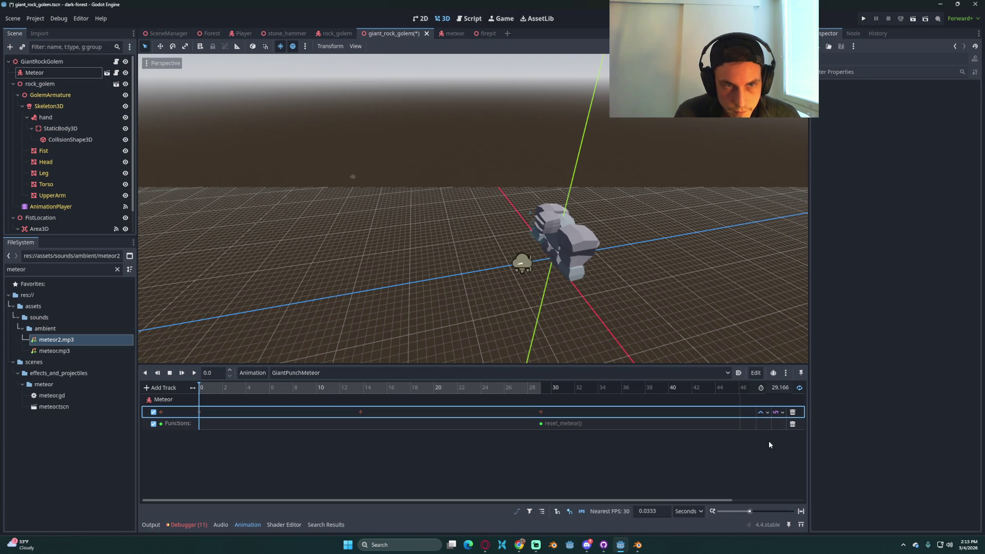
{"action": "key", "text": "ctrl+s"}
- Scrub the meteor's path, change the track's loop wrap mode, and save
{"action": "left_click_drag", "start_coordinate": [285, 391], "coordinate": [304, 393]}
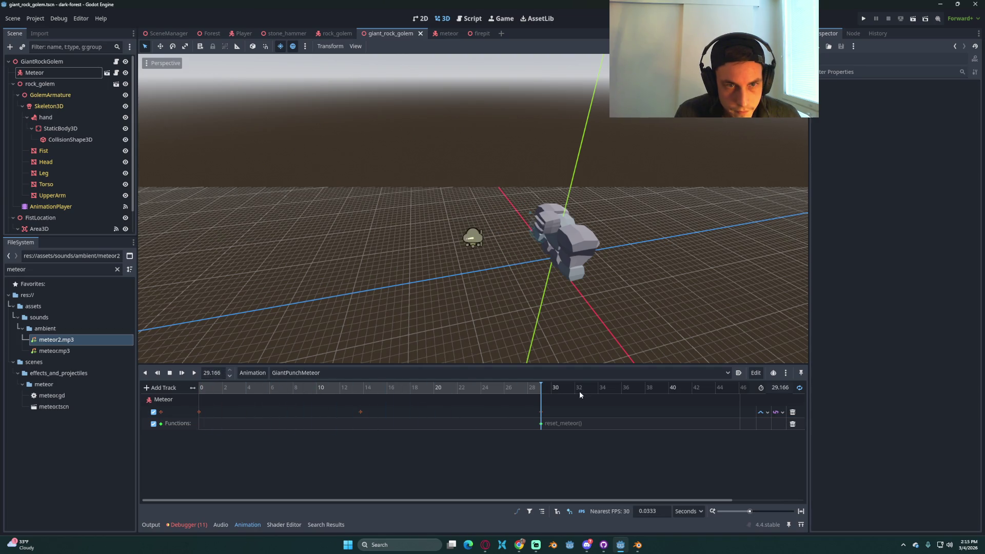
{"action": "mouse_move", "coordinate": [524, 389]}
{"action": "left_mouse_down"}
{"action": "mouse_move", "coordinate": [542, 389]}
{"action": "mouse_move", "coordinate": [199, 389]}
{"action": "left_mouse_up"}
{"action": "left_click", "coordinate": [775, 413]}
{"action": "left_click", "coordinate": [774, 435]}
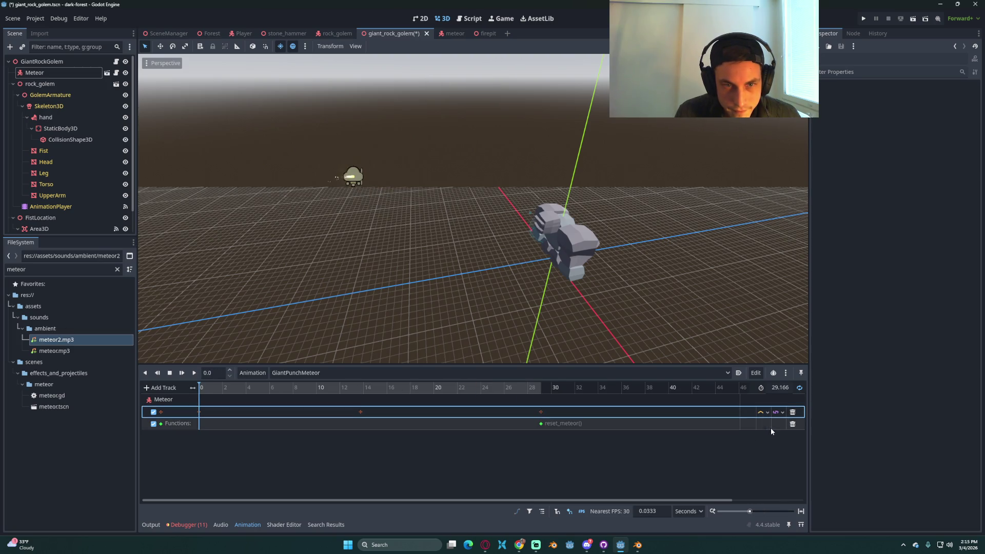
{"action": "left_click_drag", "start_coordinate": [225, 393], "coordinate": [284, 394]}
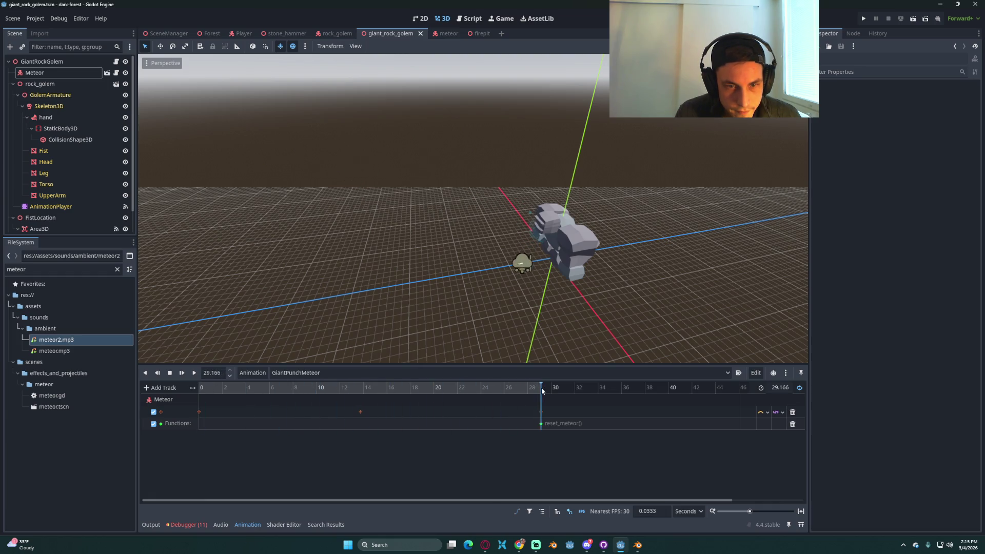
{"action": "key", "text": "ctrl+s"}
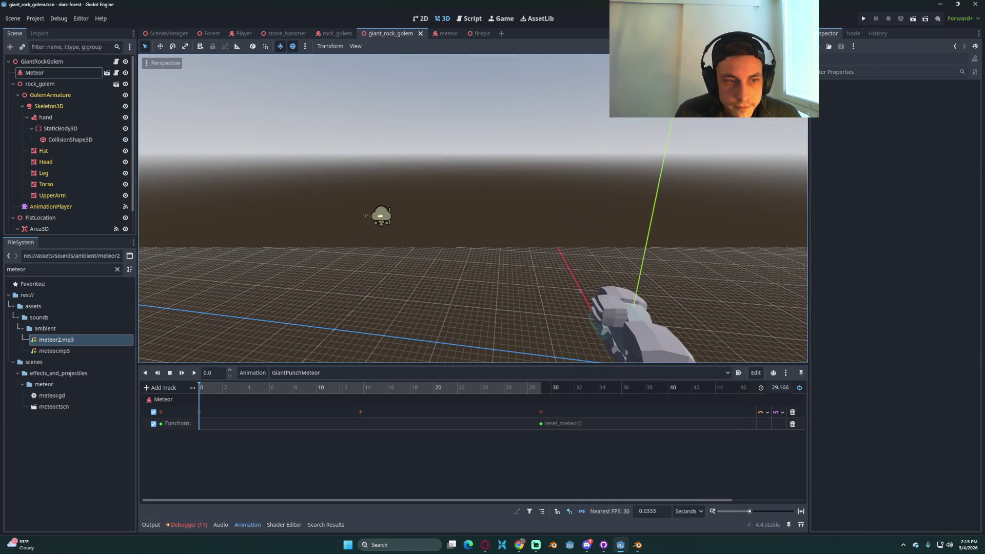
- Play GiantPunchMeteor in the editor, save, and launch the game
{"action": "left_click", "coordinate": [182, 373]}
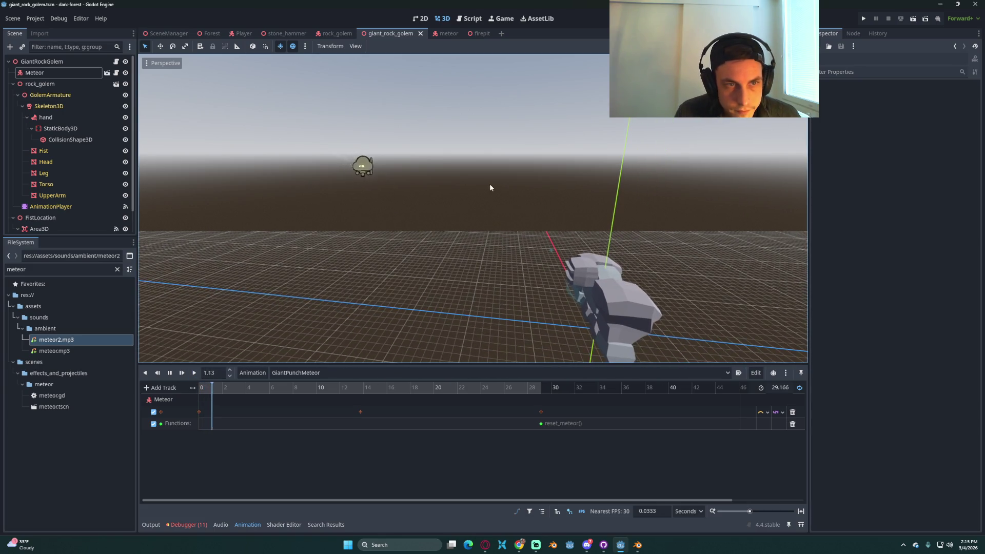
{"action": "key", "text": "ctrl+s"}
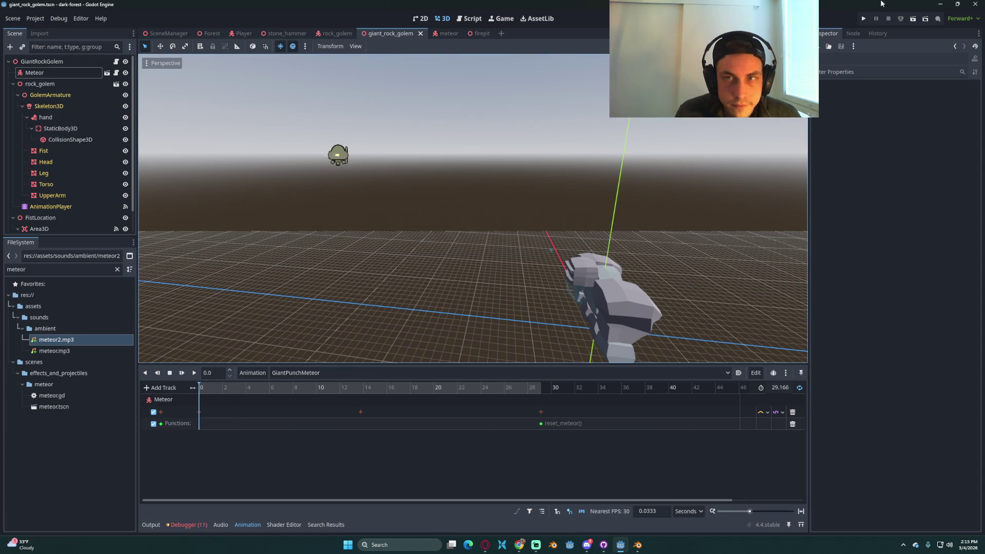
{"action": "left_click", "coordinate": [865, 18]}
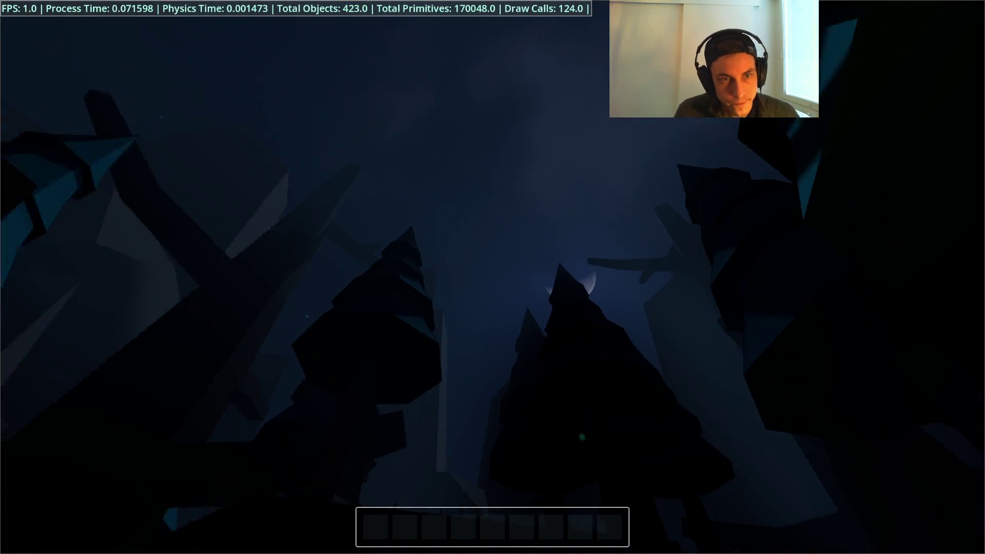
- Load the saved game, equip the spear with 2, walk the forest, then exit via the pause menu
{"action": "key", "text": "Escape"}
{"action": "left_click", "coordinate": [494, 274]}
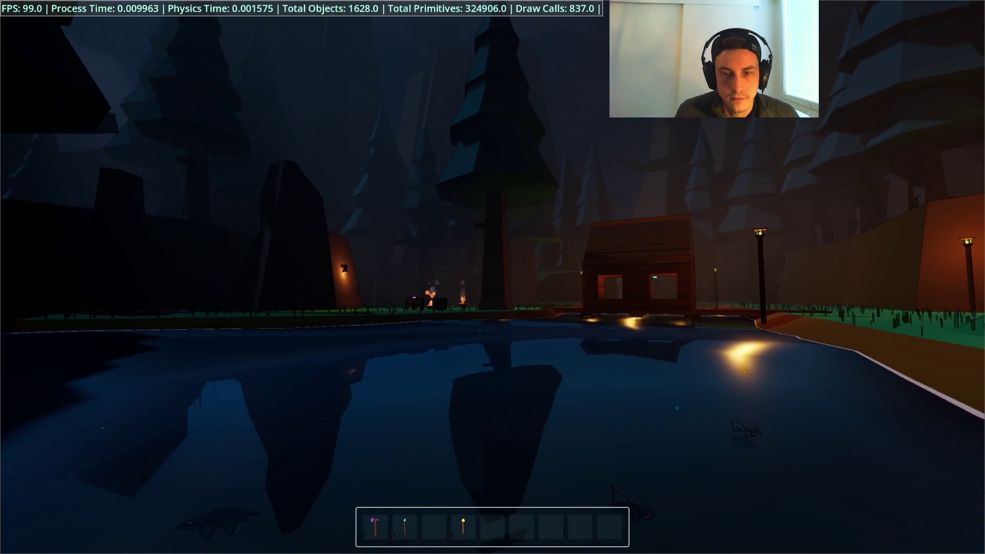
{"action": "key", "text": "2"}
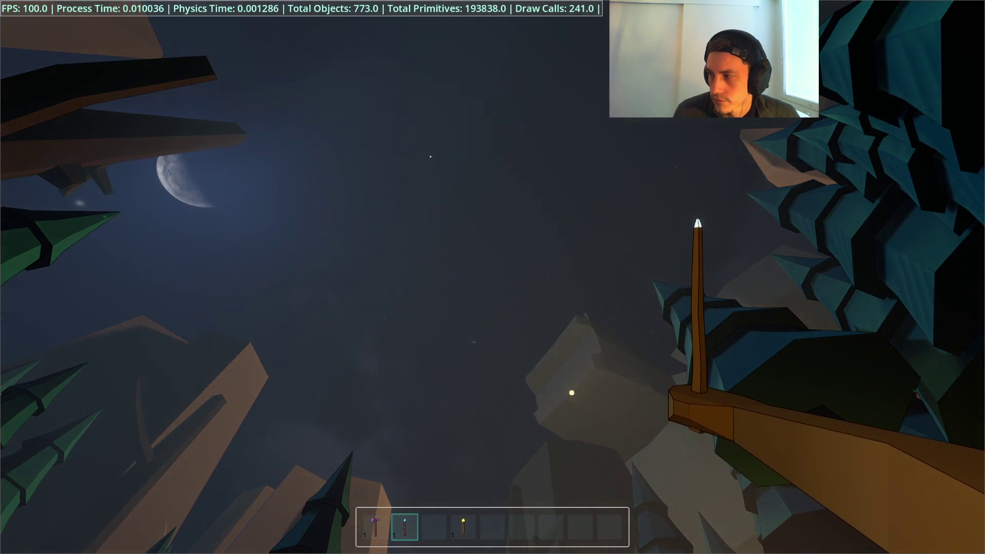
{"action": "key", "text": "w"}
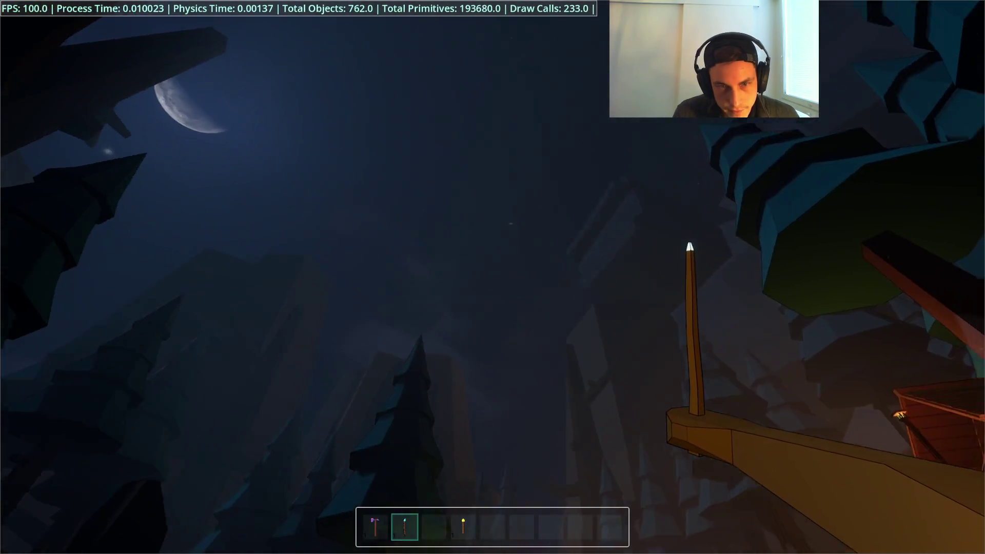
{"action": "key", "text": "w"}
{"action": "key", "text": "w"}
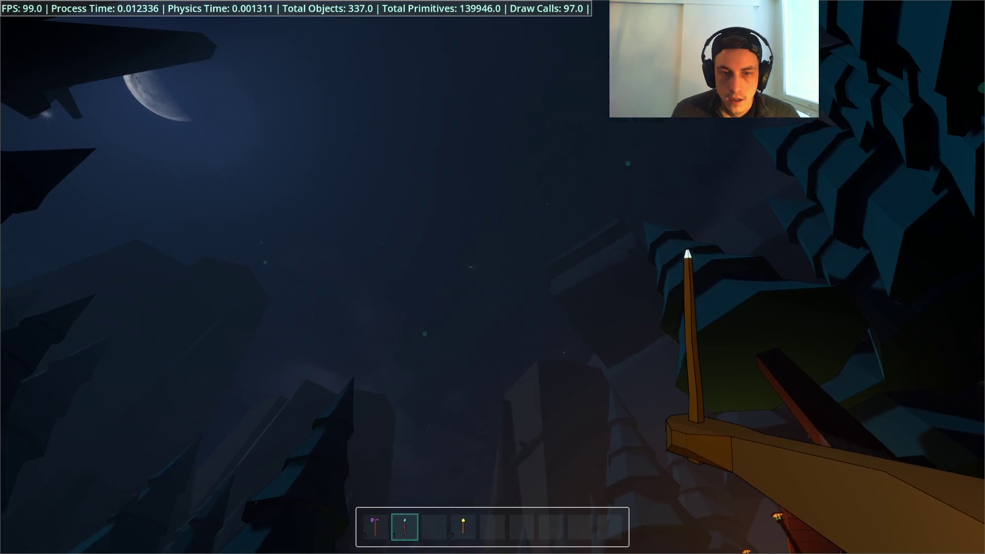
{"action": "key", "text": "Escape"}
{"action": "left_click", "coordinate": [487, 313]}
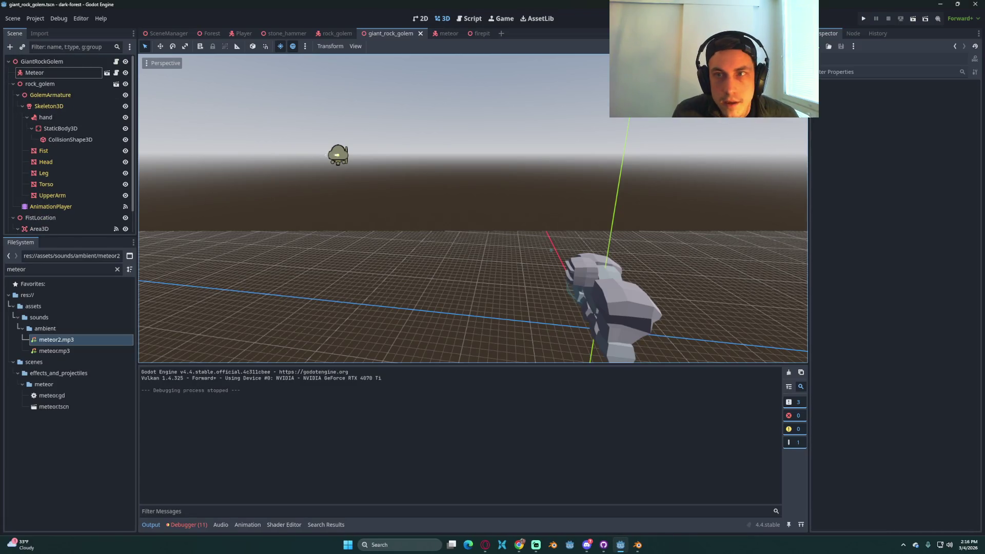
- Set the ExplosionSparks particle Amount to 100 in the meteor scene and save
{"action": "left_click", "coordinate": [434, 36]}
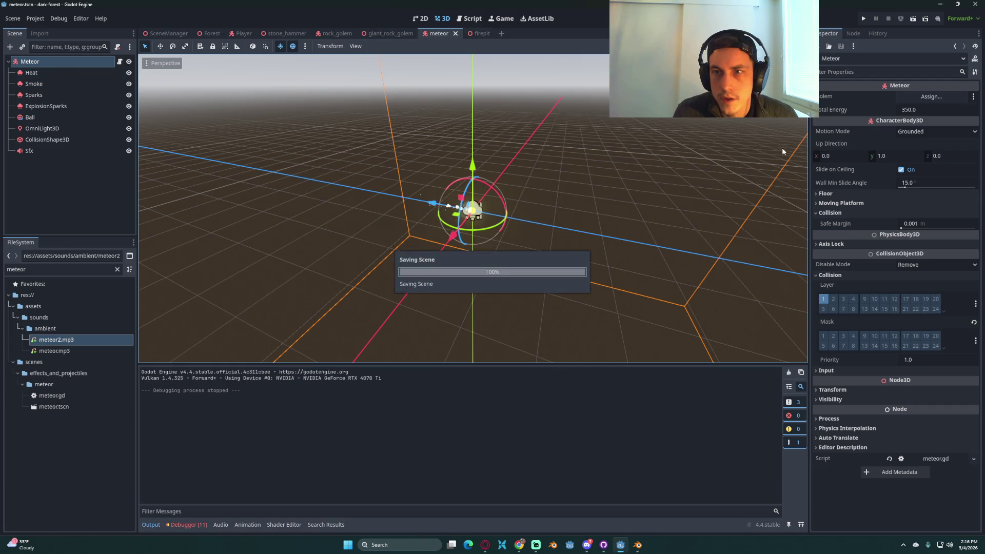
{"action": "left_click", "coordinate": [38, 106]}
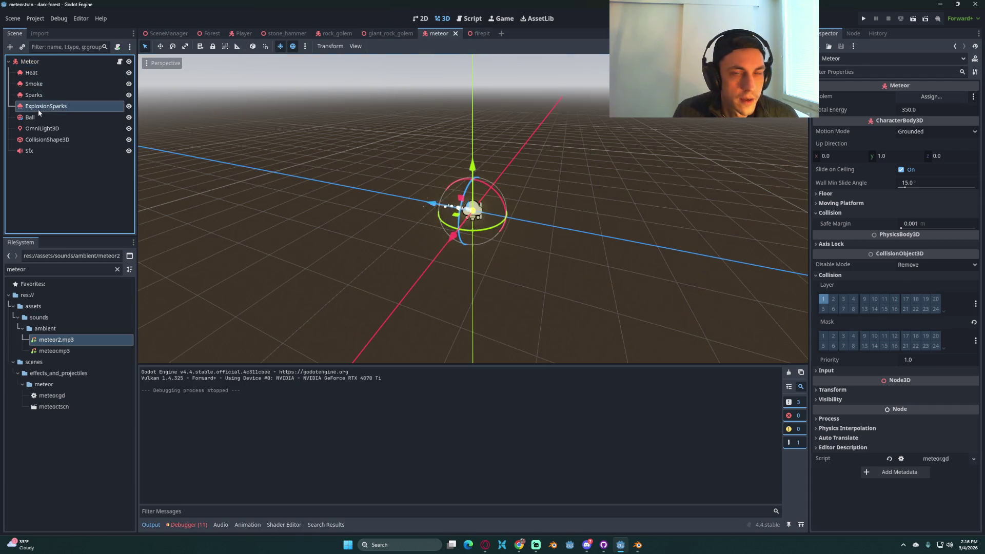
{"action": "left_click", "coordinate": [920, 109]}
{"action": "type", "text": "100"}
{"action": "key", "text": "Return"}
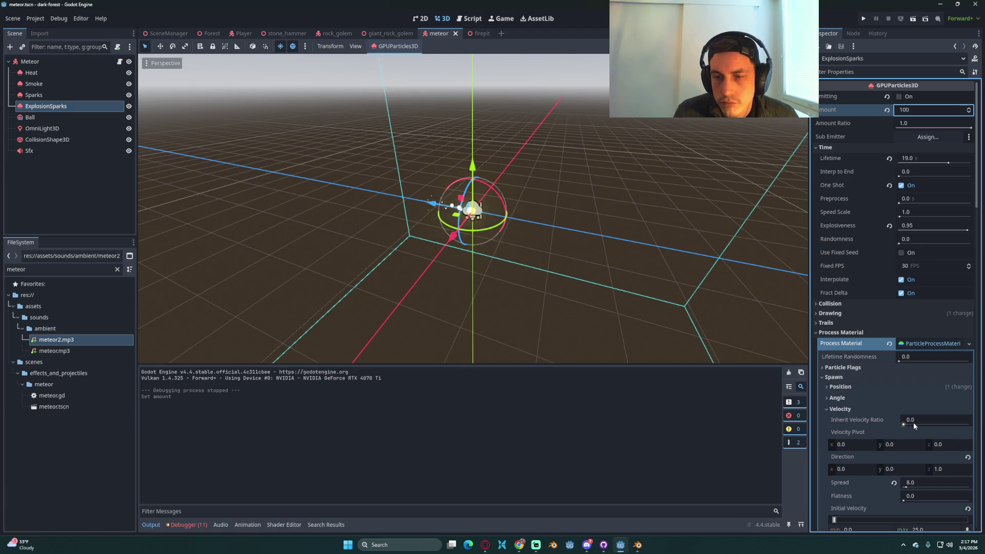
{"action": "left_click", "coordinate": [822, 377]}
{"action": "scroll", "coordinate": [821, 378], "scroll_direction": "down", "scroll_amount": 5}
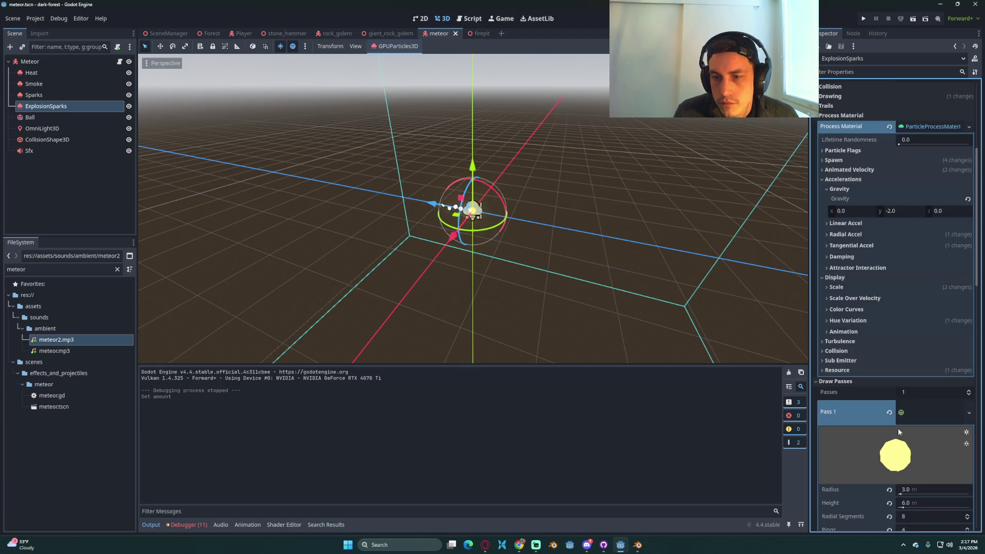
{"action": "scroll", "coordinate": [900, 426], "scroll_direction": "down", "scroll_amount": 4}
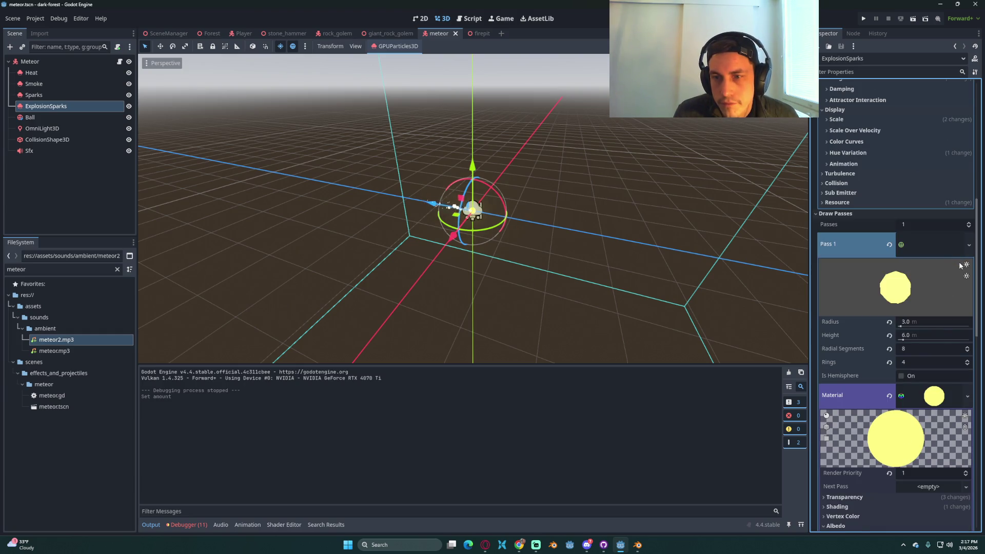
{"action": "key", "text": "ctrl+s"}
{"action": "key", "text": "ctrl+s"}
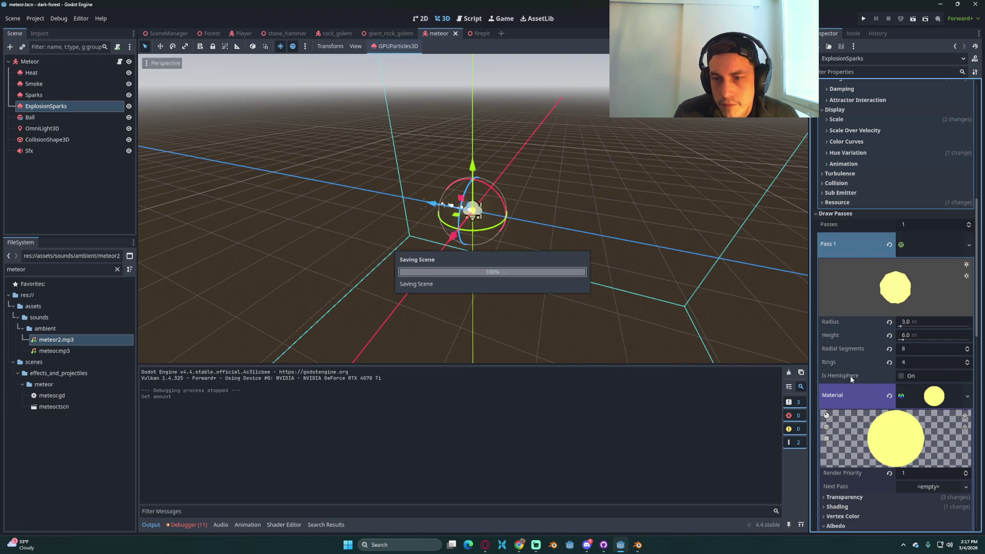
- Try Is Hemisphere on the sparks' sphere mesh, revert to a full sphere, and save
{"action": "mouse_move", "coordinate": [848, 379]}
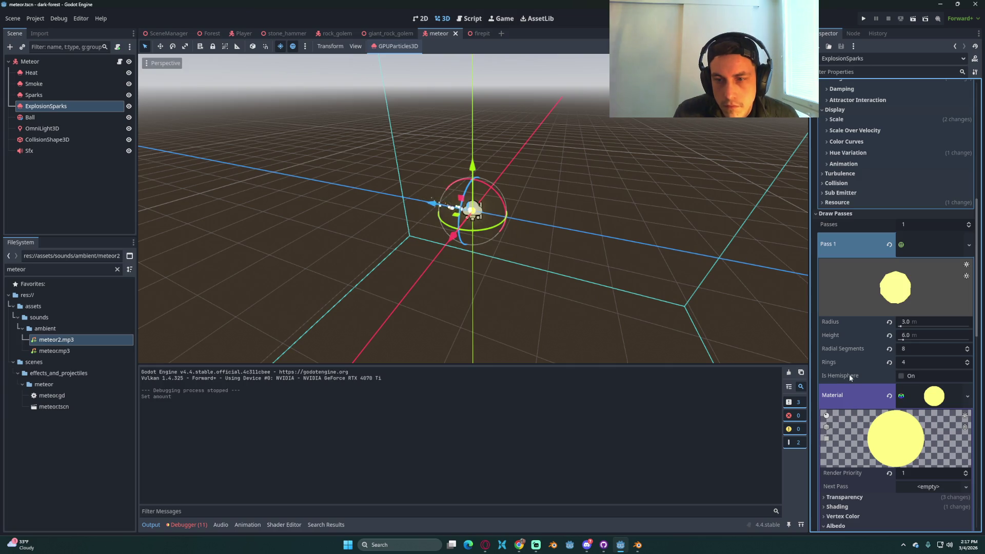
{"action": "left_click", "coordinate": [901, 376]}
{"action": "left_click_drag", "start_coordinate": [563, 185], "coordinate": [590, 225]}
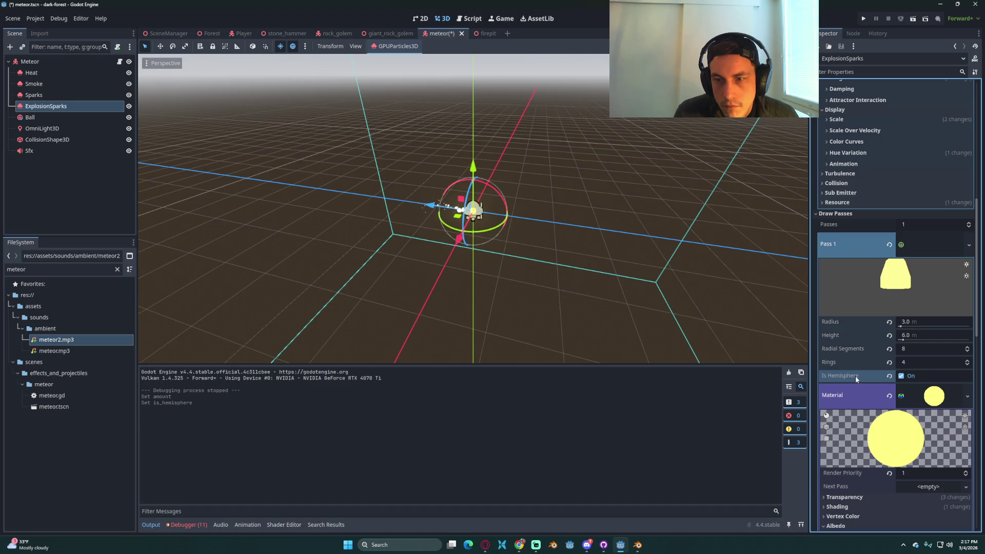
{"action": "mouse_move", "coordinate": [855, 379]}
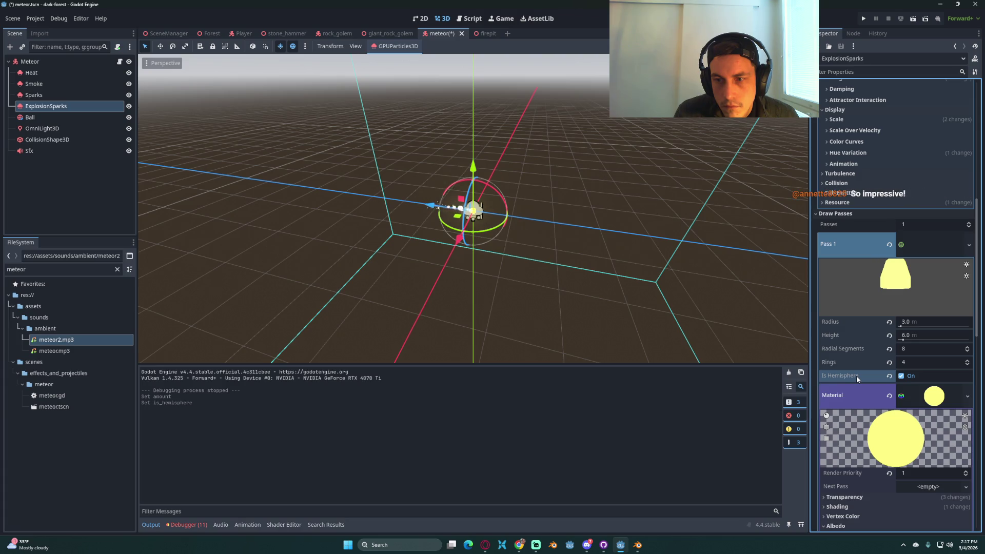
{"action": "key", "text": "ctrl+s"}
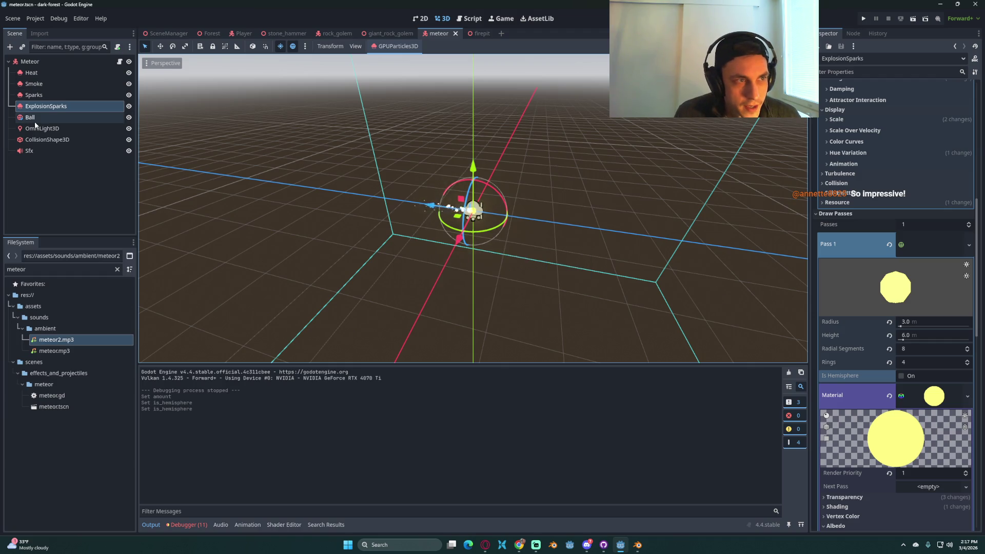
- On the giant_rock_golem scene, inspect Area3D and FistLocation, then select the AnimationPlayer
{"action": "left_click", "coordinate": [393, 34]}
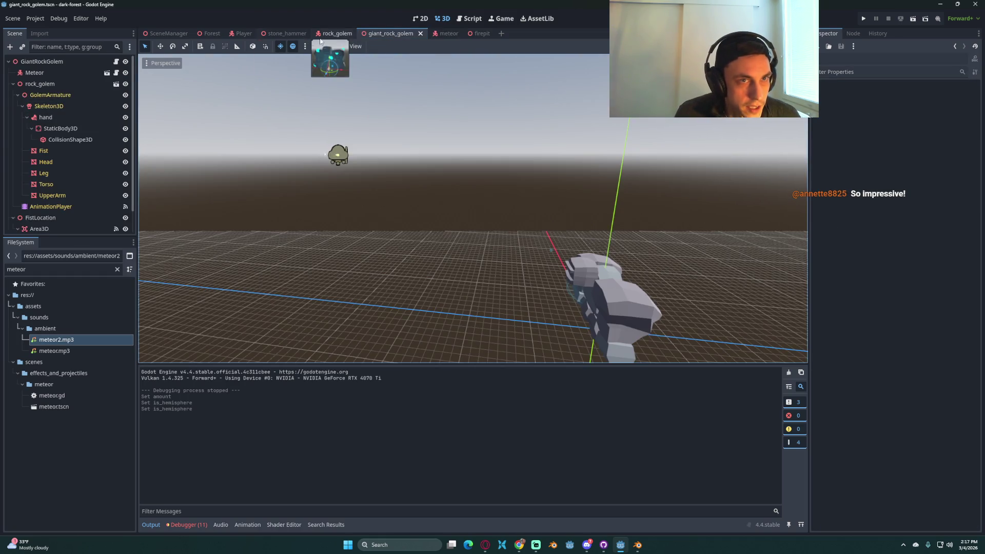
{"action": "scroll", "coordinate": [59, 207], "scroll_direction": "down", "scroll_amount": 1}
{"action": "left_click", "coordinate": [51, 207]}
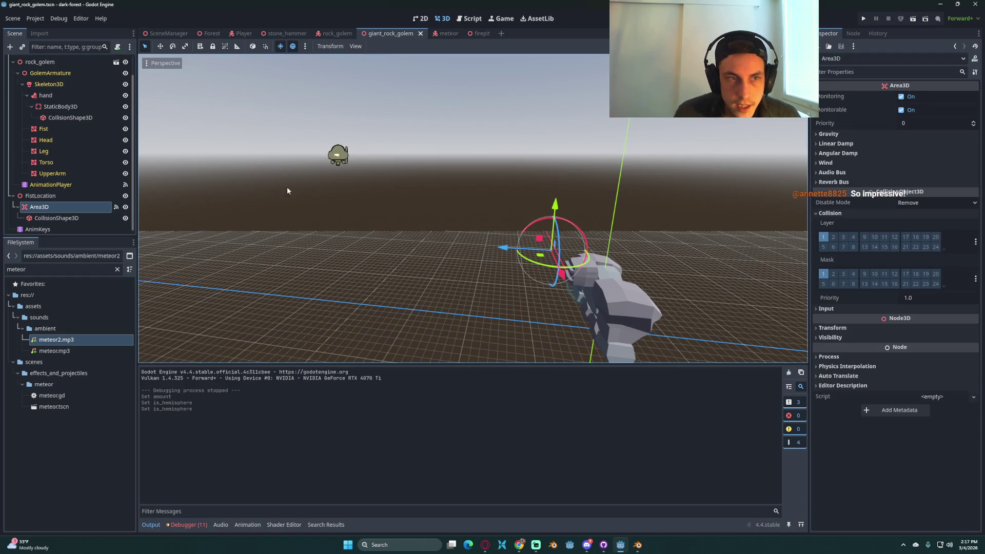
{"action": "left_click", "coordinate": [53, 197]}
{"action": "left_click", "coordinate": [51, 207]}
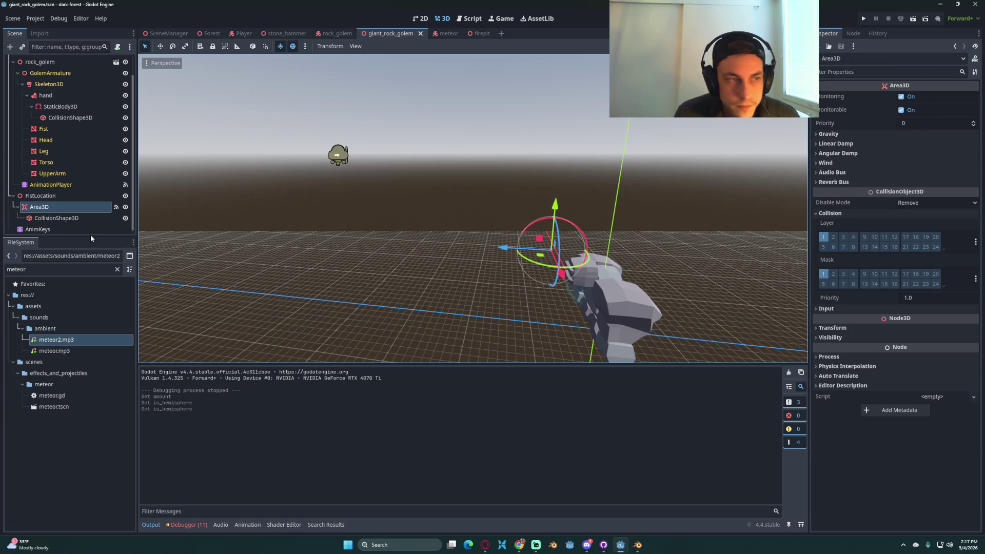
{"action": "left_click", "coordinate": [52, 196]}
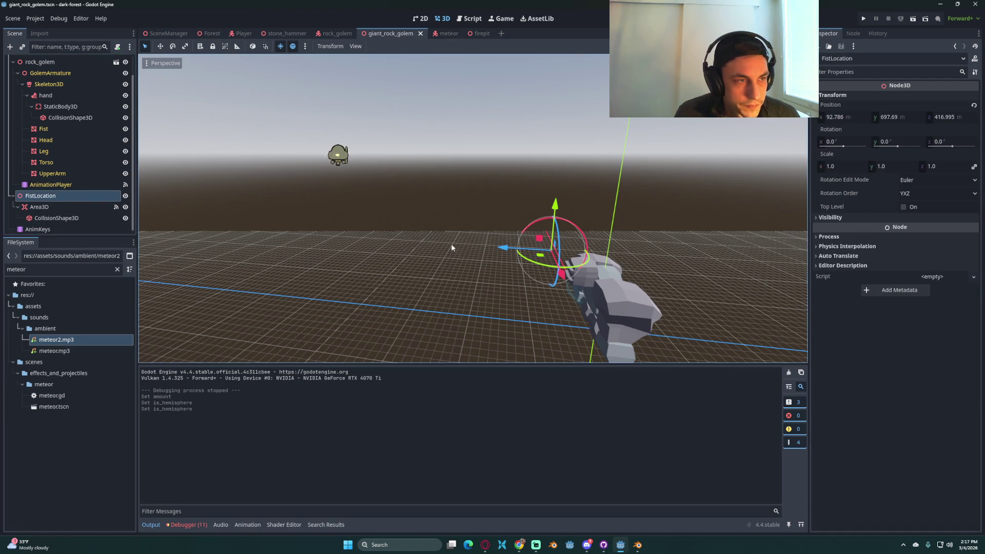
{"action": "mouse_move", "coordinate": [454, 242]}
{"action": "left_mouse_down"}
{"action": "mouse_move", "coordinate": [431, 235]}
{"action": "mouse_move", "coordinate": [527, 246]}
{"action": "left_mouse_up"}
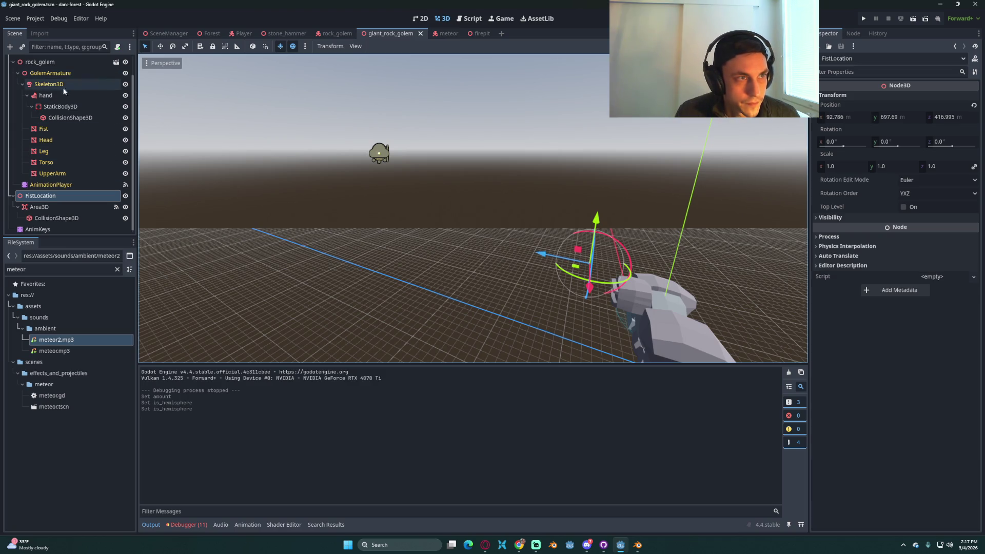
{"action": "left_click_drag", "start_coordinate": [390, 247], "coordinate": [405, 251]}
{"action": "left_click", "coordinate": [51, 184]}
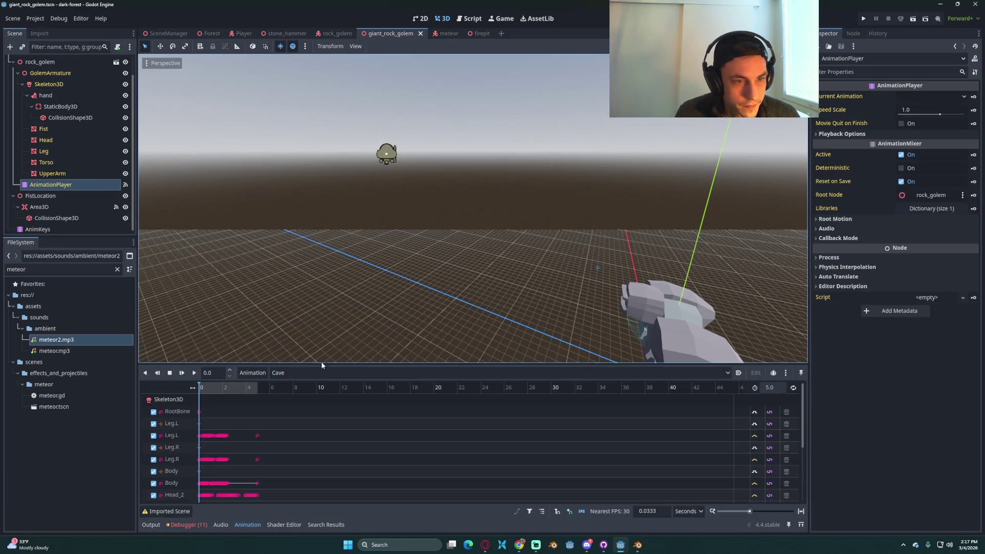
- Load GiantPunchMeteor and scrub the playhead to the punch at about 13.8 seconds
{"action": "left_click", "coordinate": [308, 372]}
{"action": "left_click", "coordinate": [298, 399]}
{"action": "left_click", "coordinate": [320, 390]}
{"action": "mouse_move", "coordinate": [319, 390]}
{"action": "left_mouse_down"}
{"action": "mouse_move", "coordinate": [385, 391]}
{"action": "mouse_move", "coordinate": [352, 392]}
{"action": "mouse_move", "coordinate": [361, 397]}
{"action": "left_mouse_up"}
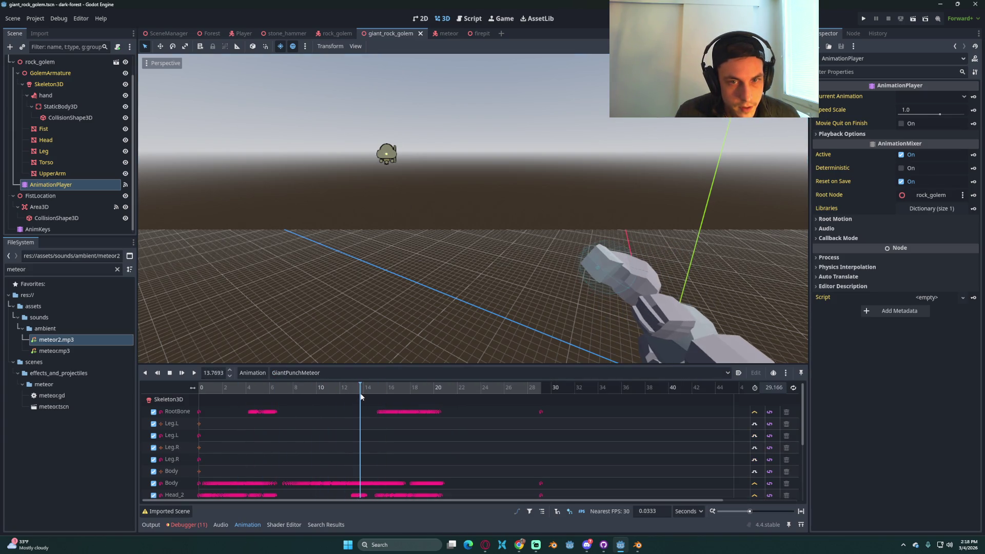
{"action": "mouse_move", "coordinate": [461, 354]}
{"action": "left_mouse_down"}
{"action": "mouse_move", "coordinate": [615, 327]}
{"action": "mouse_move", "coordinate": [424, 259]}
{"action": "left_mouse_up"}
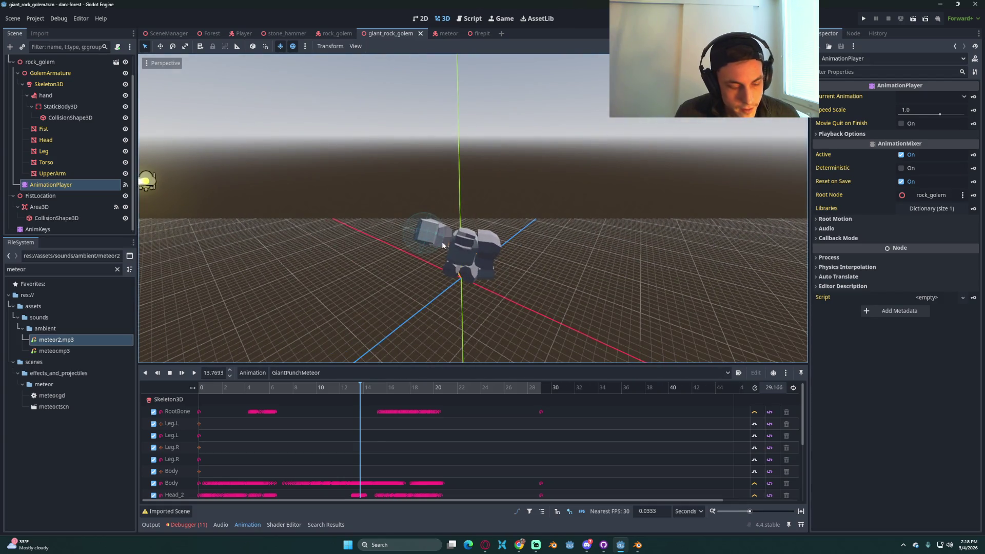
- Move FistLocation up and forward onto the golem's fist (Z 470.349) and save
{"action": "double_click", "coordinate": [52, 195]}
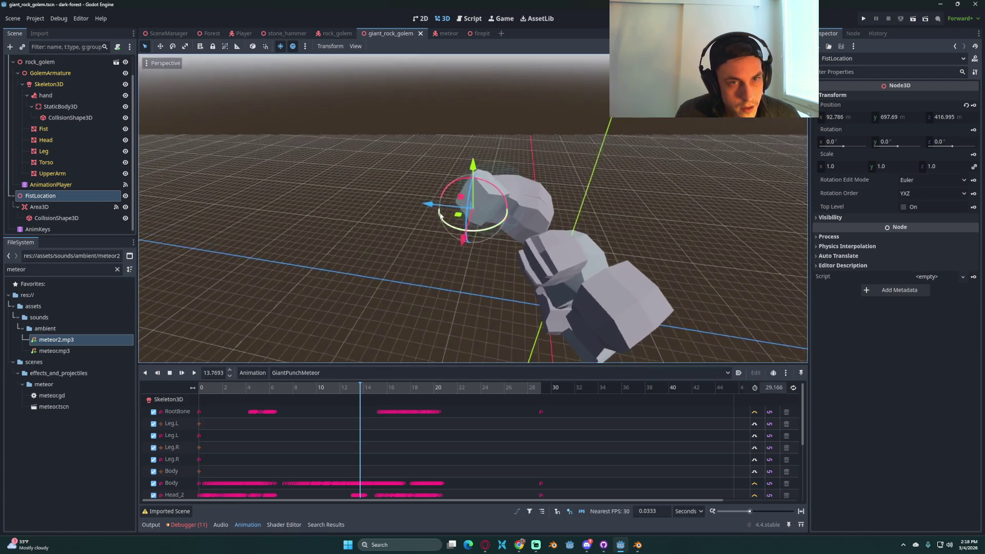
{"action": "left_click_drag", "start_coordinate": [418, 211], "coordinate": [408, 216]}
{"action": "left_click_drag", "start_coordinate": [455, 164], "coordinate": [457, 160]}
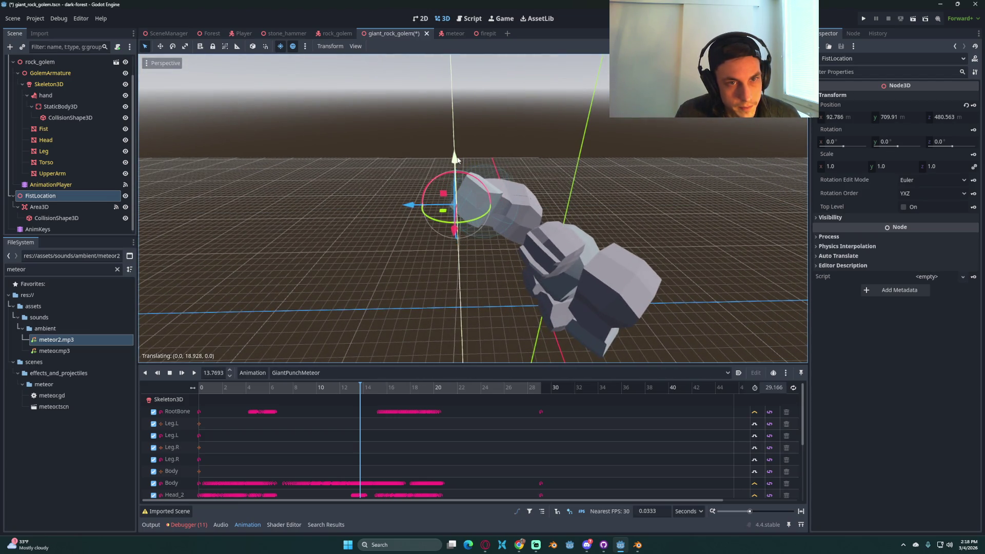
{"action": "left_click_drag", "start_coordinate": [361, 390], "coordinate": [362, 387]}
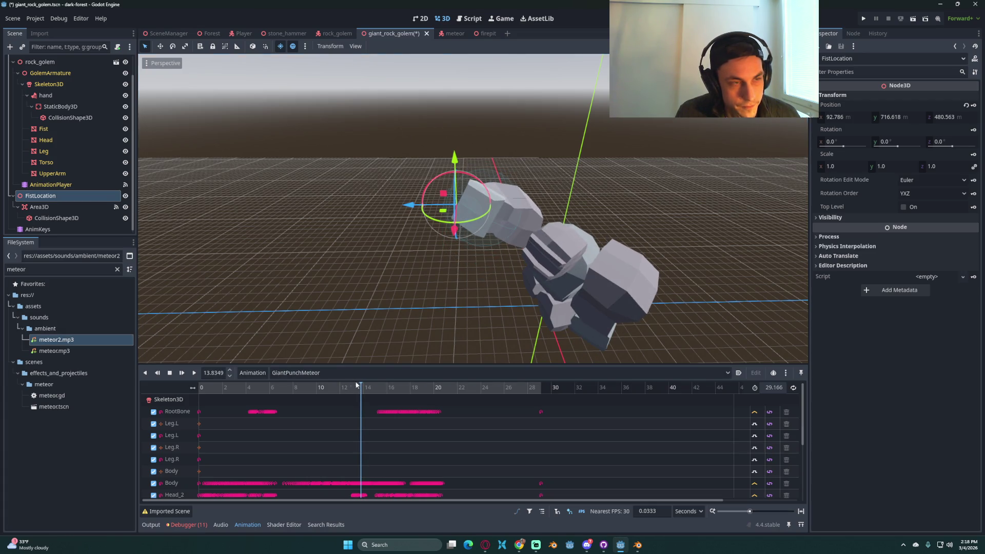
{"action": "left_click_drag", "start_coordinate": [403, 207], "coordinate": [406, 208]}
{"action": "key", "text": "ctrl+s"}
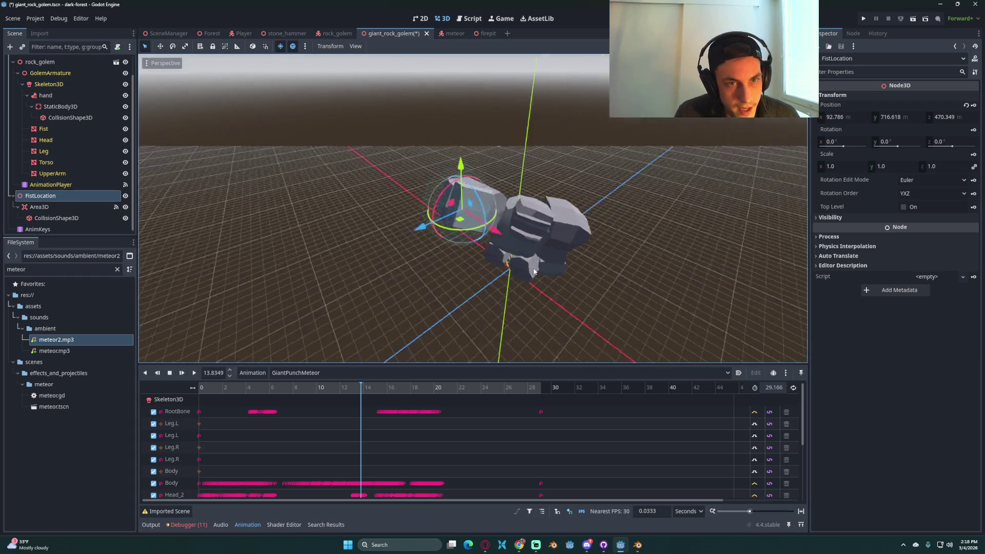
- Set the fist CollisionShape3D sphere radius to 20 m
{"action": "left_click", "coordinate": [57, 218]}
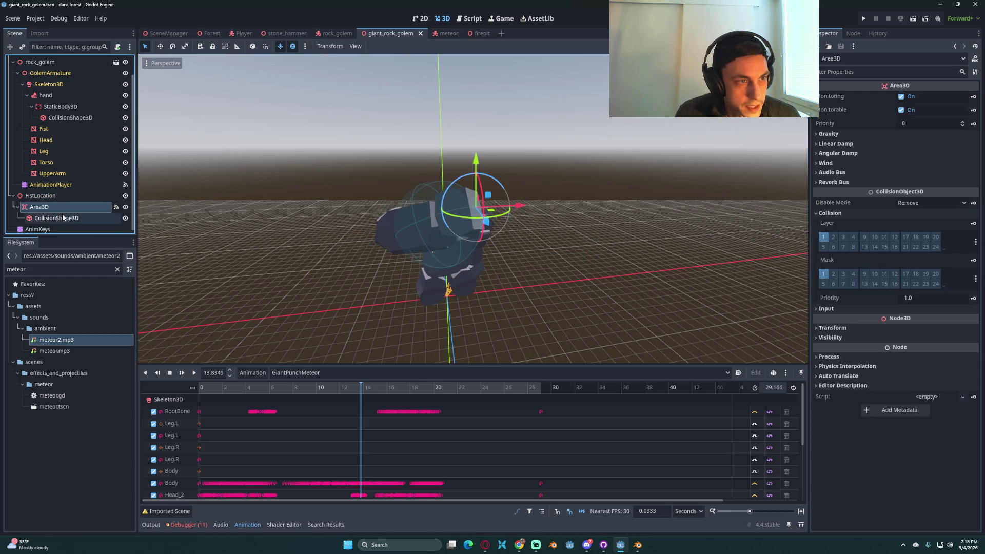
{"action": "left_click", "coordinate": [930, 97]}
{"action": "left_click", "coordinate": [930, 110]}
{"action": "type", "text": "0"}
{"action": "key", "text": "Return"}
{"action": "left_click", "coordinate": [36, 196]}
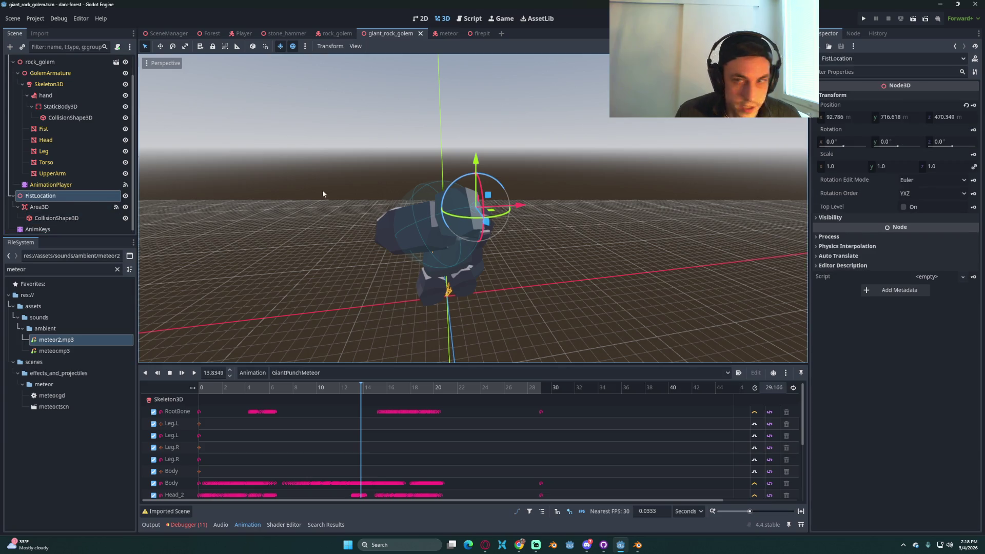
{"action": "right_click", "coordinate": [909, 105]}
{"action": "left_click", "coordinate": [901, 114]}
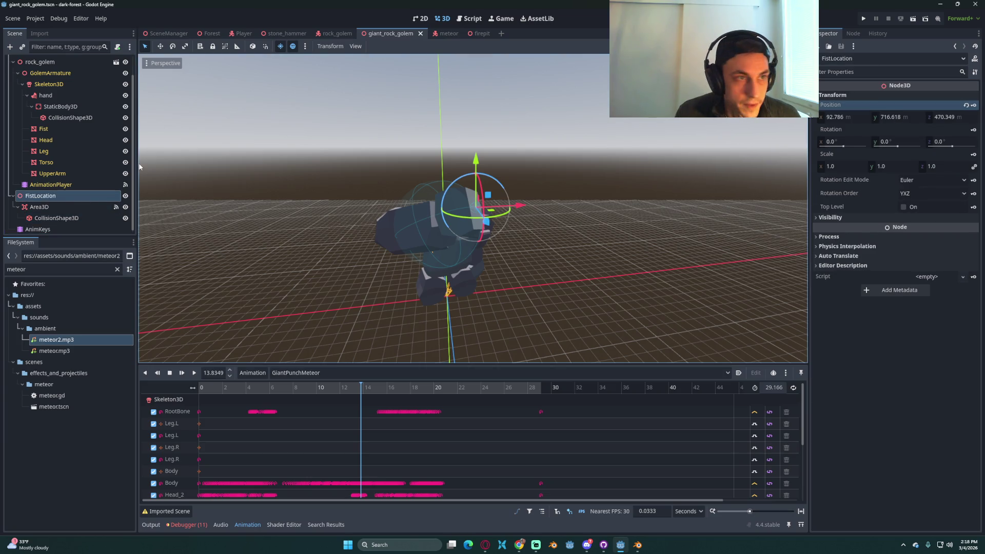